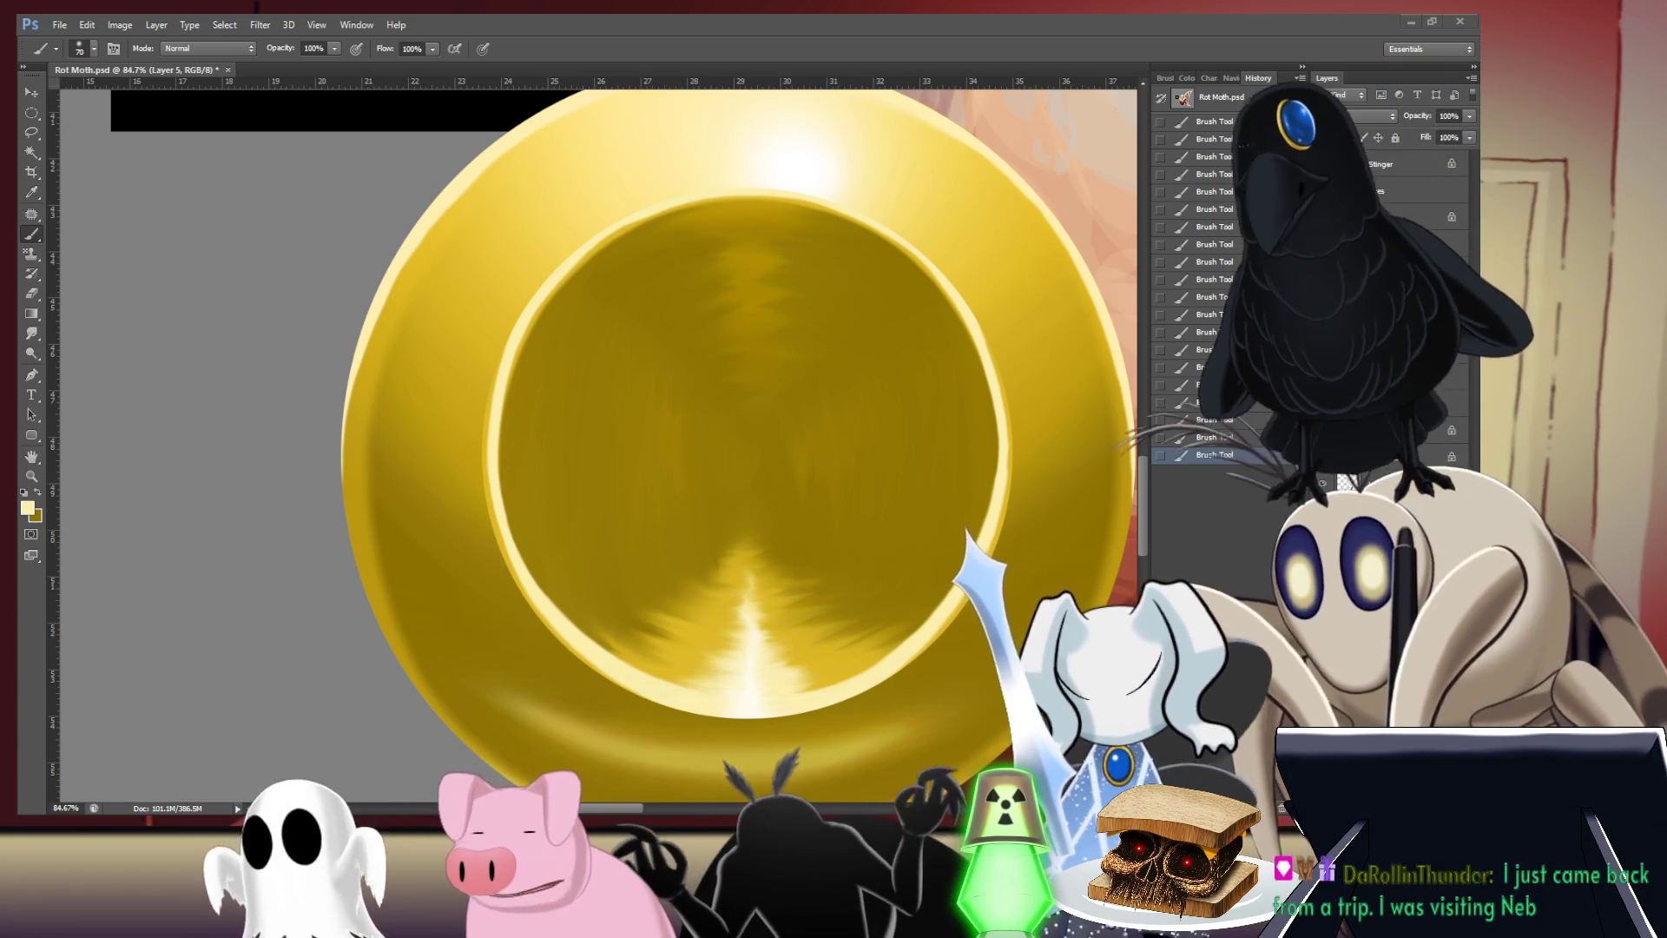
# - Zoom out to see the full moth painting, gold muzzle, reference image and guide
pyautogui.scroll(-2, 919, 324)
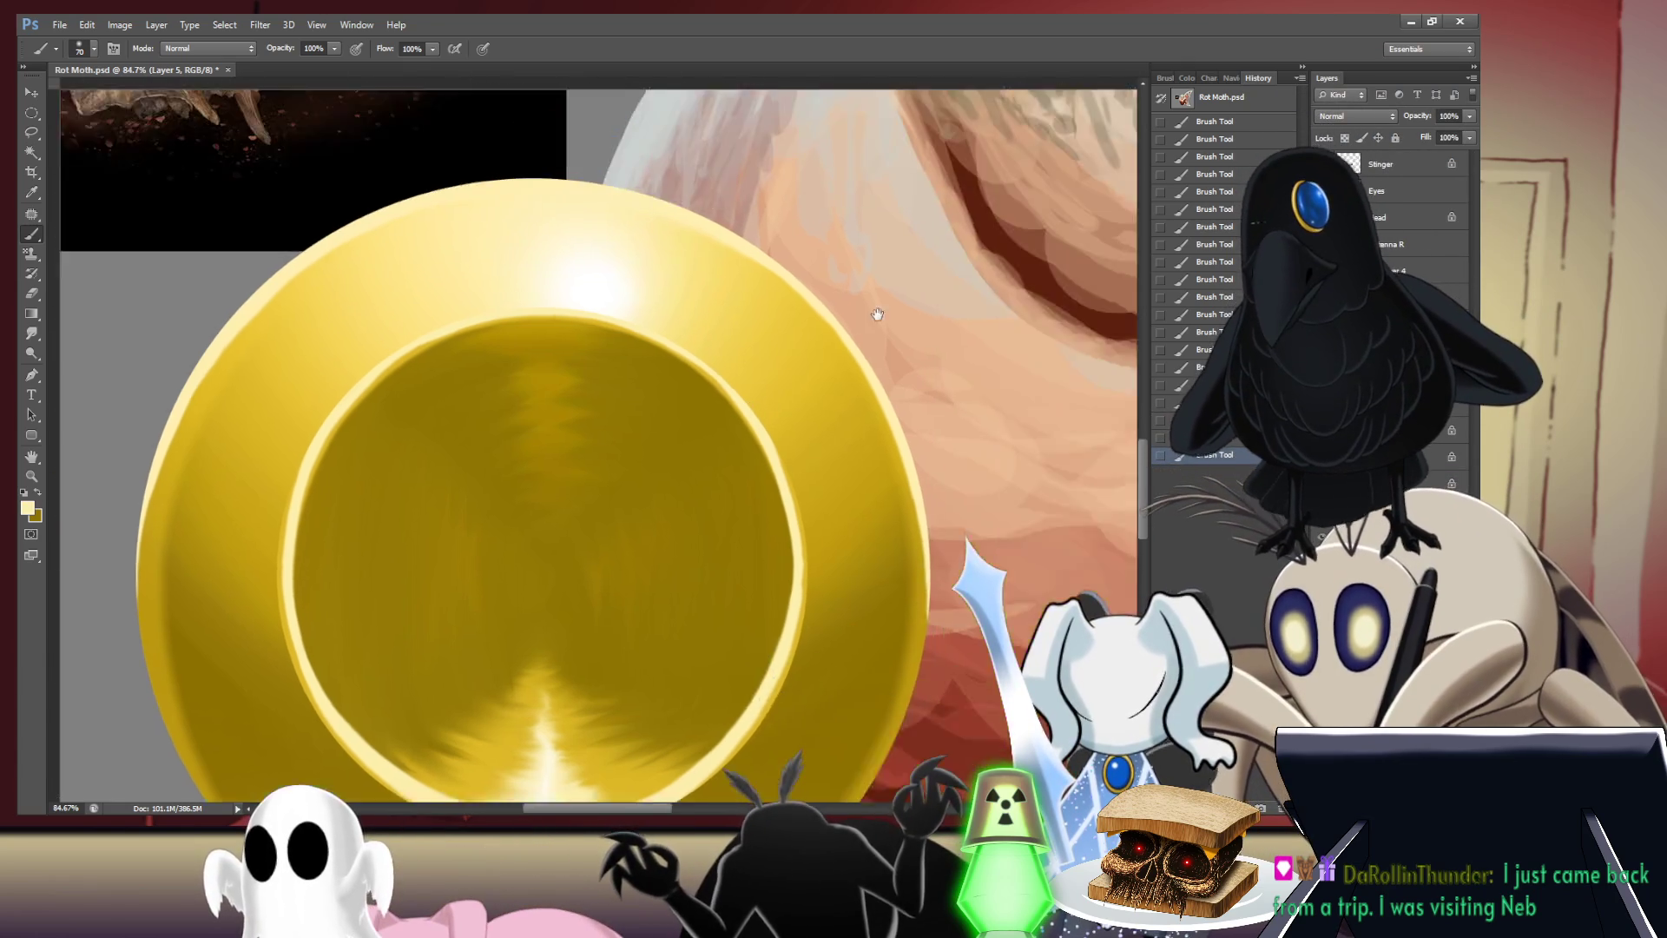
pyautogui.scroll(-3, 919, 324)
pyautogui.scroll(2, 829, 433)
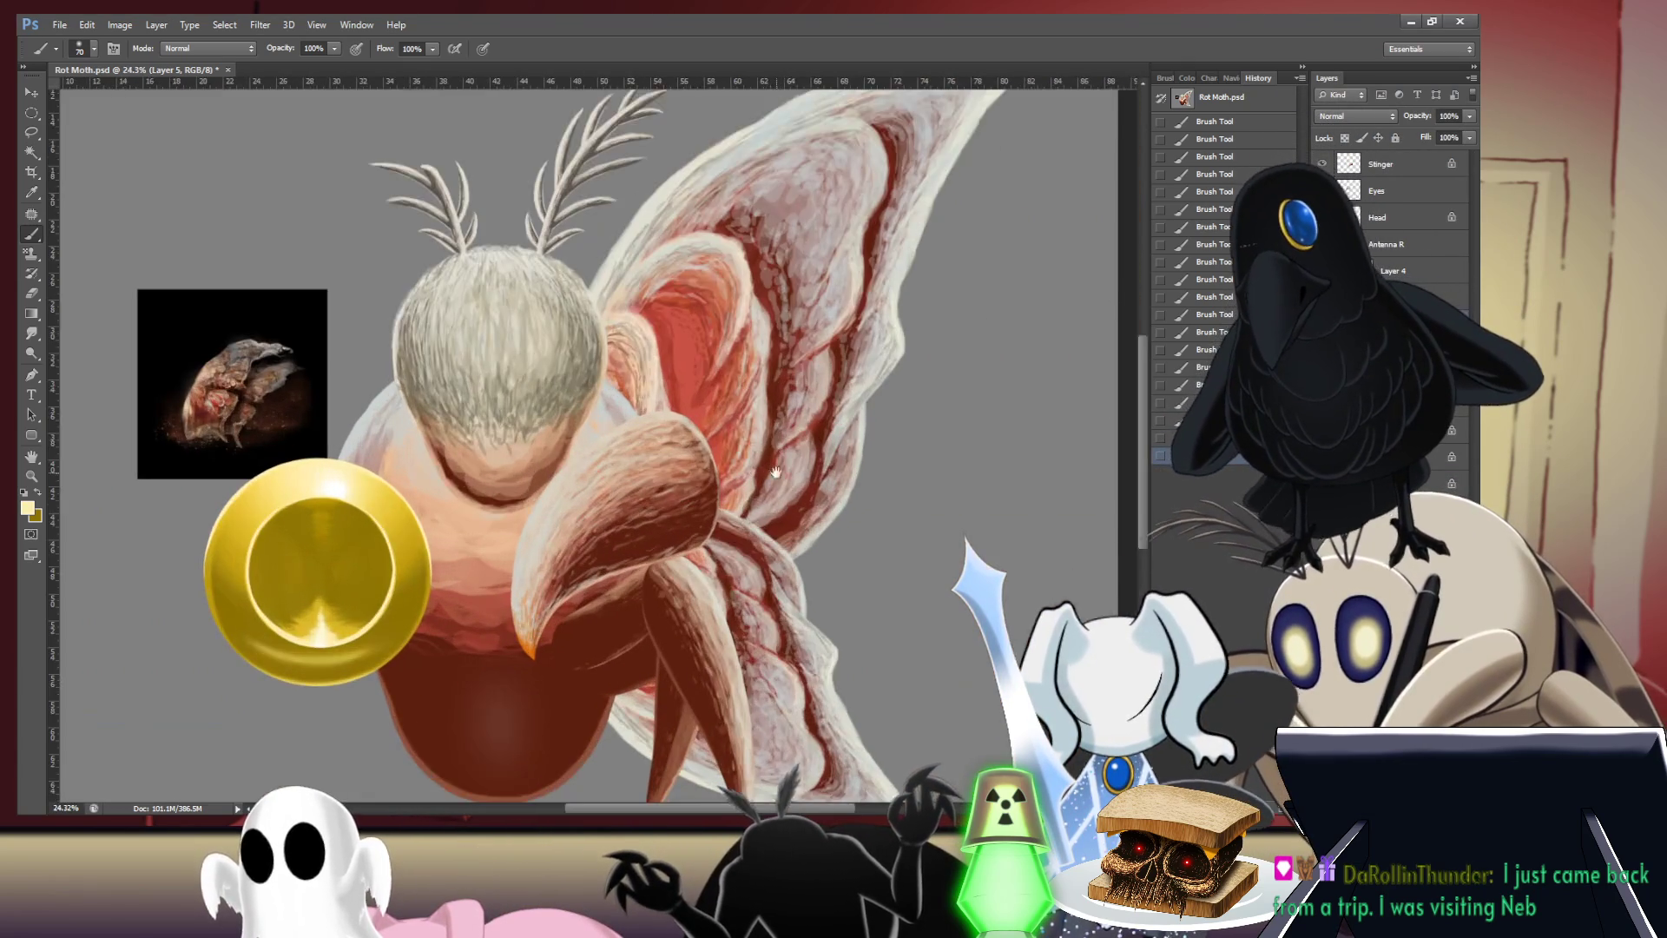
pyautogui.scroll(2, 829, 433)
pyautogui.scroll(-3, 828, 433)
pyautogui.hotkey('ctrl', 'r')
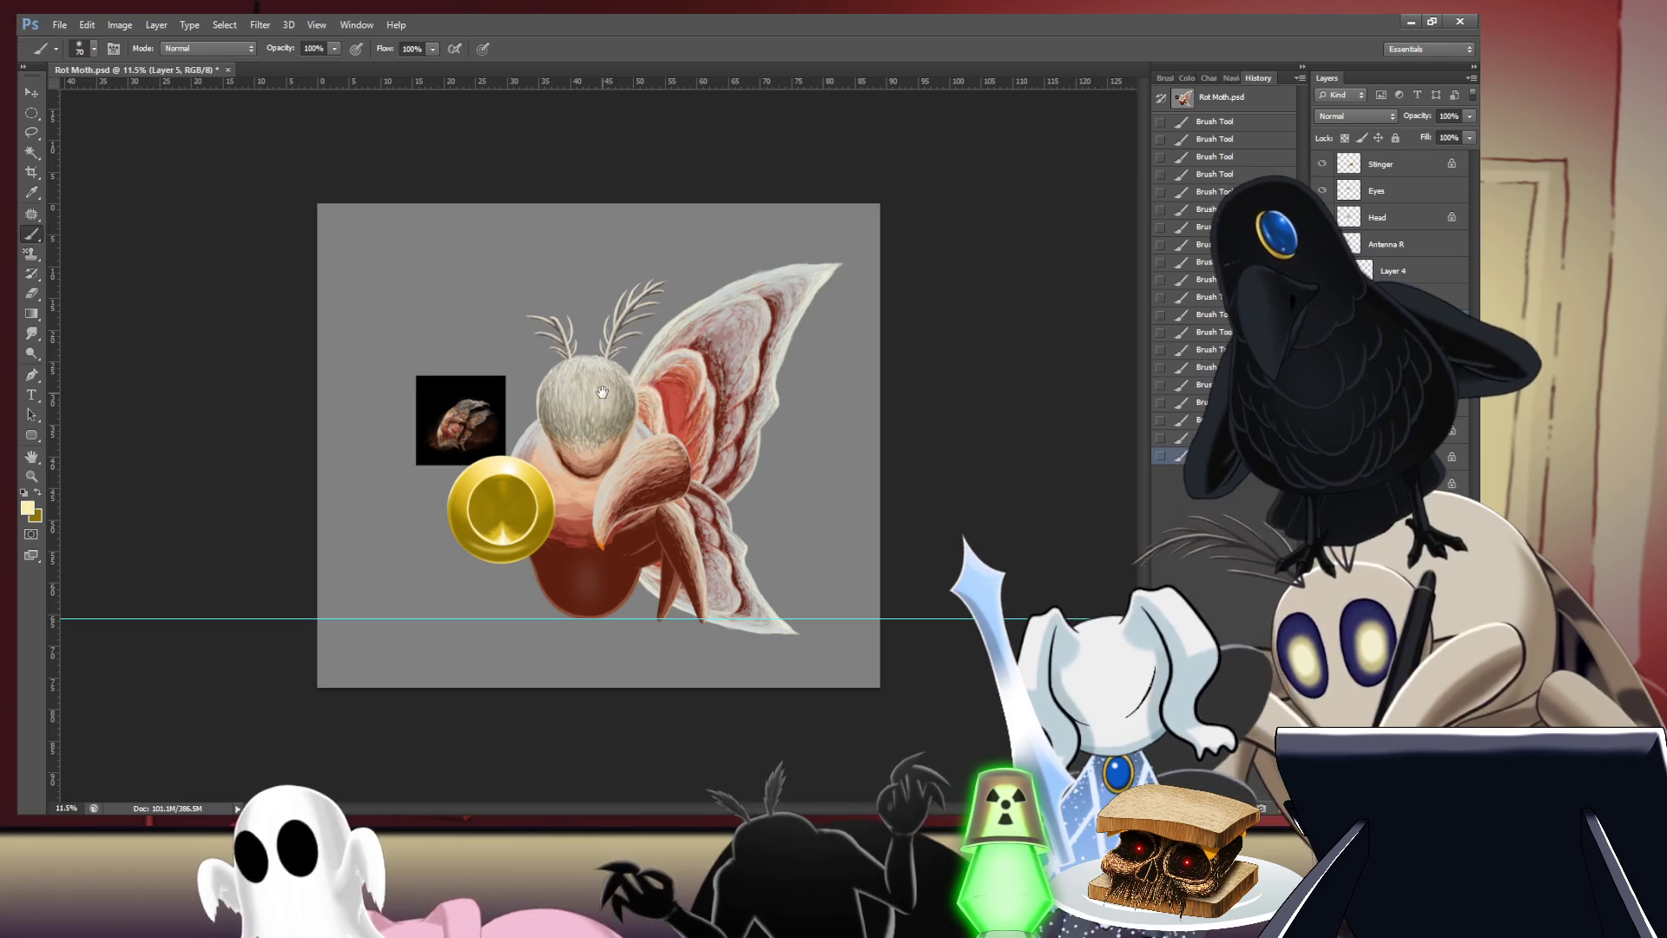
# - Zoom in on the moth's head and wings, back out, then close in on the gold muzzle
pyautogui.scroll(3, 602, 393)
pyautogui.scroll(2, 605, 425)
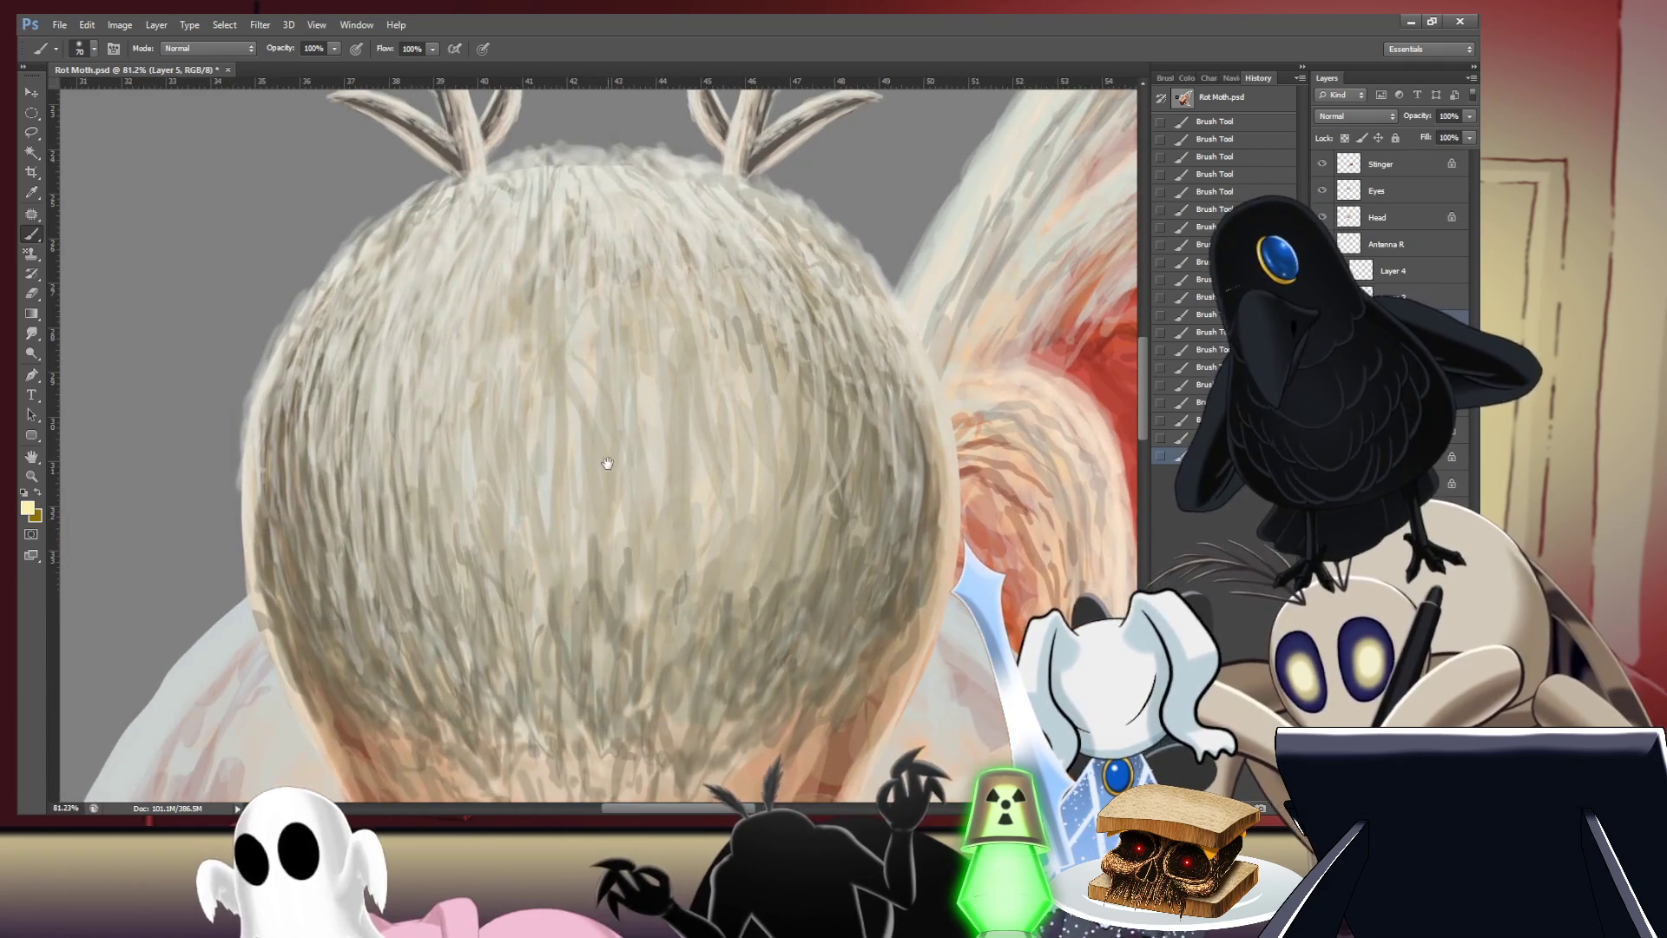
pyautogui.scroll(-3, 607, 463)
pyautogui.scroll(-2, 613, 556)
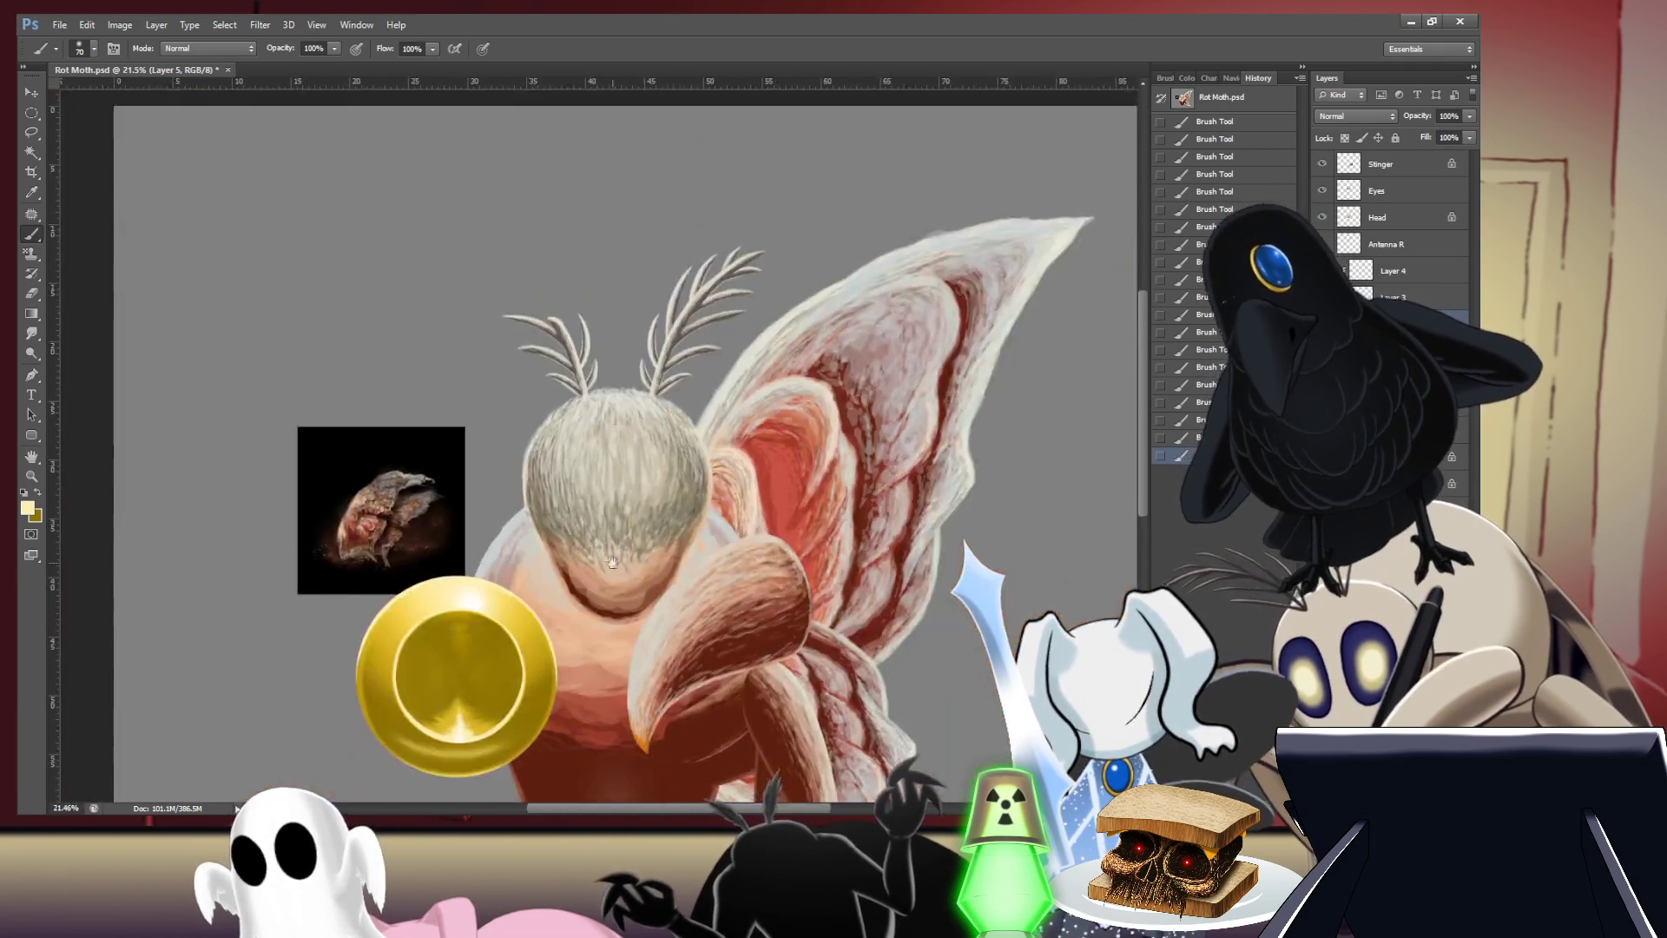
pyautogui.scroll(2, 599, 599)
pyautogui.scroll(2, 538, 660)
pyautogui.scroll(1, 486, 700)
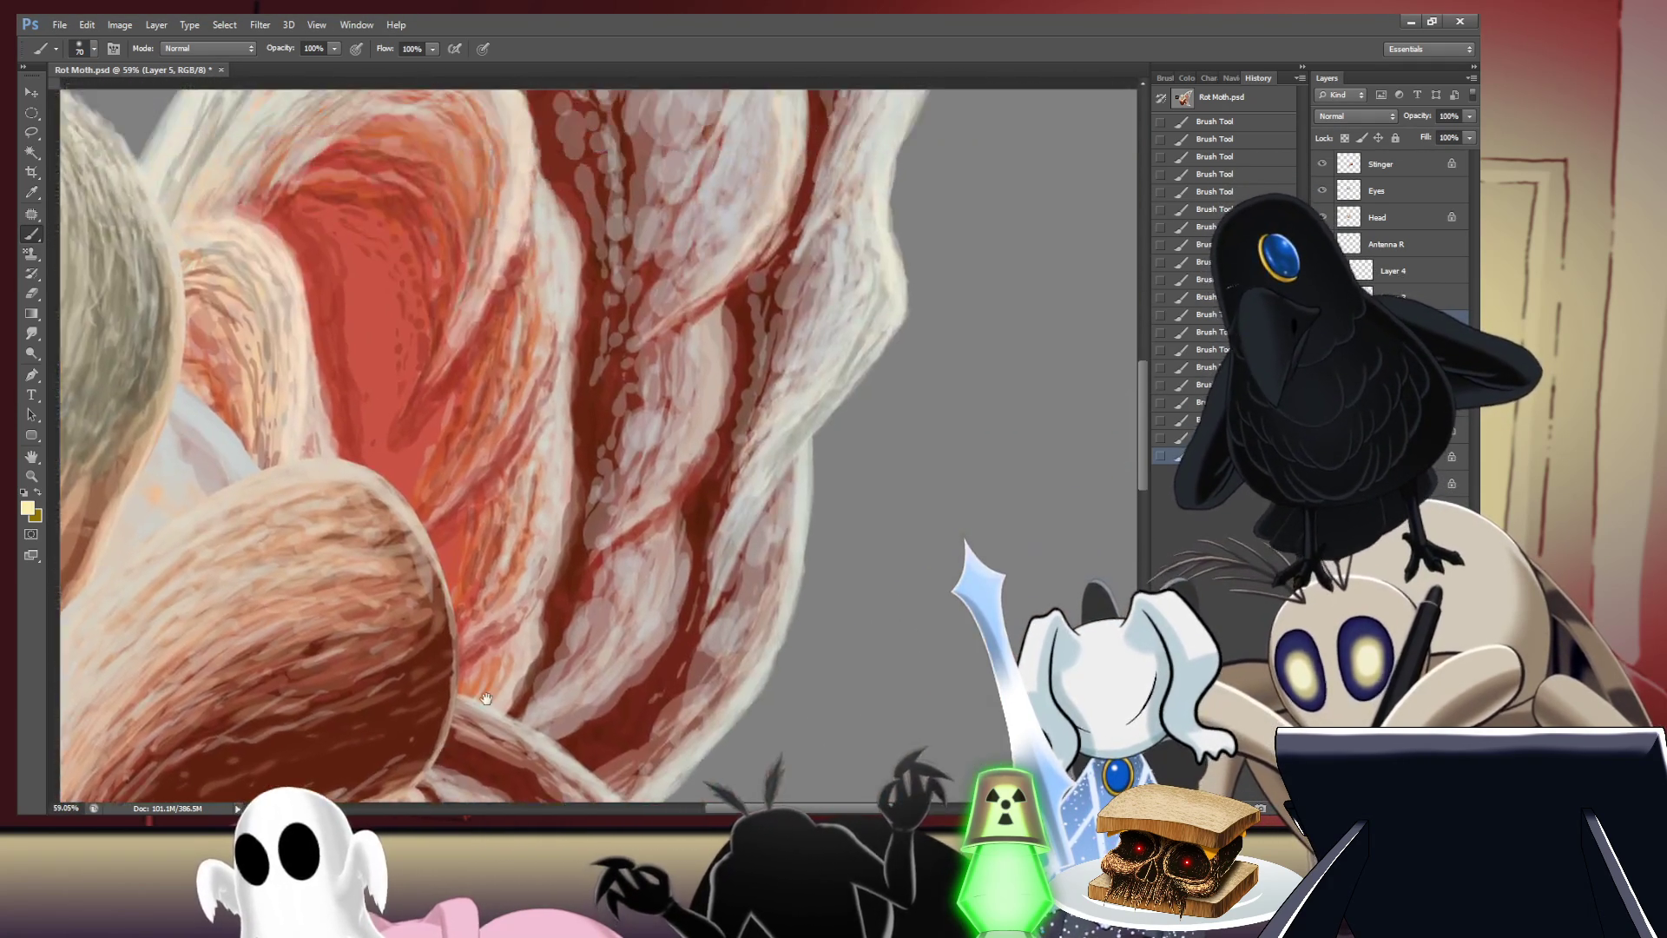
pyautogui.scroll(-1, 487, 699)
pyautogui.scroll(-1, 538, 608)
pyautogui.scroll(-1, 582, 504)
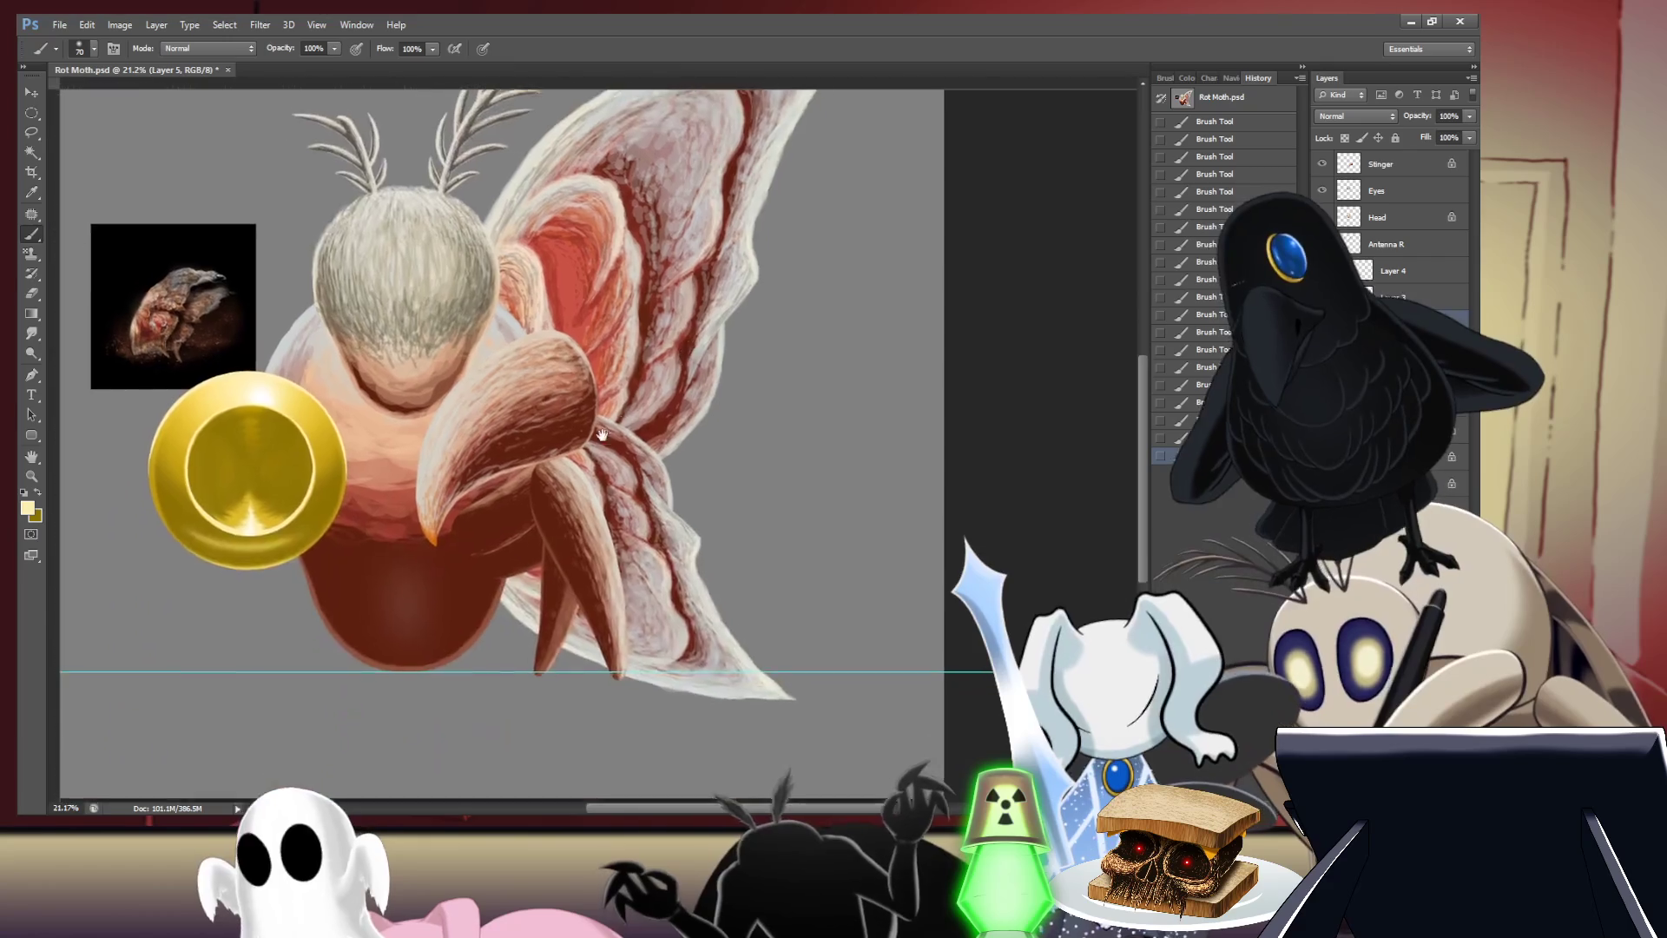
pyautogui.scroll(2, 602, 434)
pyautogui.scroll(1, 642, 522)
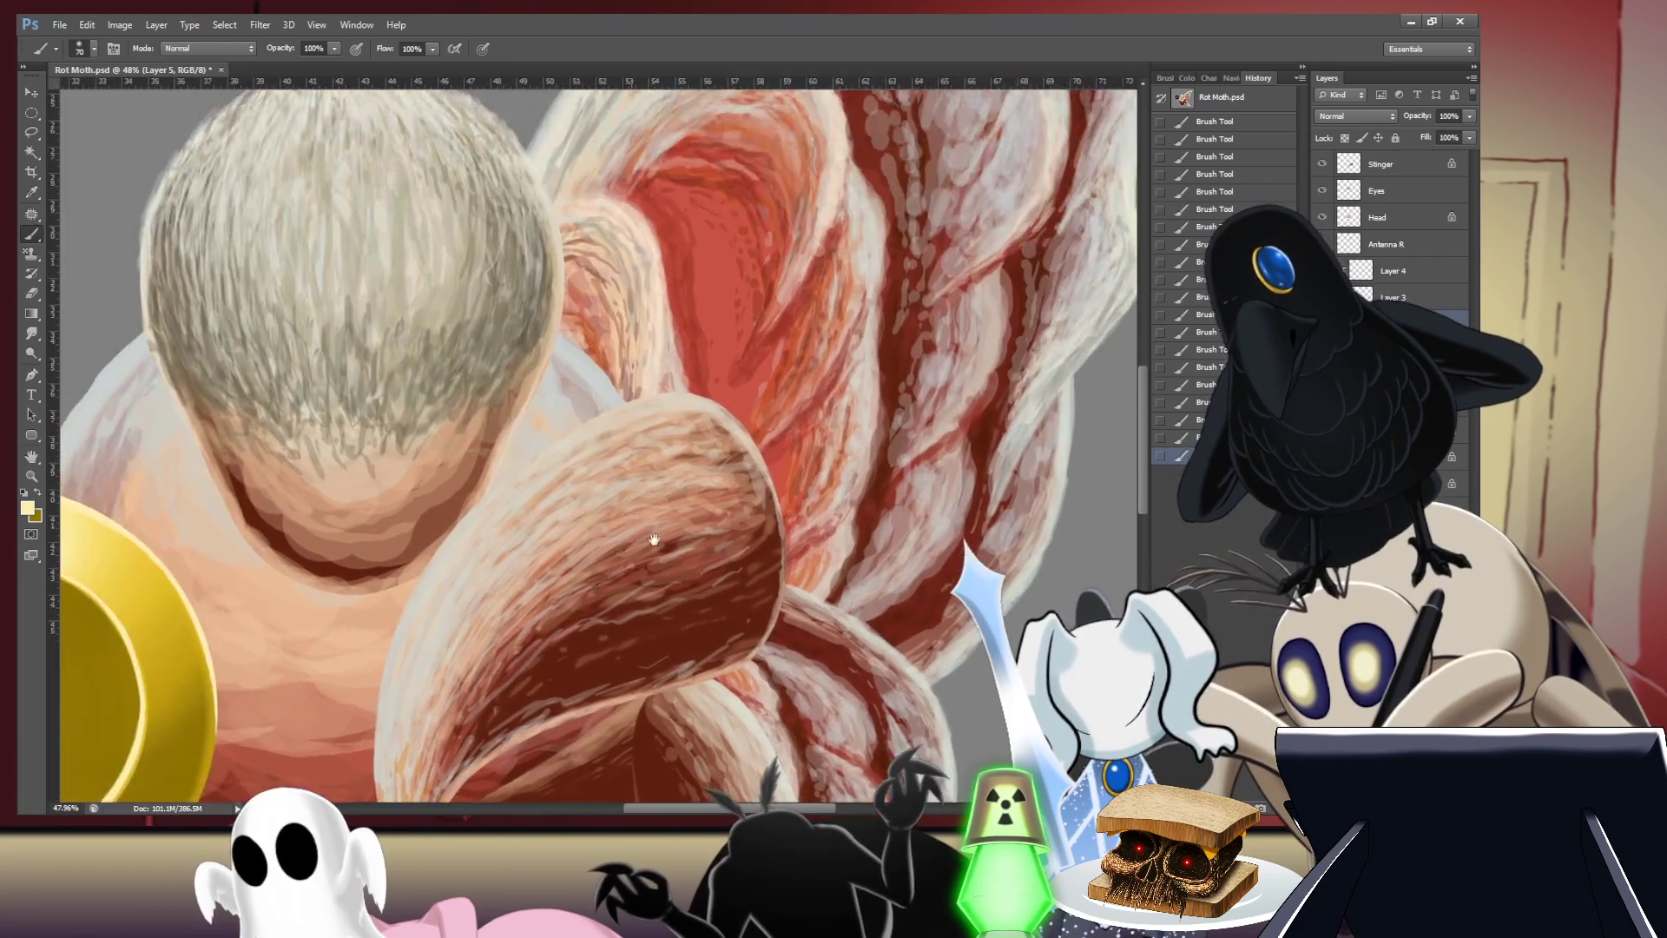
pyautogui.scroll(-1, 654, 540)
pyautogui.scroll(2, 608, 404)
pyautogui.scroll(-3, 522, 420)
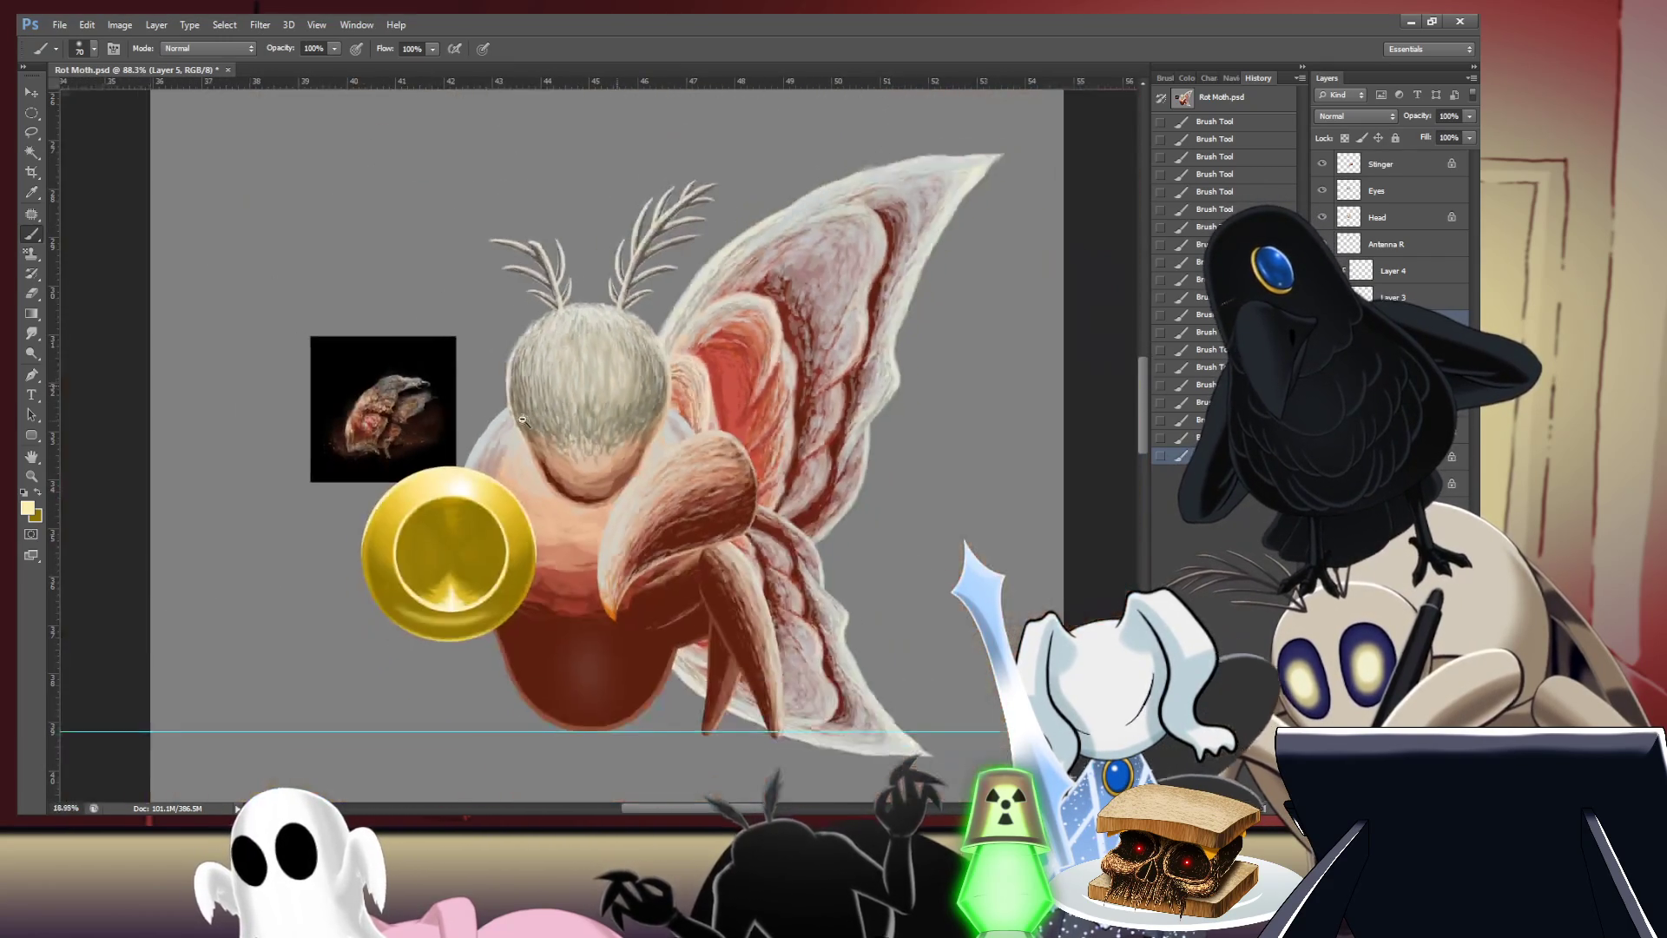
pyautogui.scroll(1, 530, 426)
pyautogui.scroll(1, 556, 451)
pyautogui.scroll(2, 588, 482)
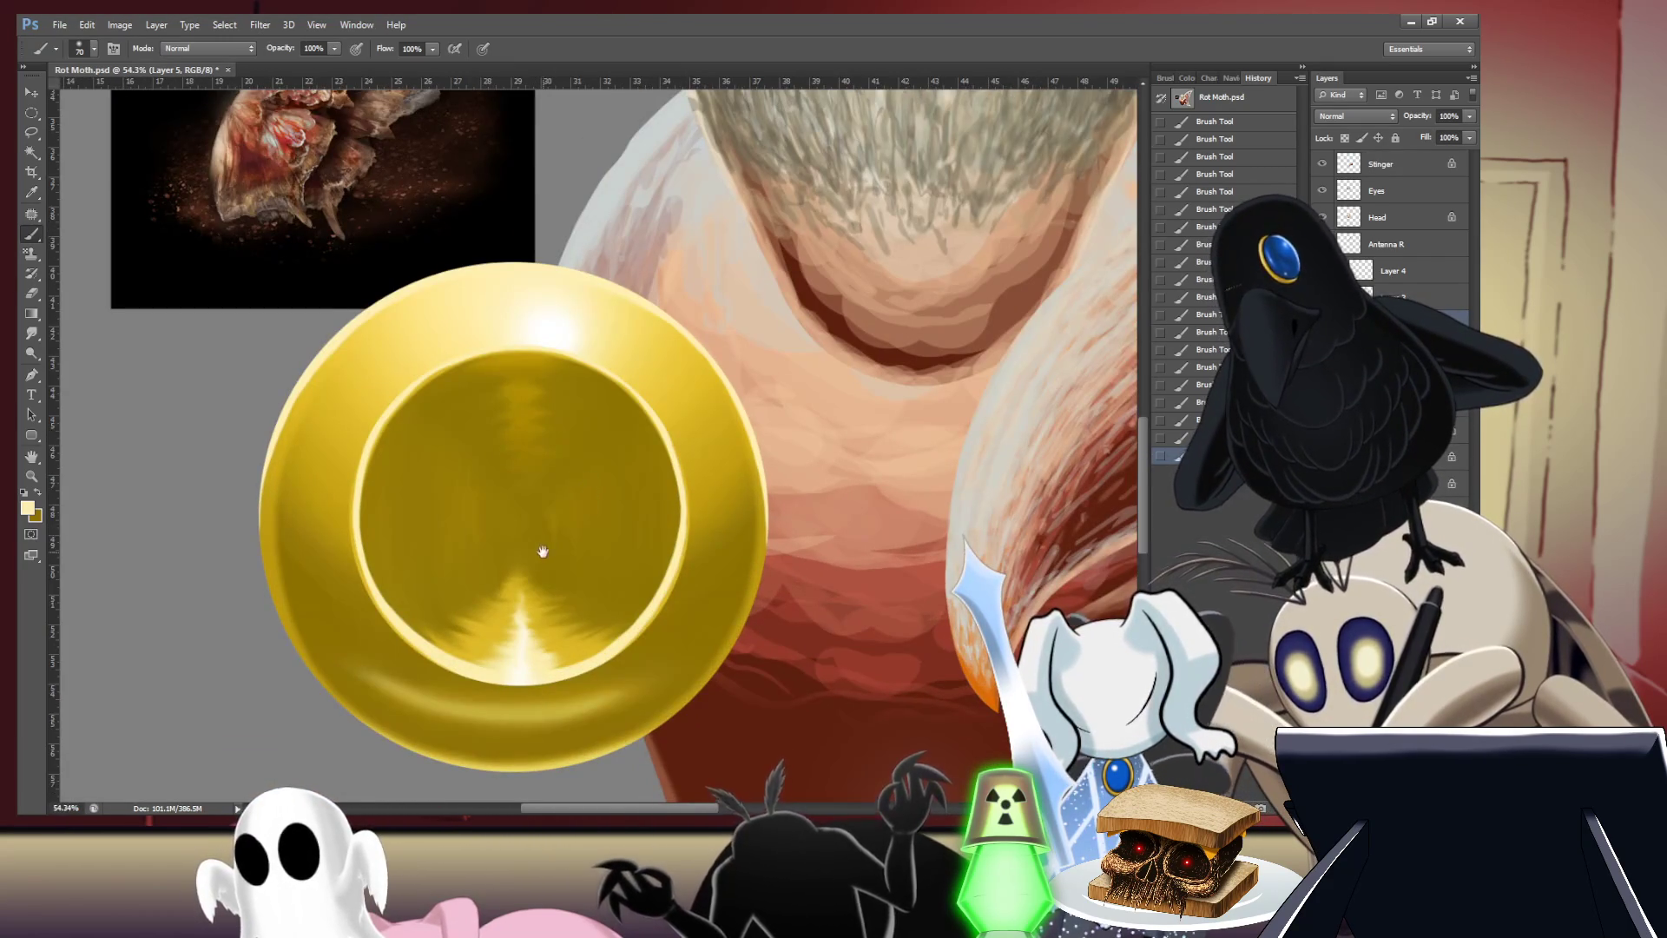
pyautogui.scroll(1, 543, 551)
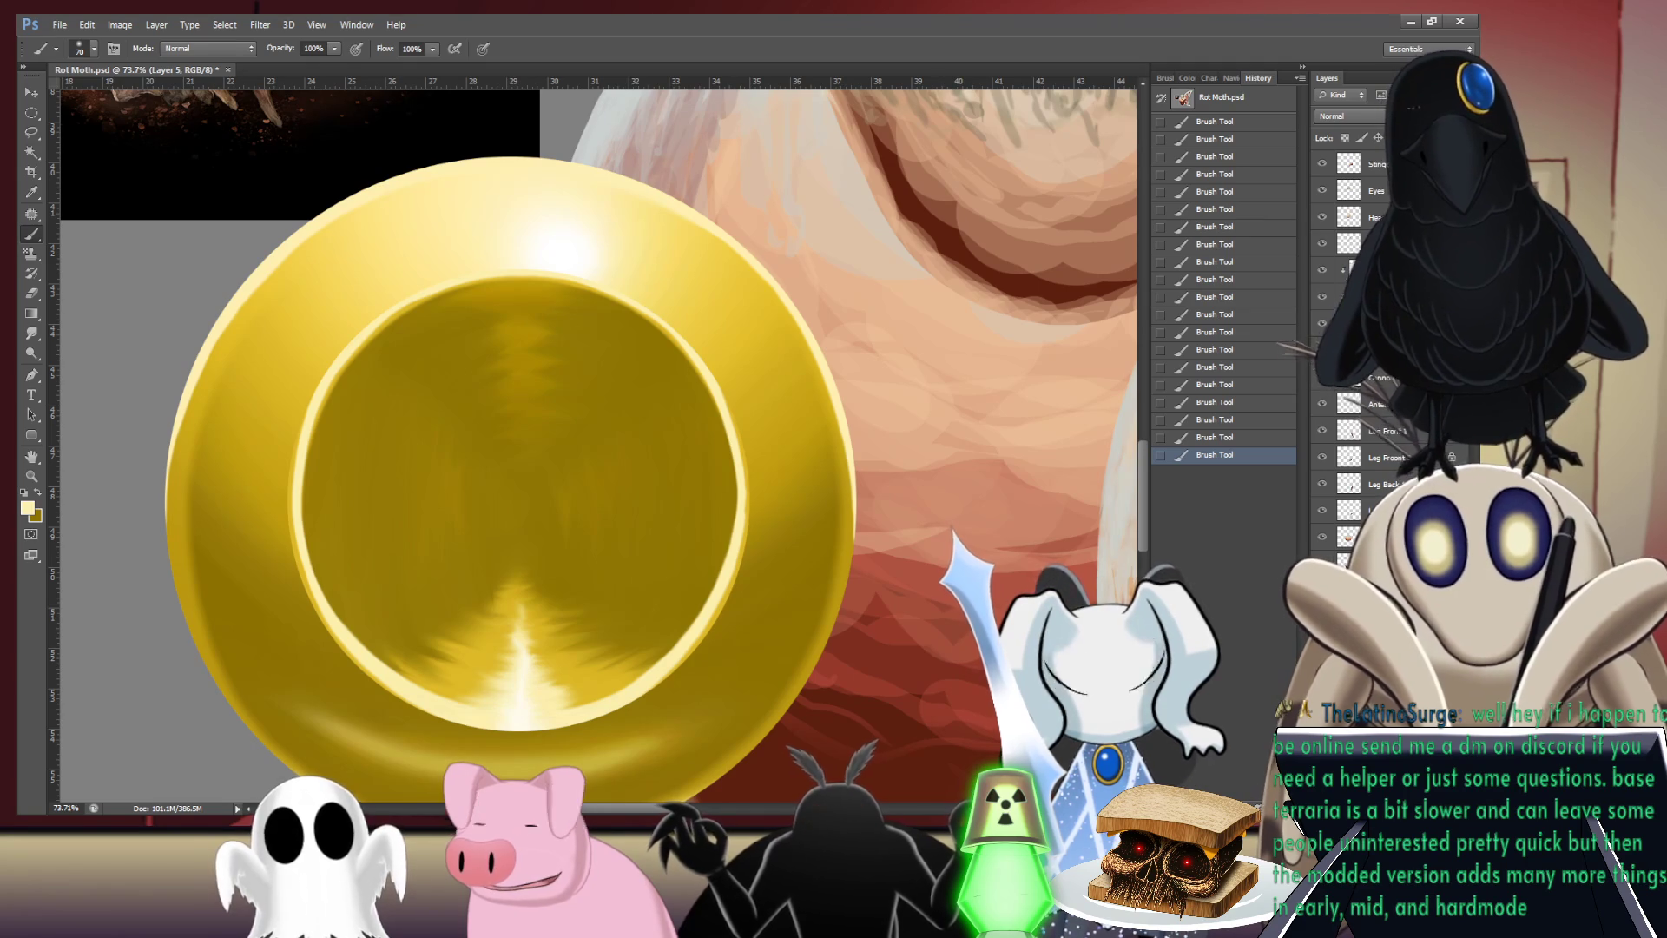
pyautogui.scroll(3, 503, 278)
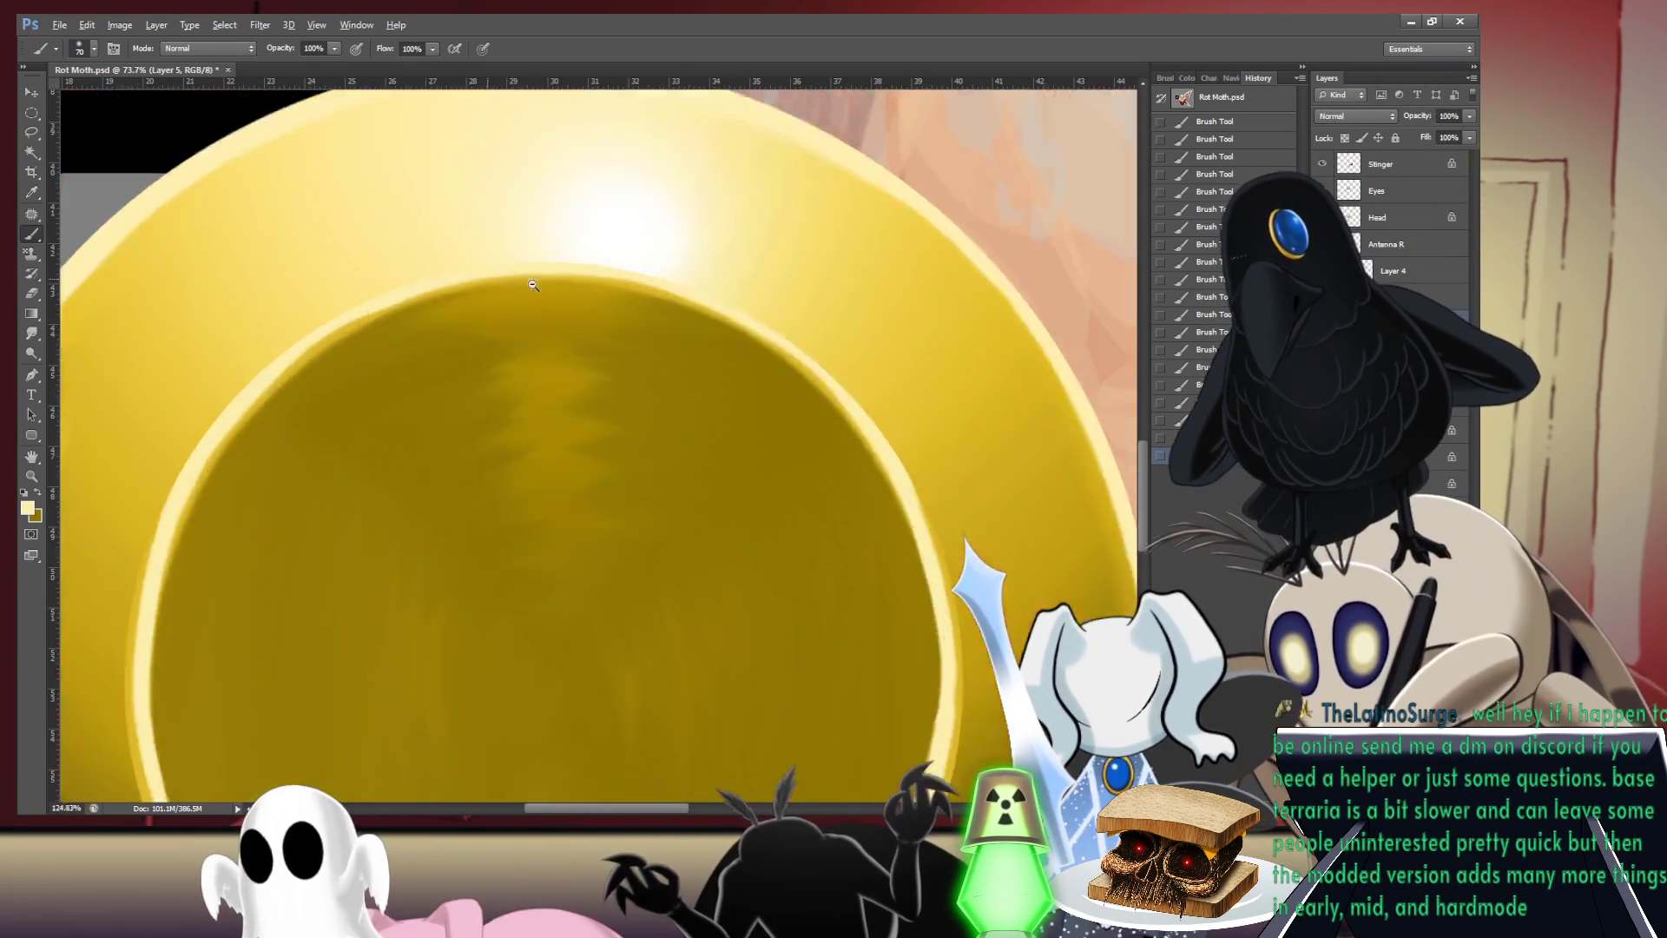
pyautogui.scroll(2, 486, 303)
pyautogui.scroll(-1, 484, 314)
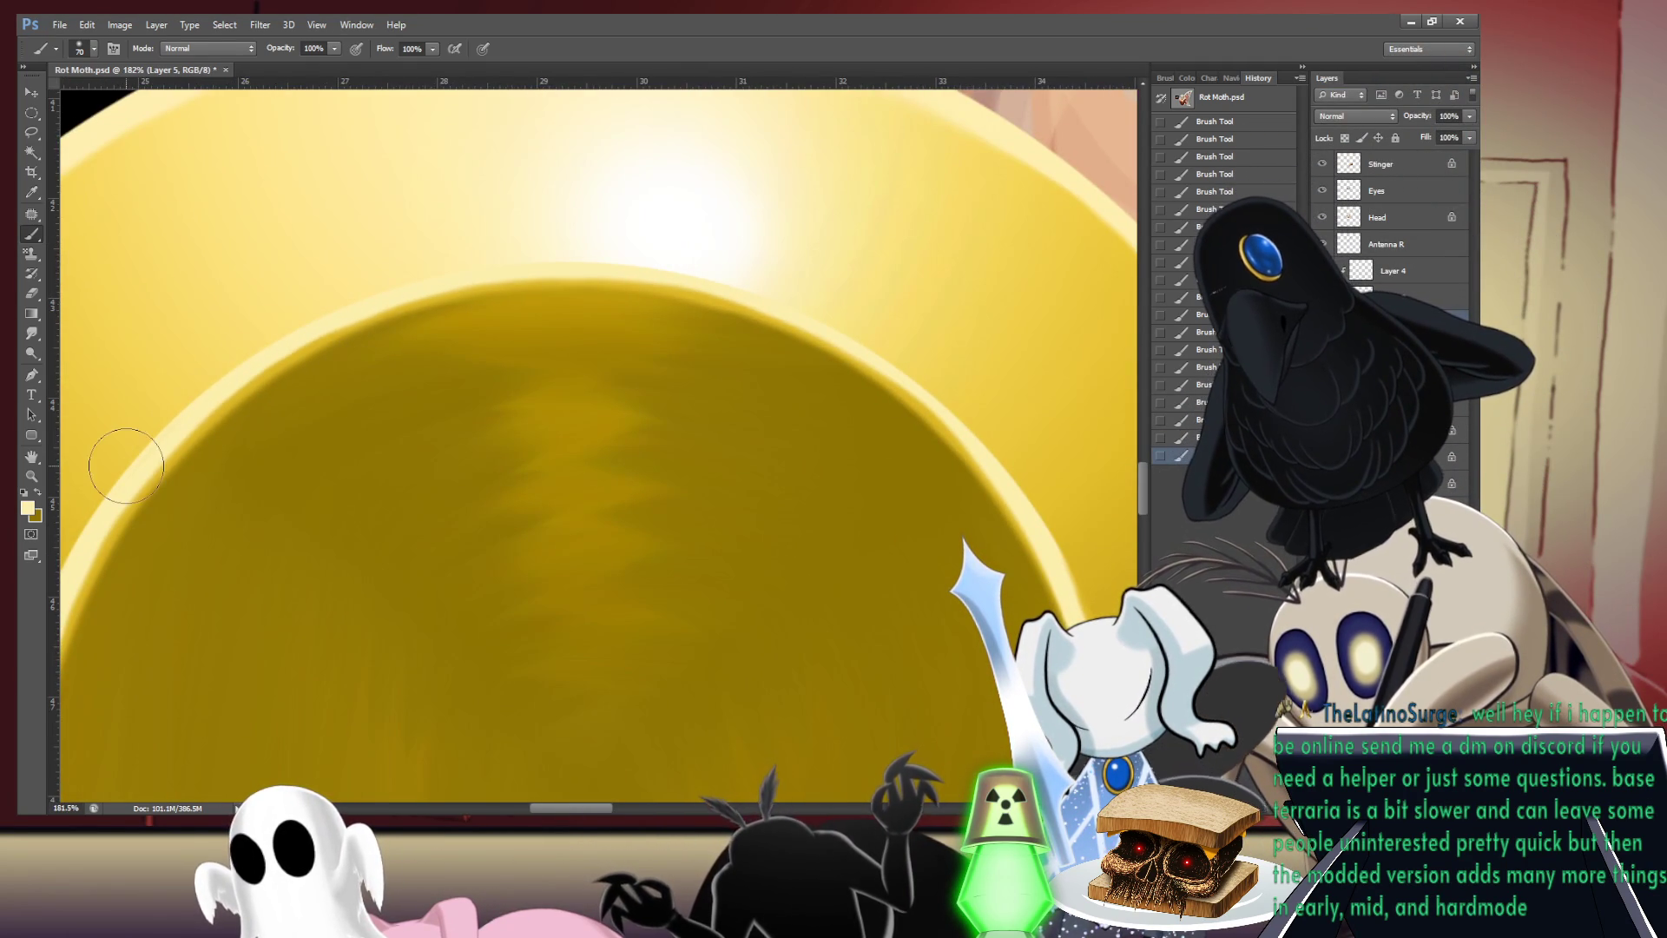
pyautogui.scroll(-2, 677, 260)
pyautogui.scroll(-1, 775, 274)
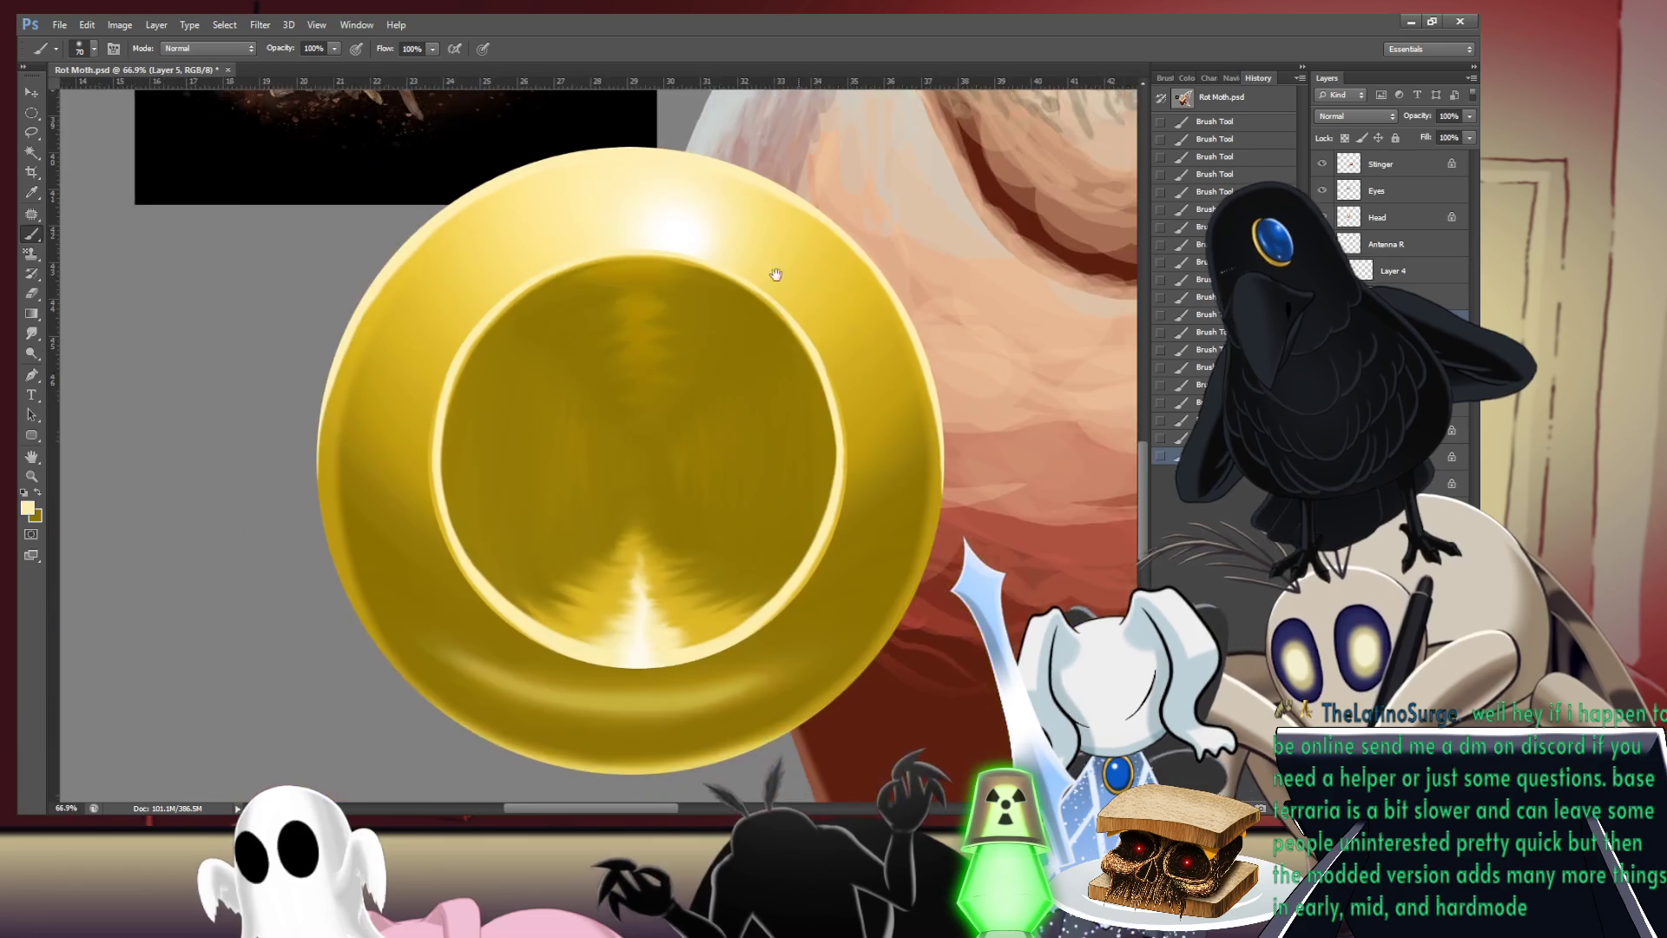
pyautogui.moveTo(775, 274); pyautogui.dragTo(659, 198)
pyautogui.scroll(4, 653, 304)
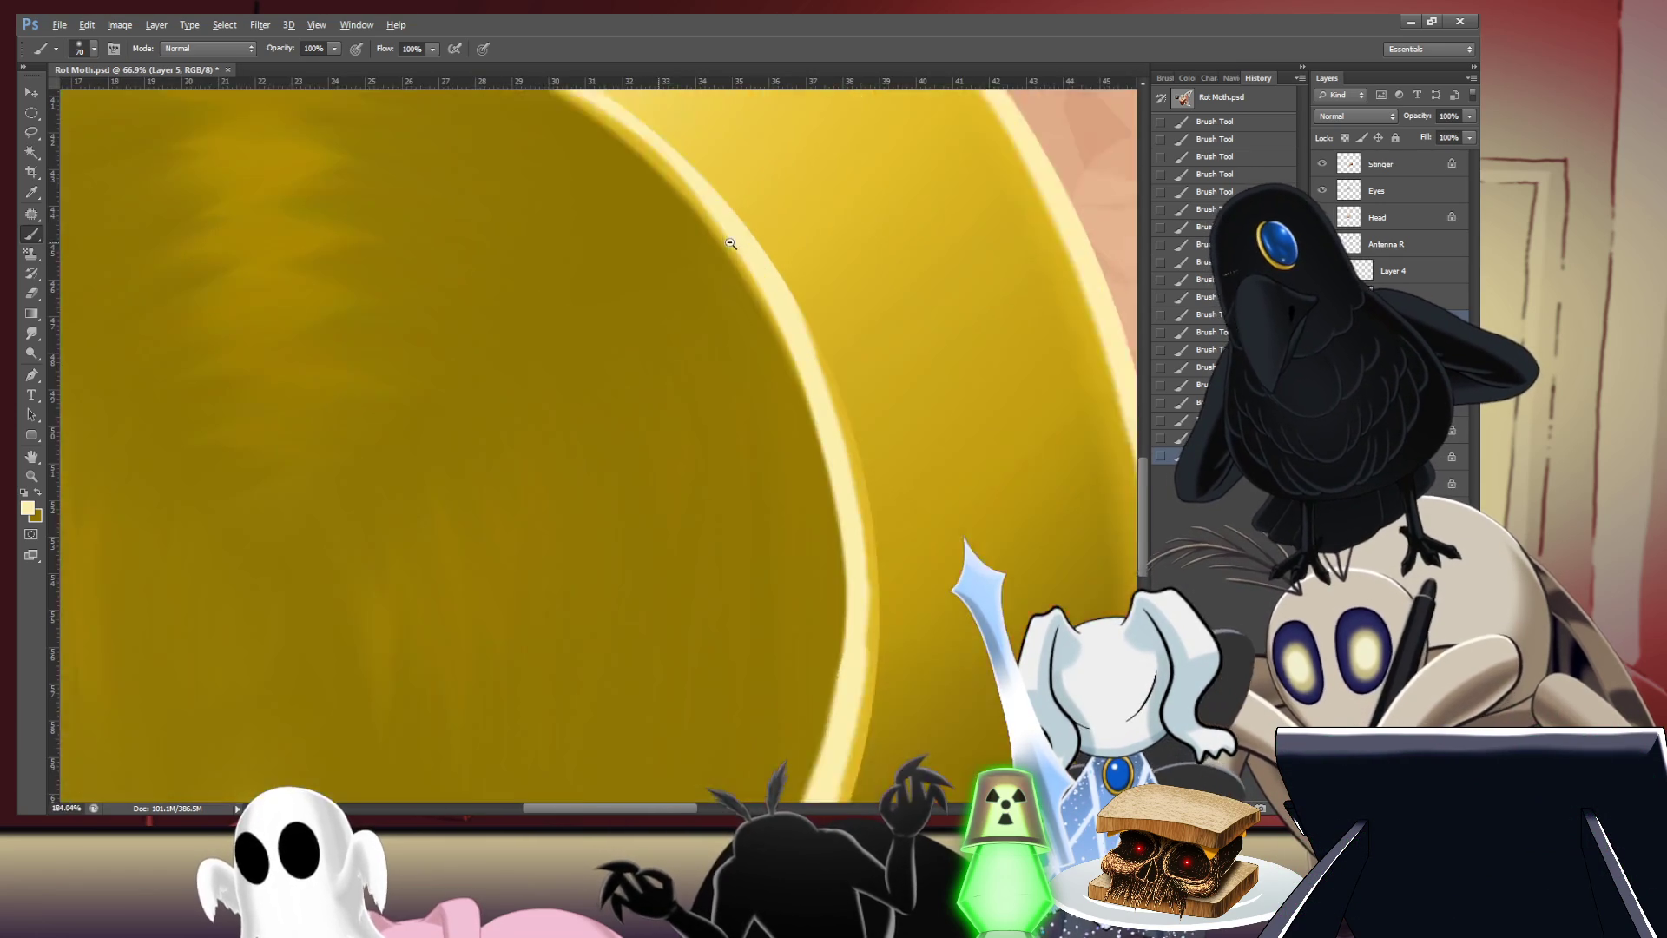
pyautogui.scroll(-1, 760, 280)
pyautogui.hotkey('ctrl', 'r')
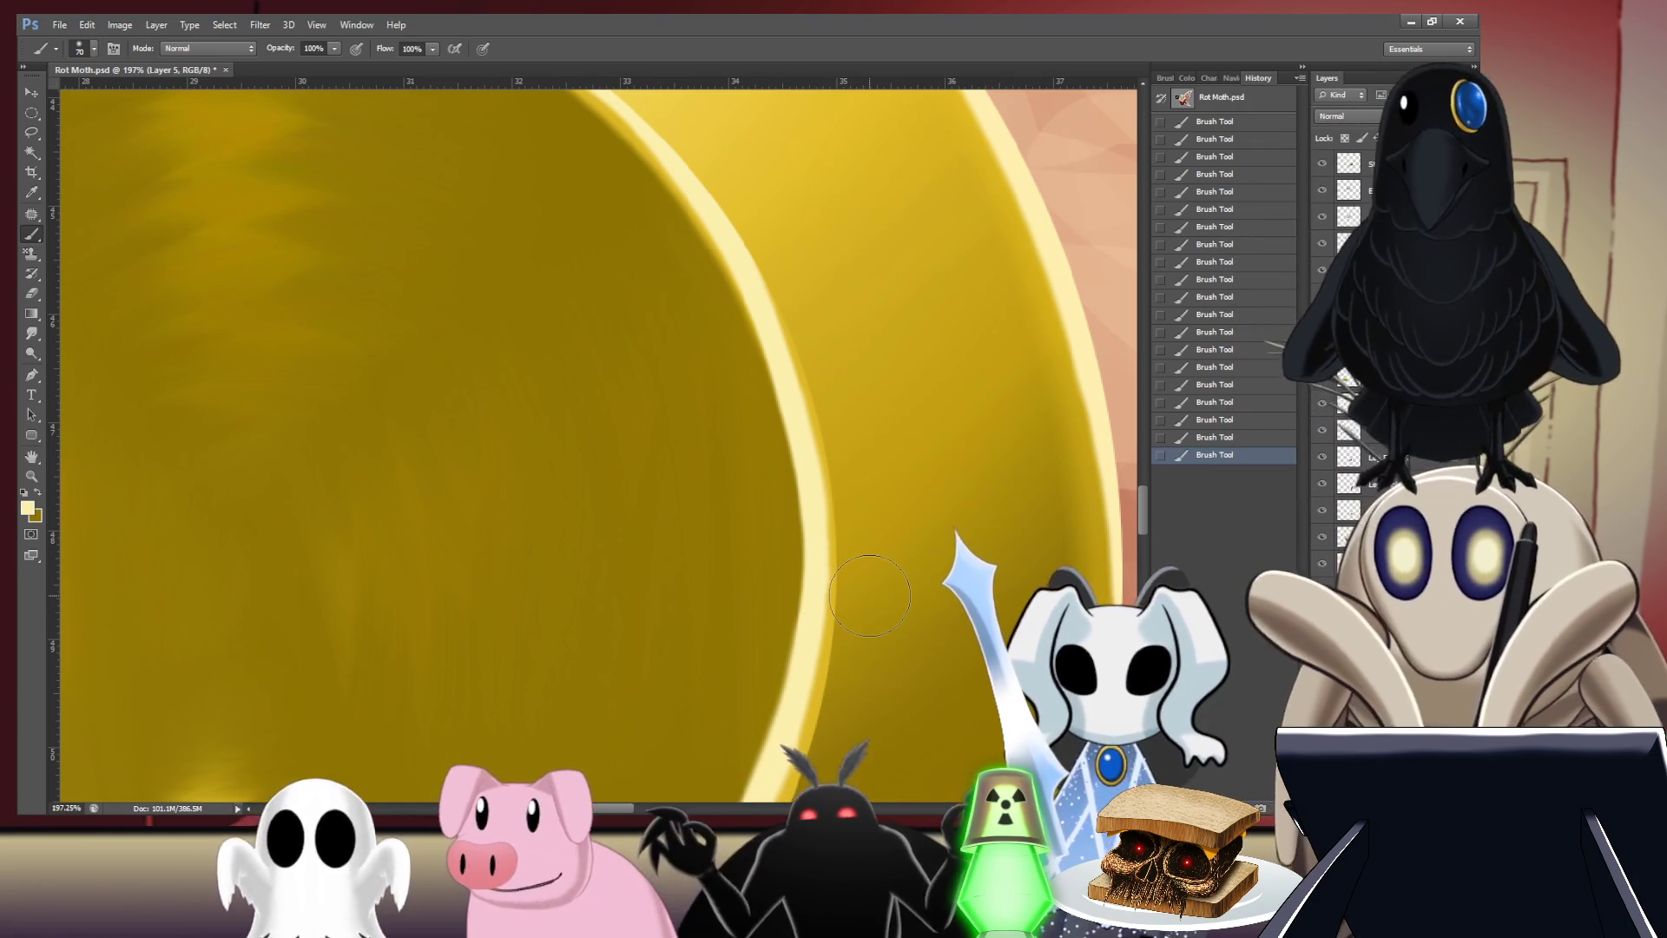
pyautogui.moveTo(409, 435)
pyautogui.mouseDown()
pyautogui.moveTo(477, 495)
pyautogui.moveTo(530, 482)
pyautogui.mouseUp()
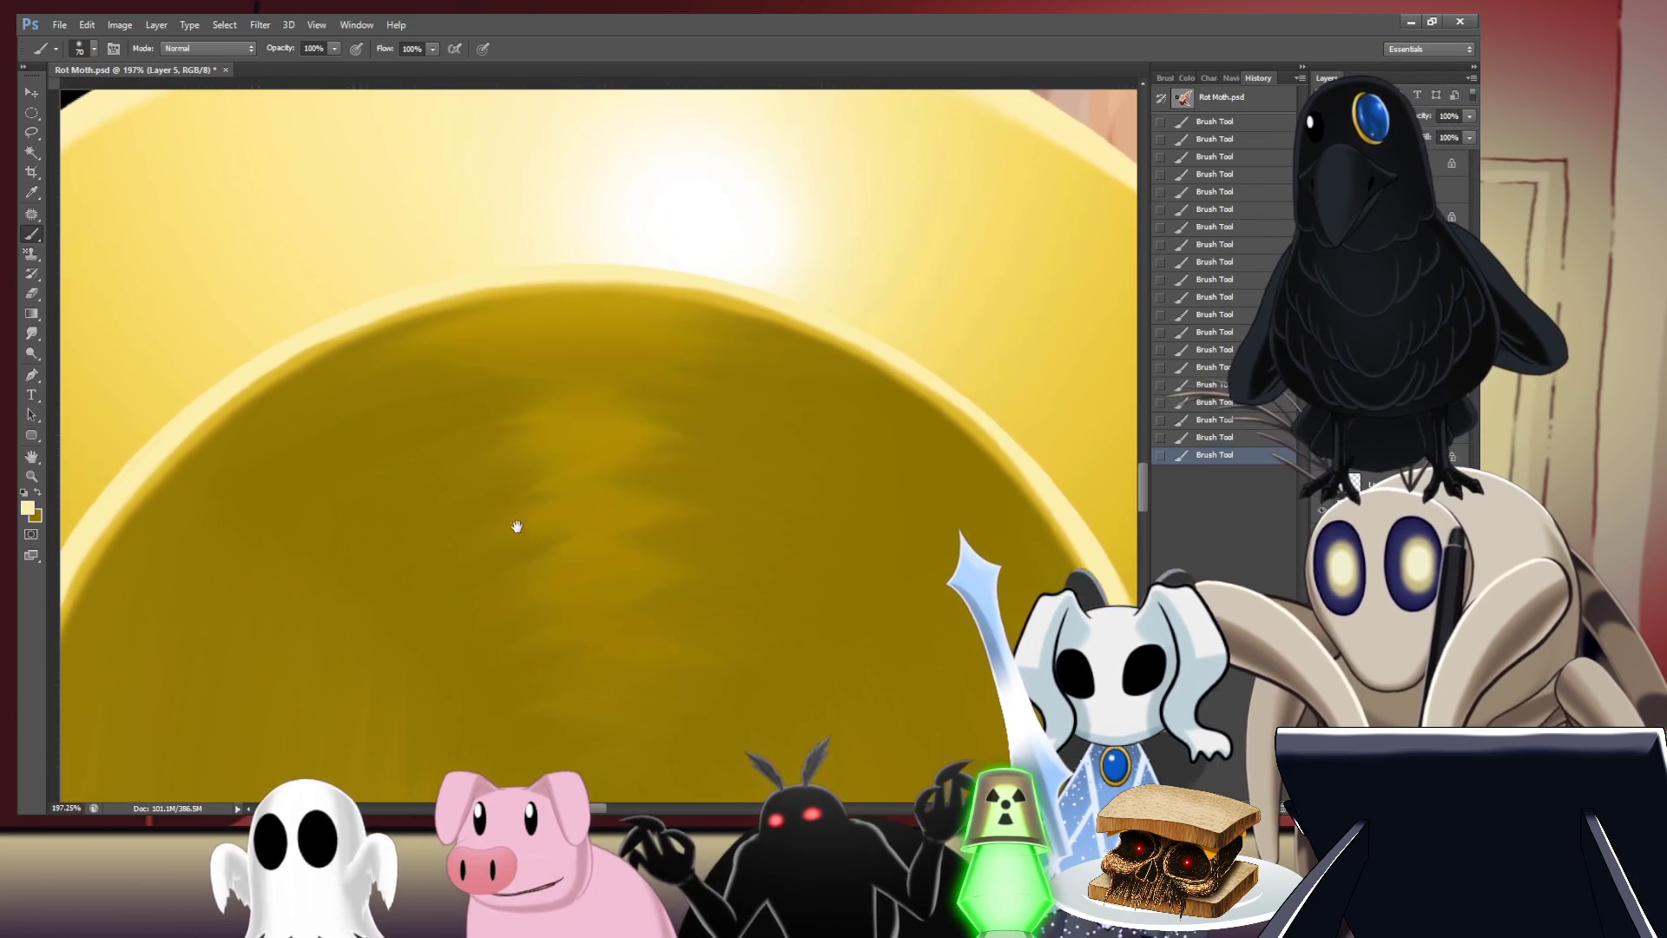
pyautogui.scroll(-5, 570, 515)
pyautogui.scroll(2, 569, 515)
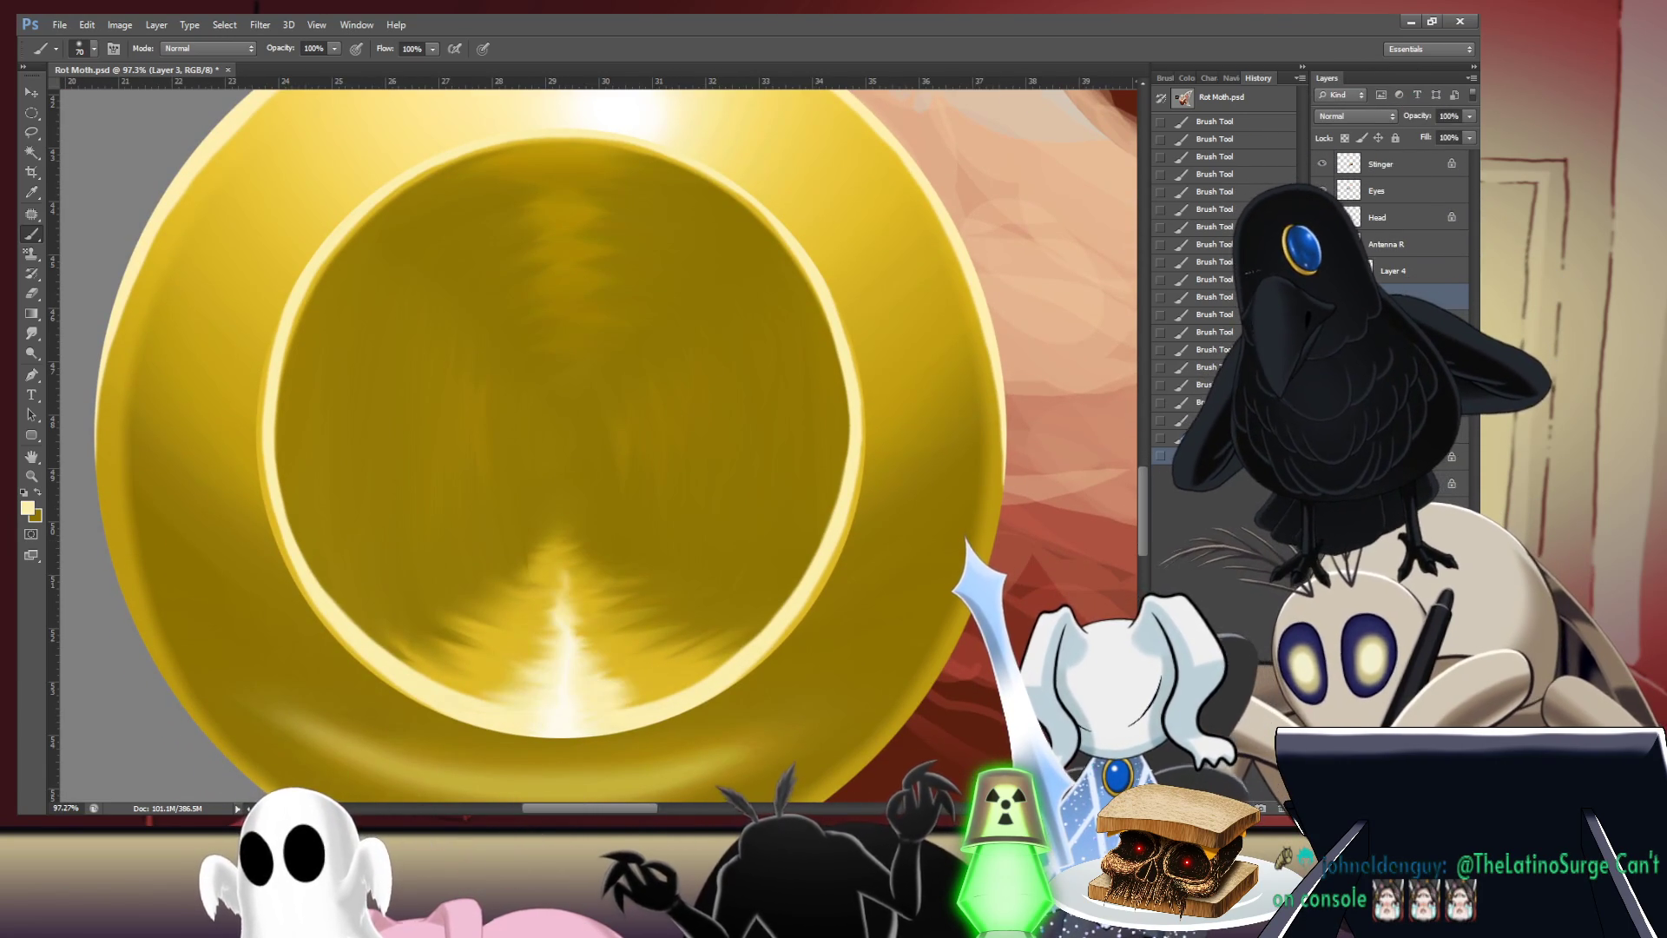
# - On Layer 4, sample the rim highlight's white as the brush colour
pyautogui.click(1419, 276)
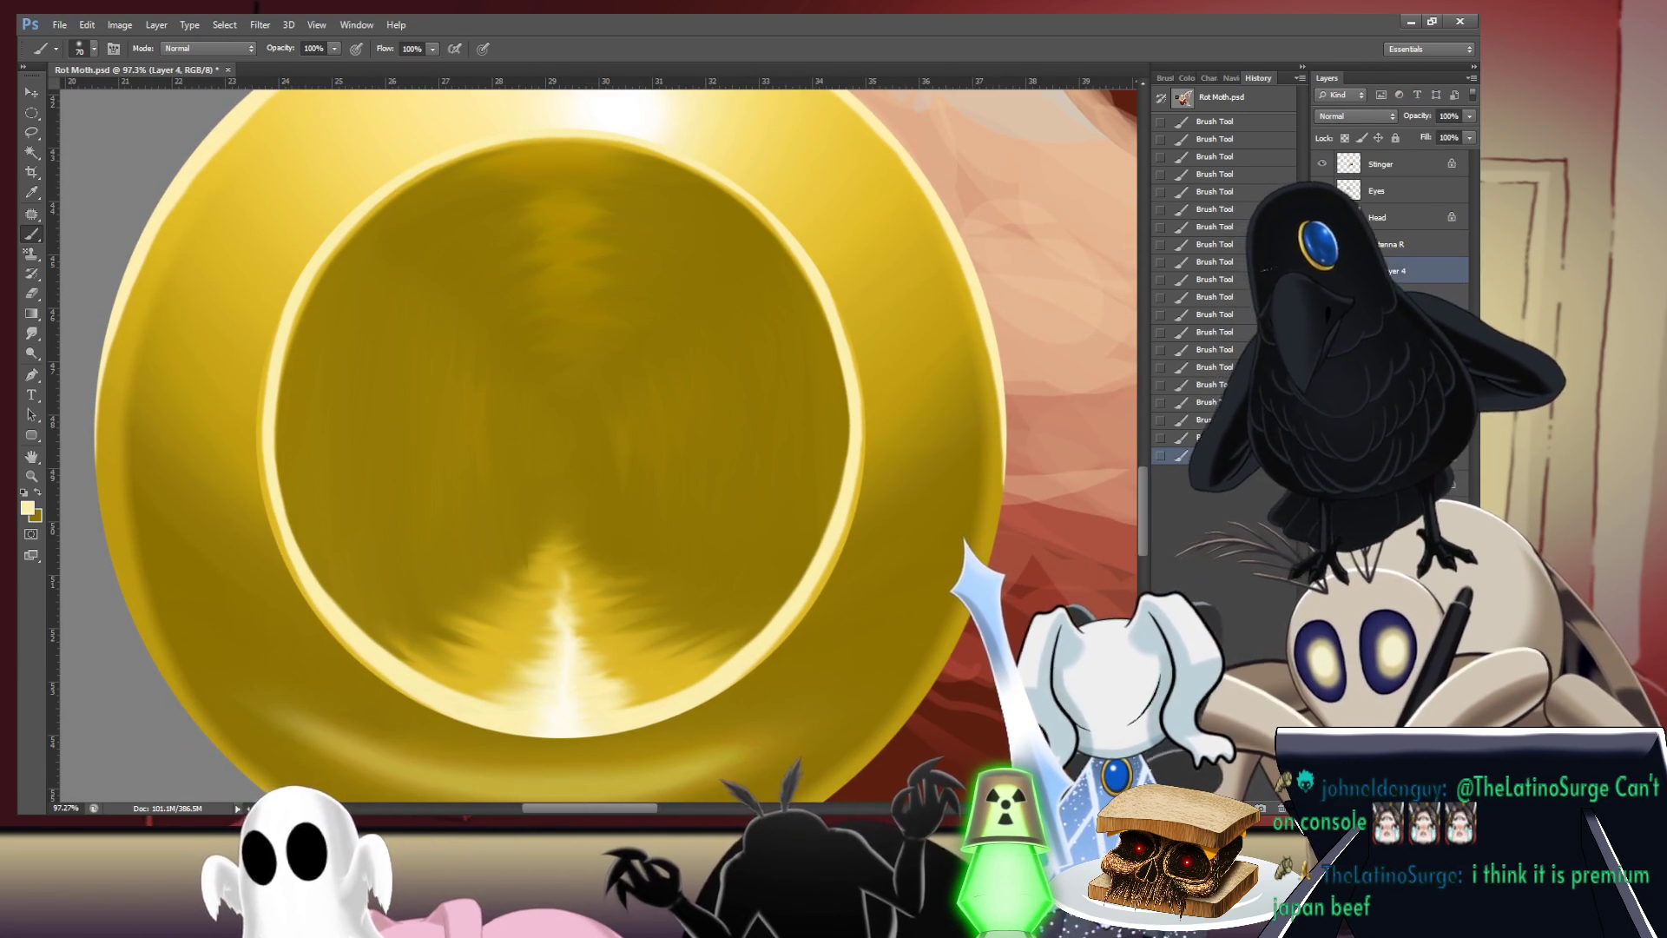
pyautogui.scroll(1, 832, 395)
pyautogui.scroll(2, 656, 371)
pyautogui.scroll(1, 673, 368)
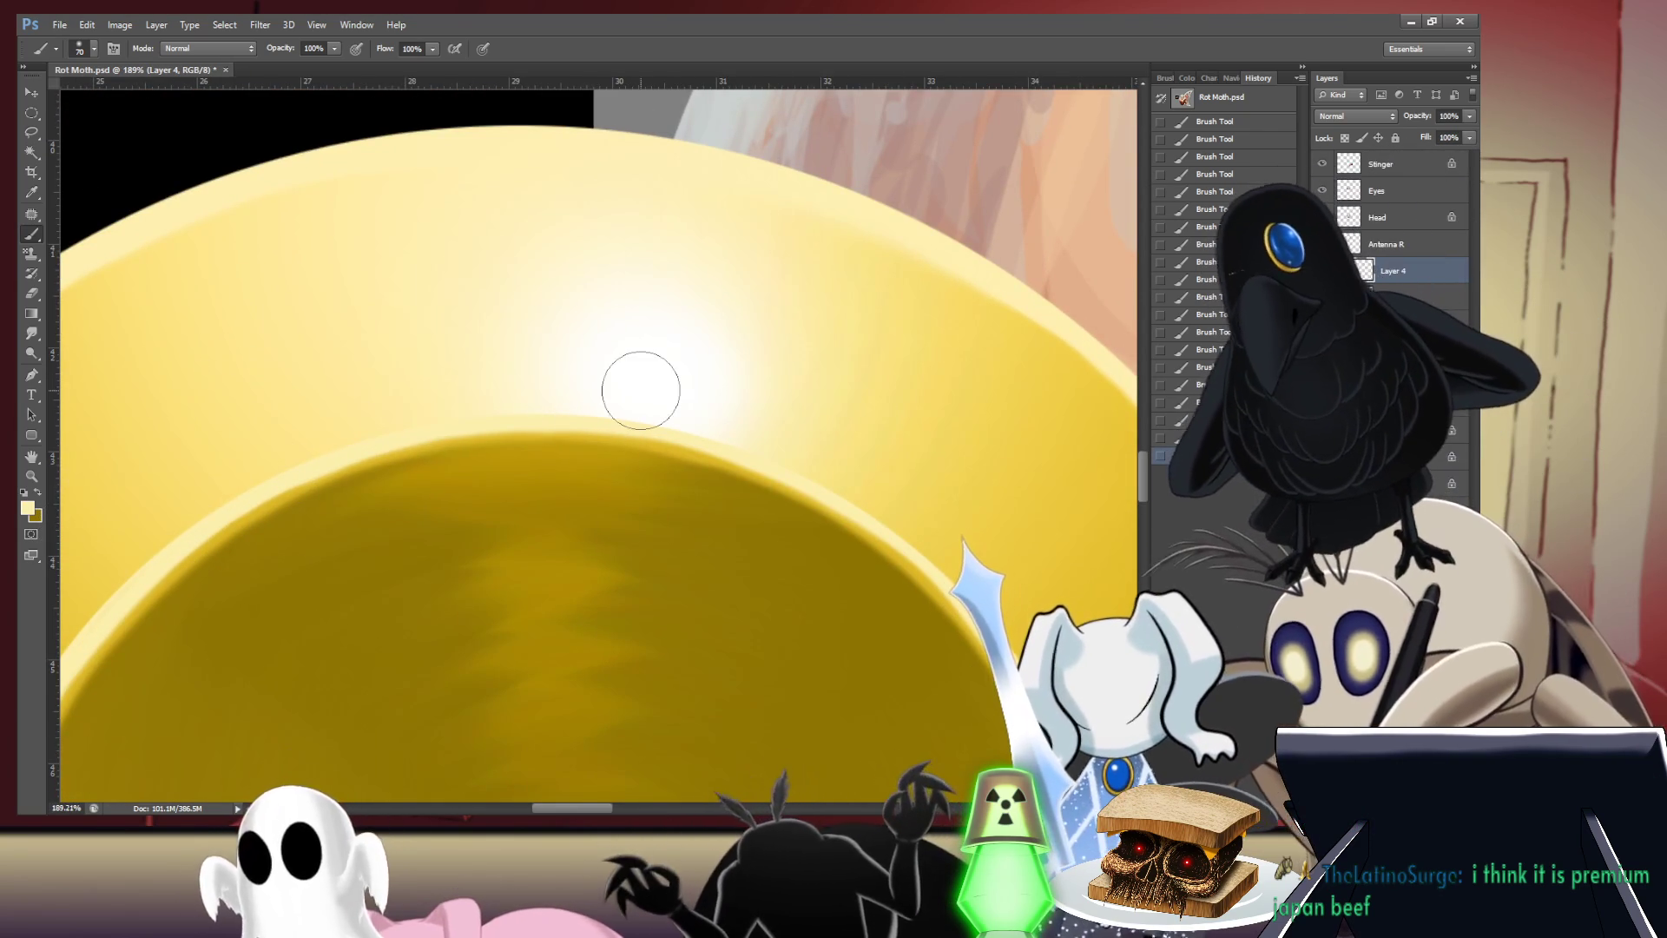
pyautogui.press('i')
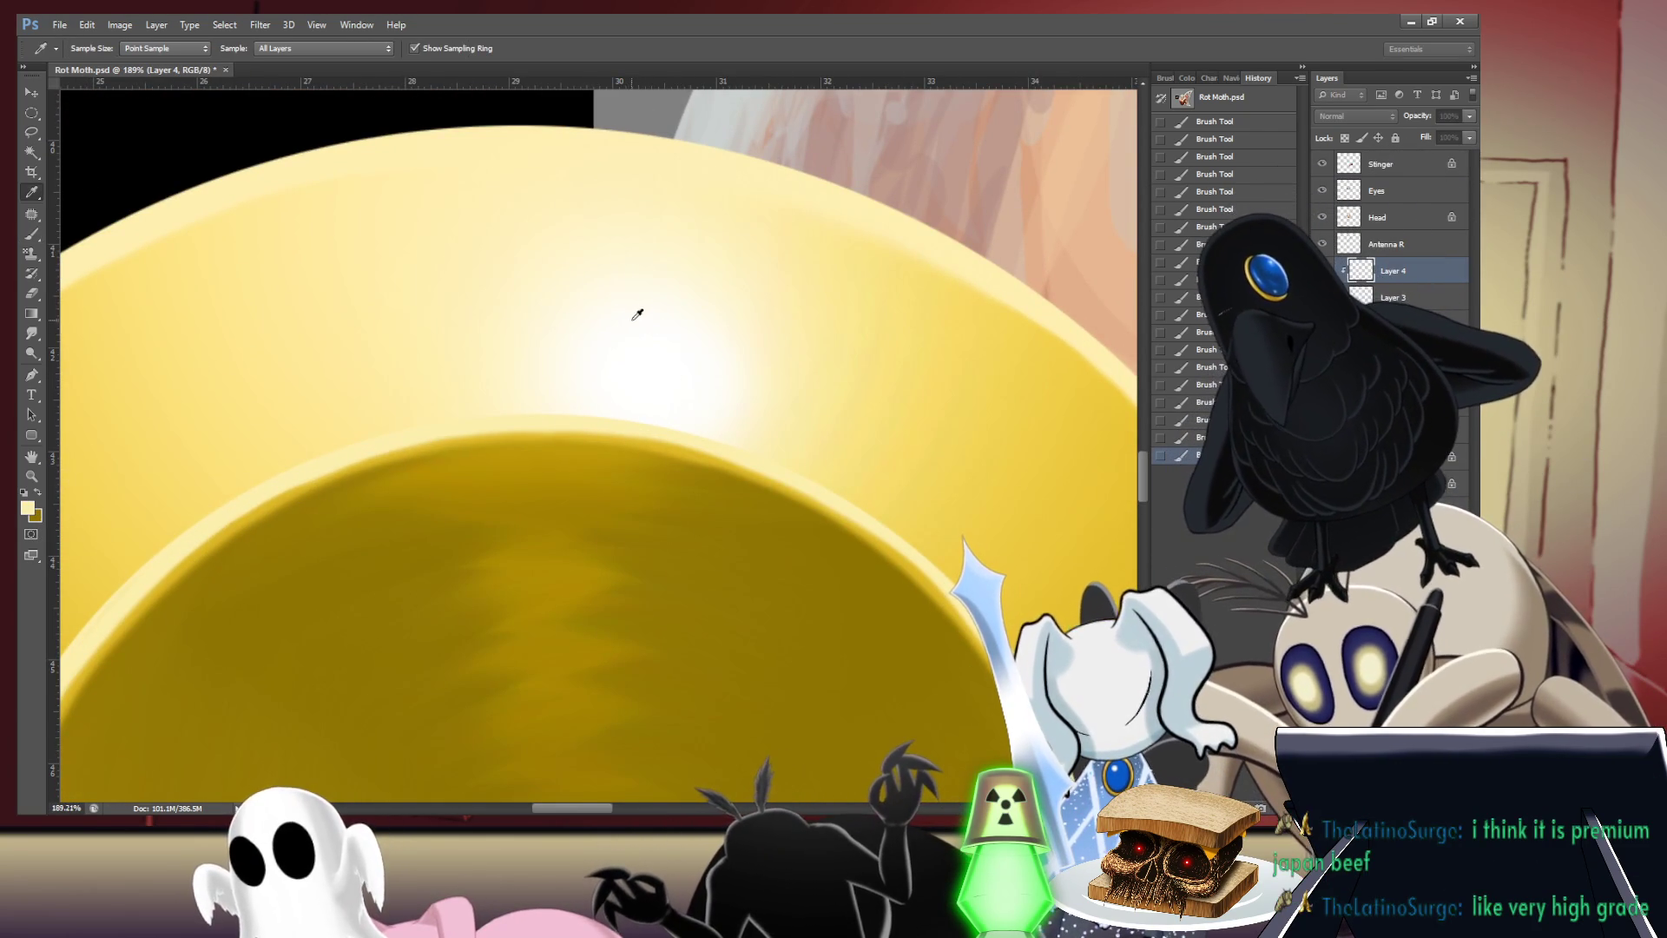
pyautogui.click(667, 305)
pyautogui.press('b')
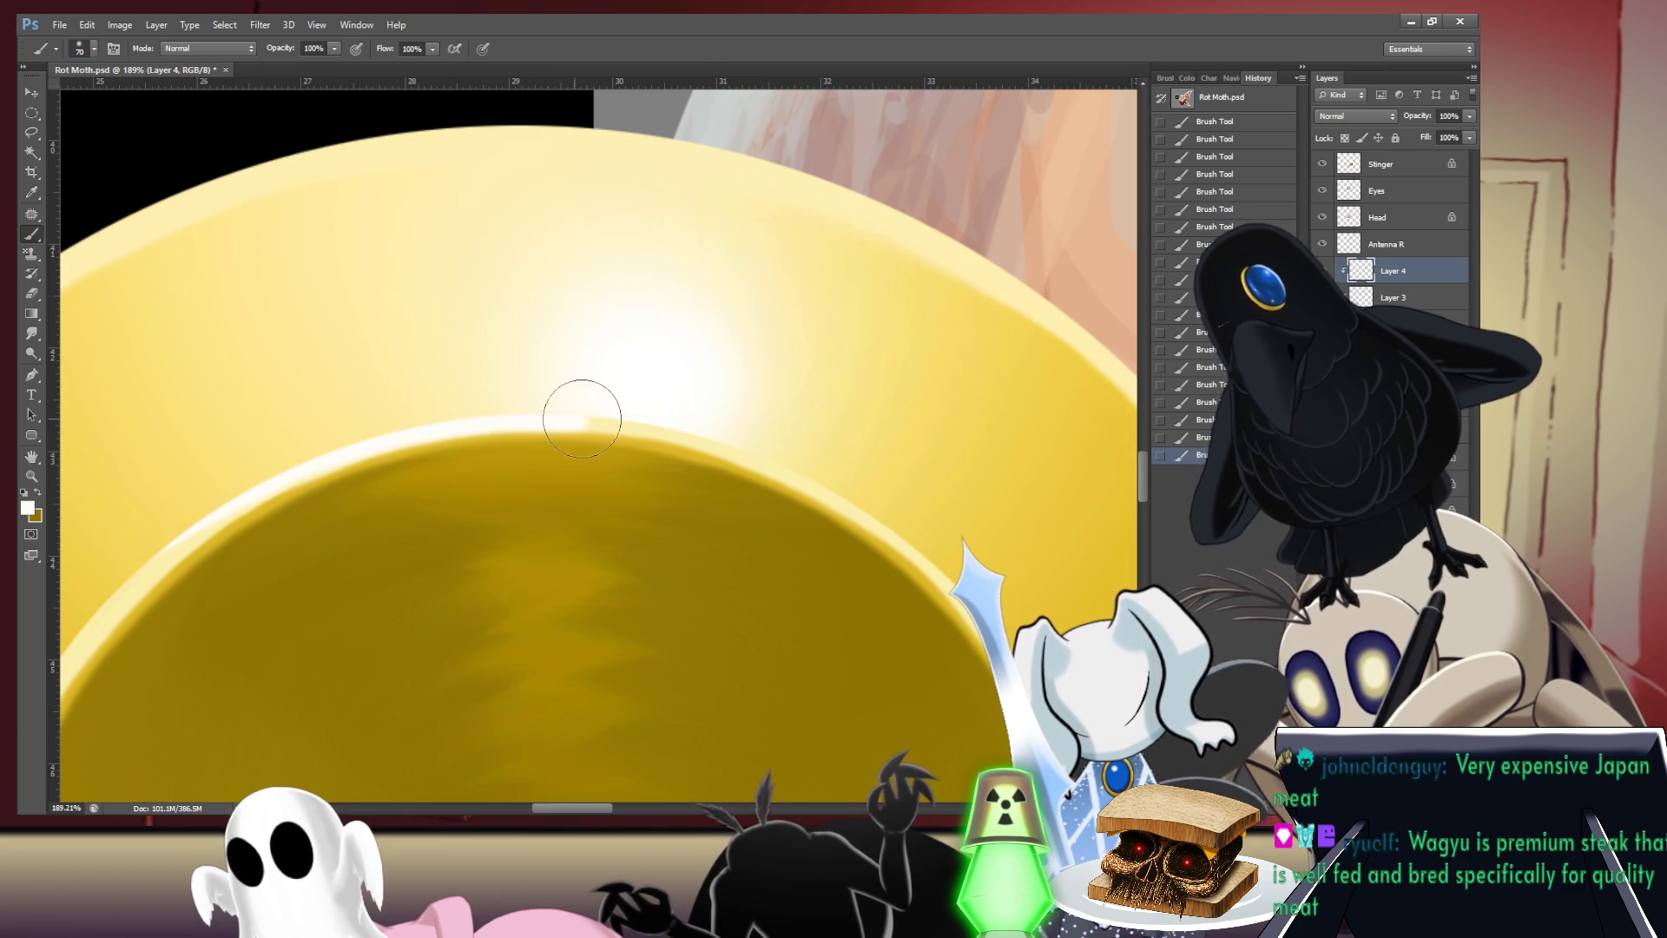
# - Brush white highlights across the top of the inner rim, extending right
pyautogui.moveTo(582, 419)
pyautogui.mouseDown()
pyautogui.moveTo(704, 435)
pyautogui.moveTo(831, 485)
pyautogui.mouseUp()
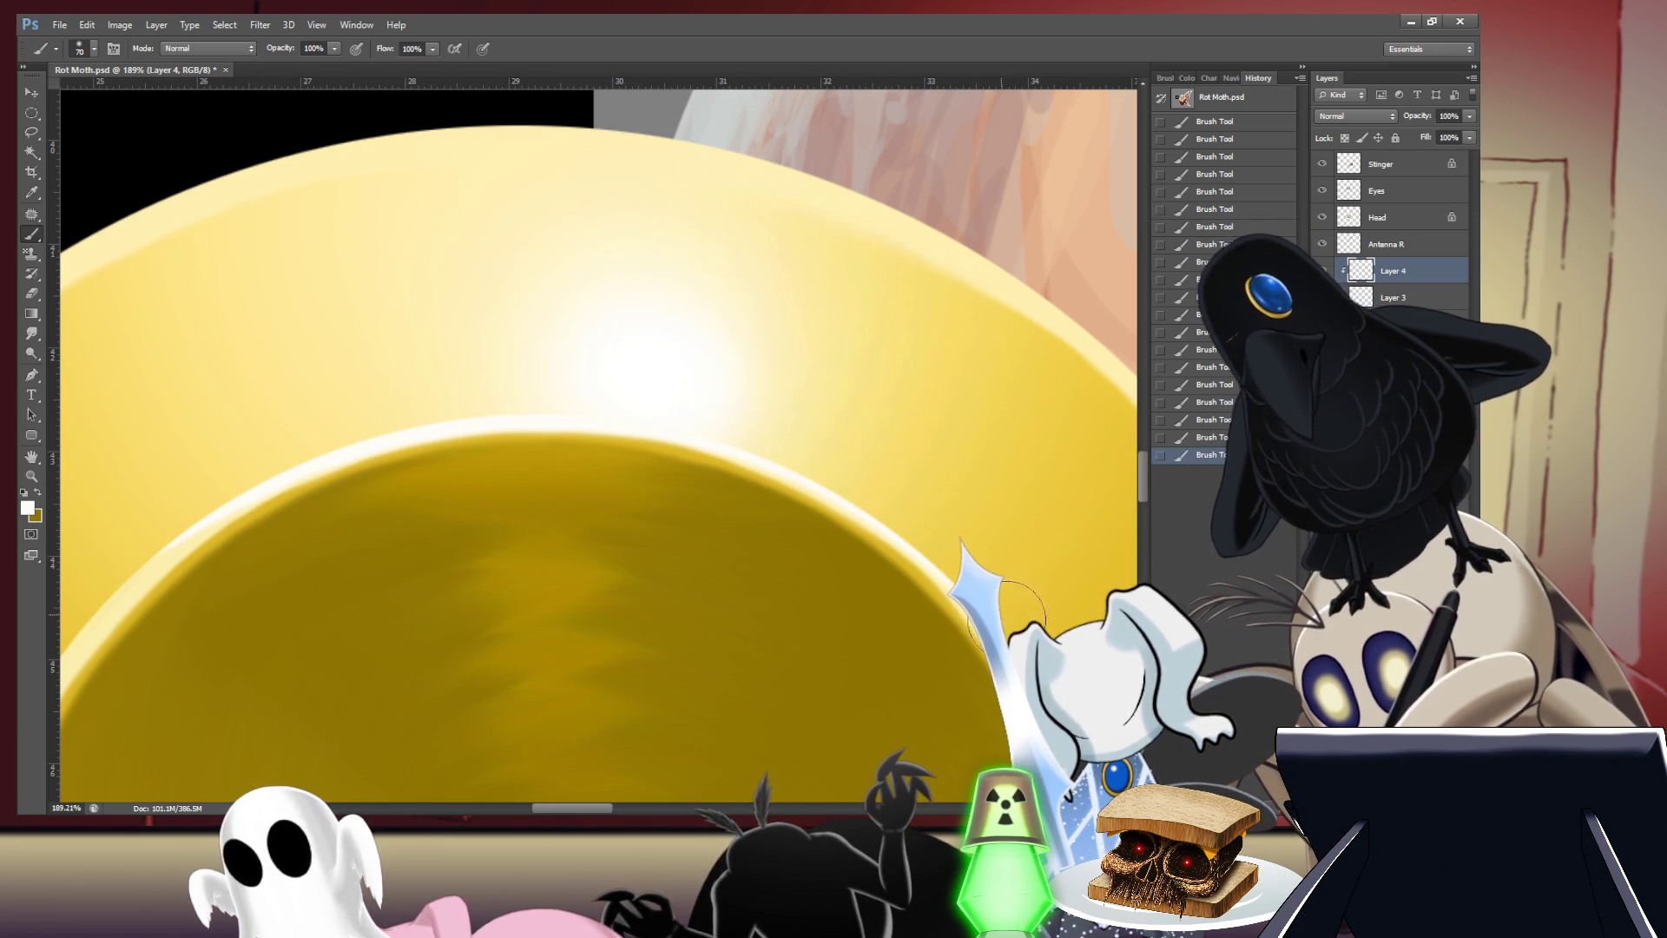
pyautogui.moveTo(670, 417); pyautogui.dragTo(732, 447)
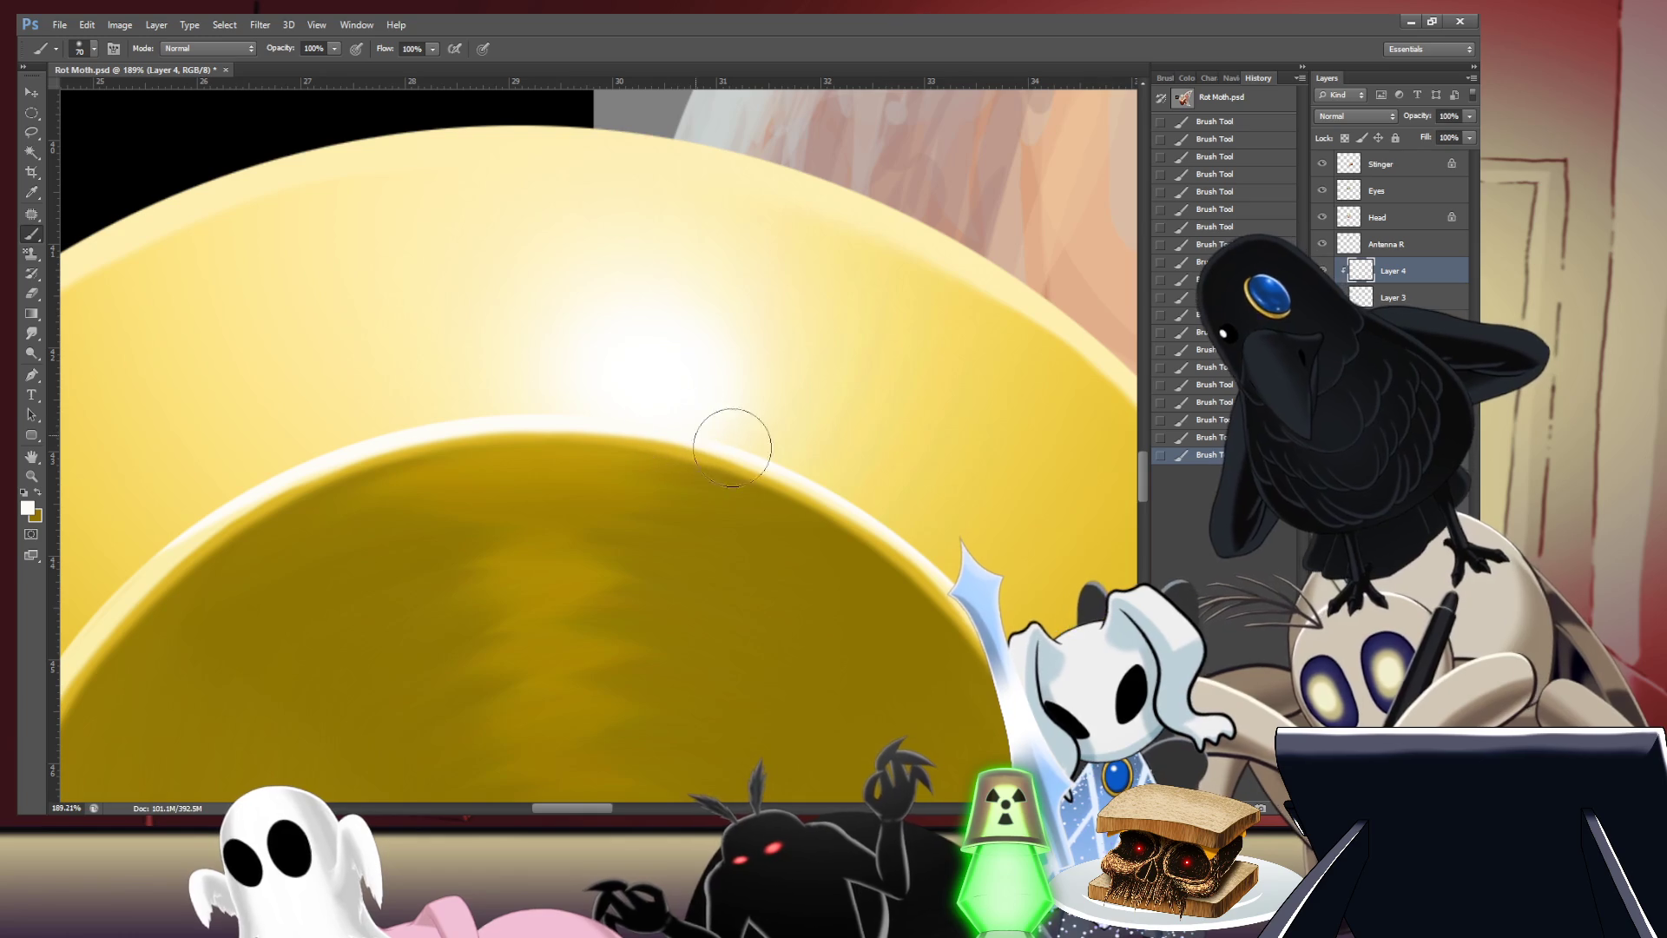
pyautogui.moveTo(838, 493); pyautogui.dragTo(906, 536)
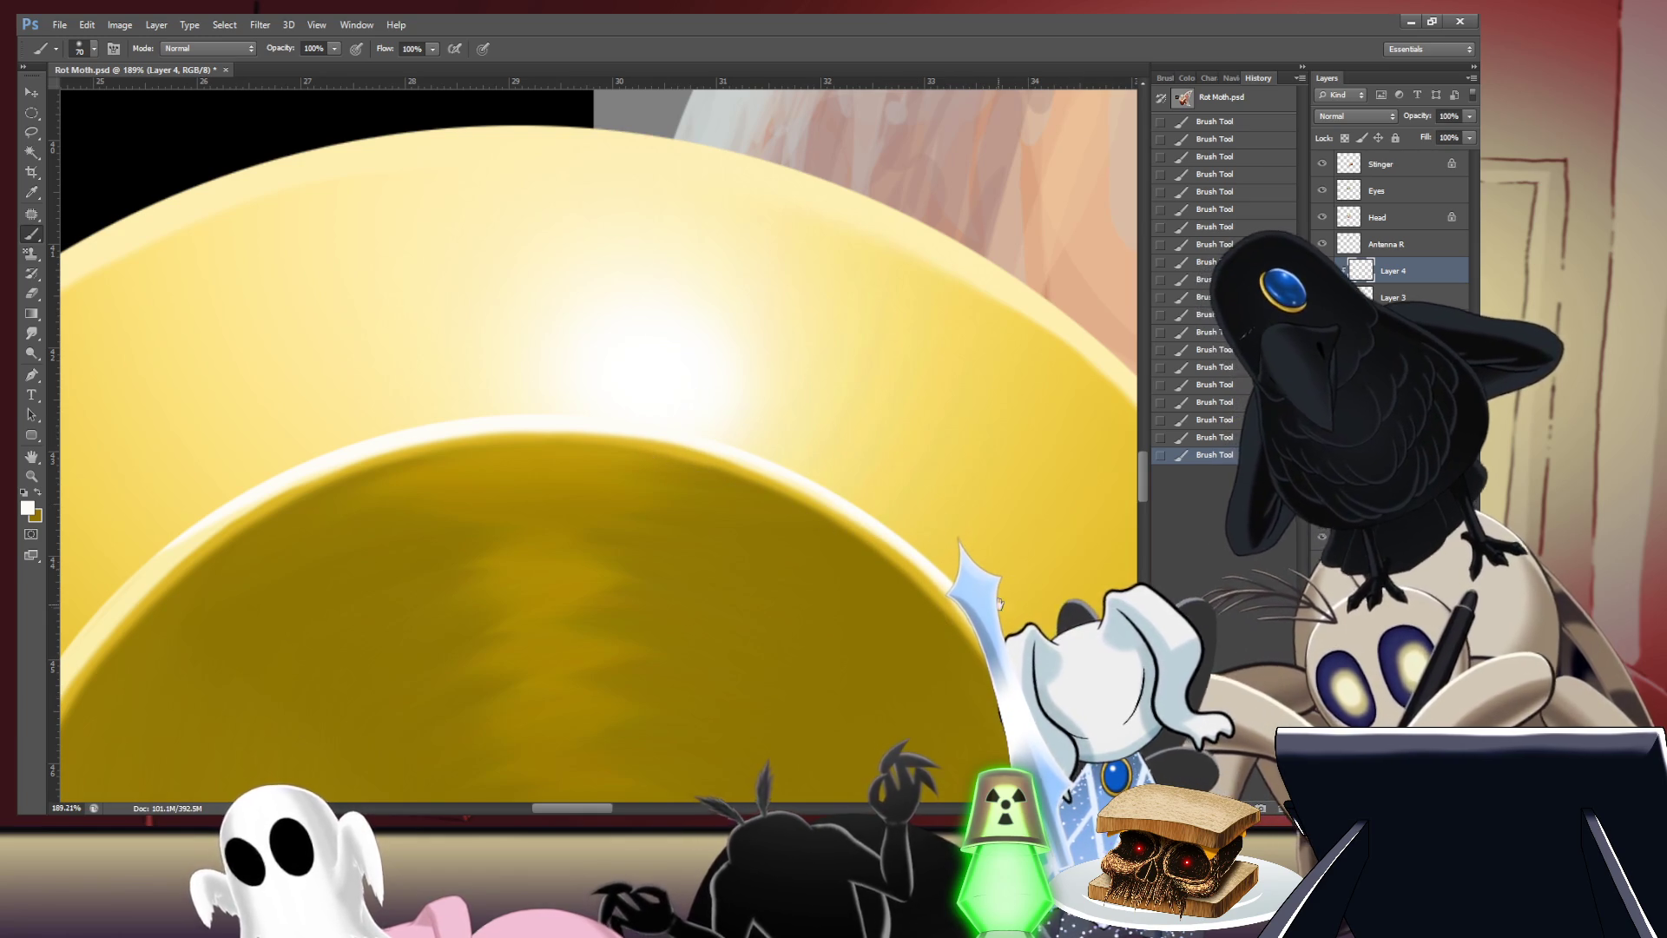
# - Paint a light white stroke down the rim's left side, then zoom out
pyautogui.scroll(-5, 972, 521)
pyautogui.scroll(4, 961, 428)
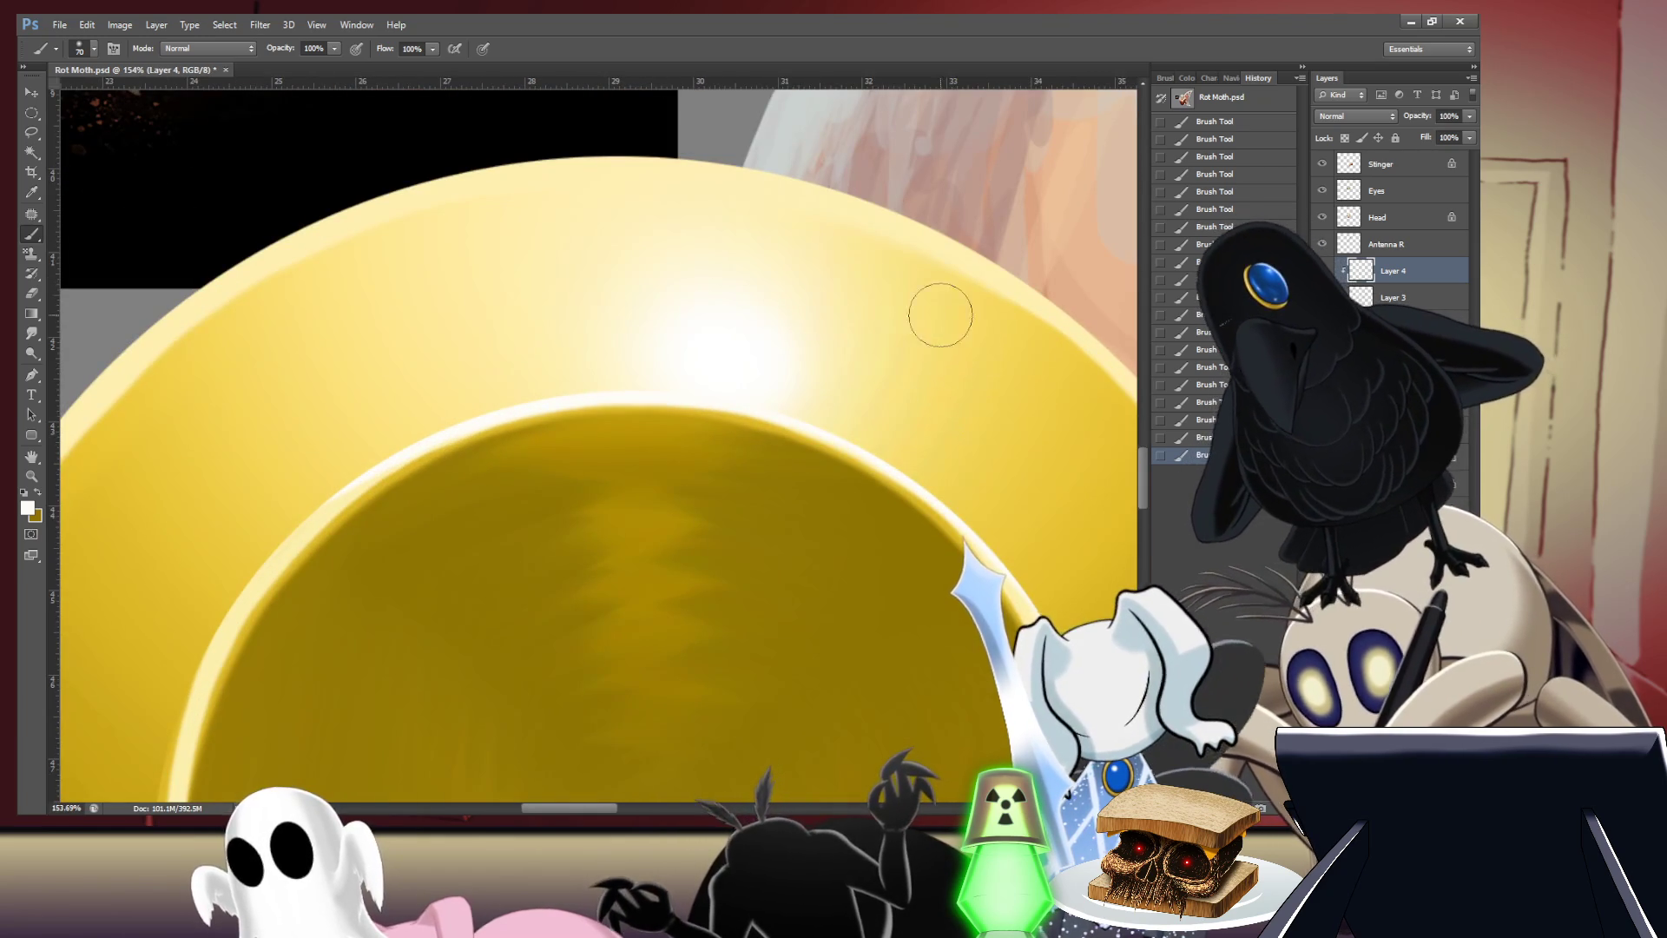
pyautogui.moveTo(1127, 779); pyautogui.dragTo(1026, 554)
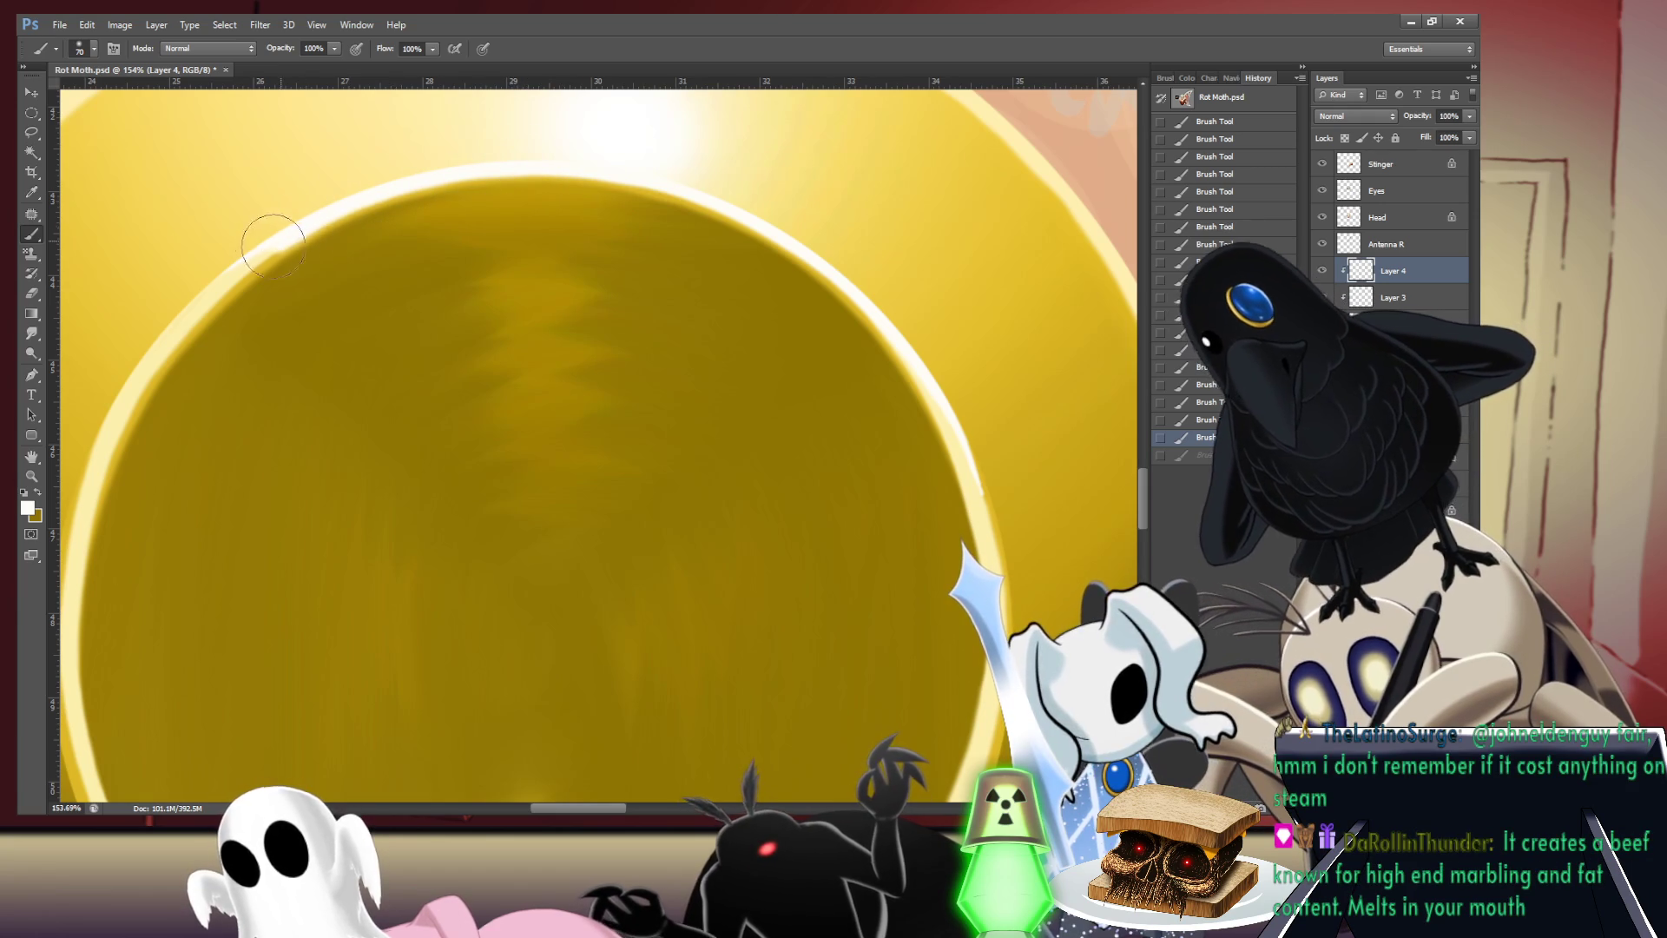
pyautogui.moveTo(210, 289)
pyautogui.mouseDown()
pyautogui.moveTo(122, 408)
pyautogui.moveTo(99, 565)
pyautogui.mouseUp()
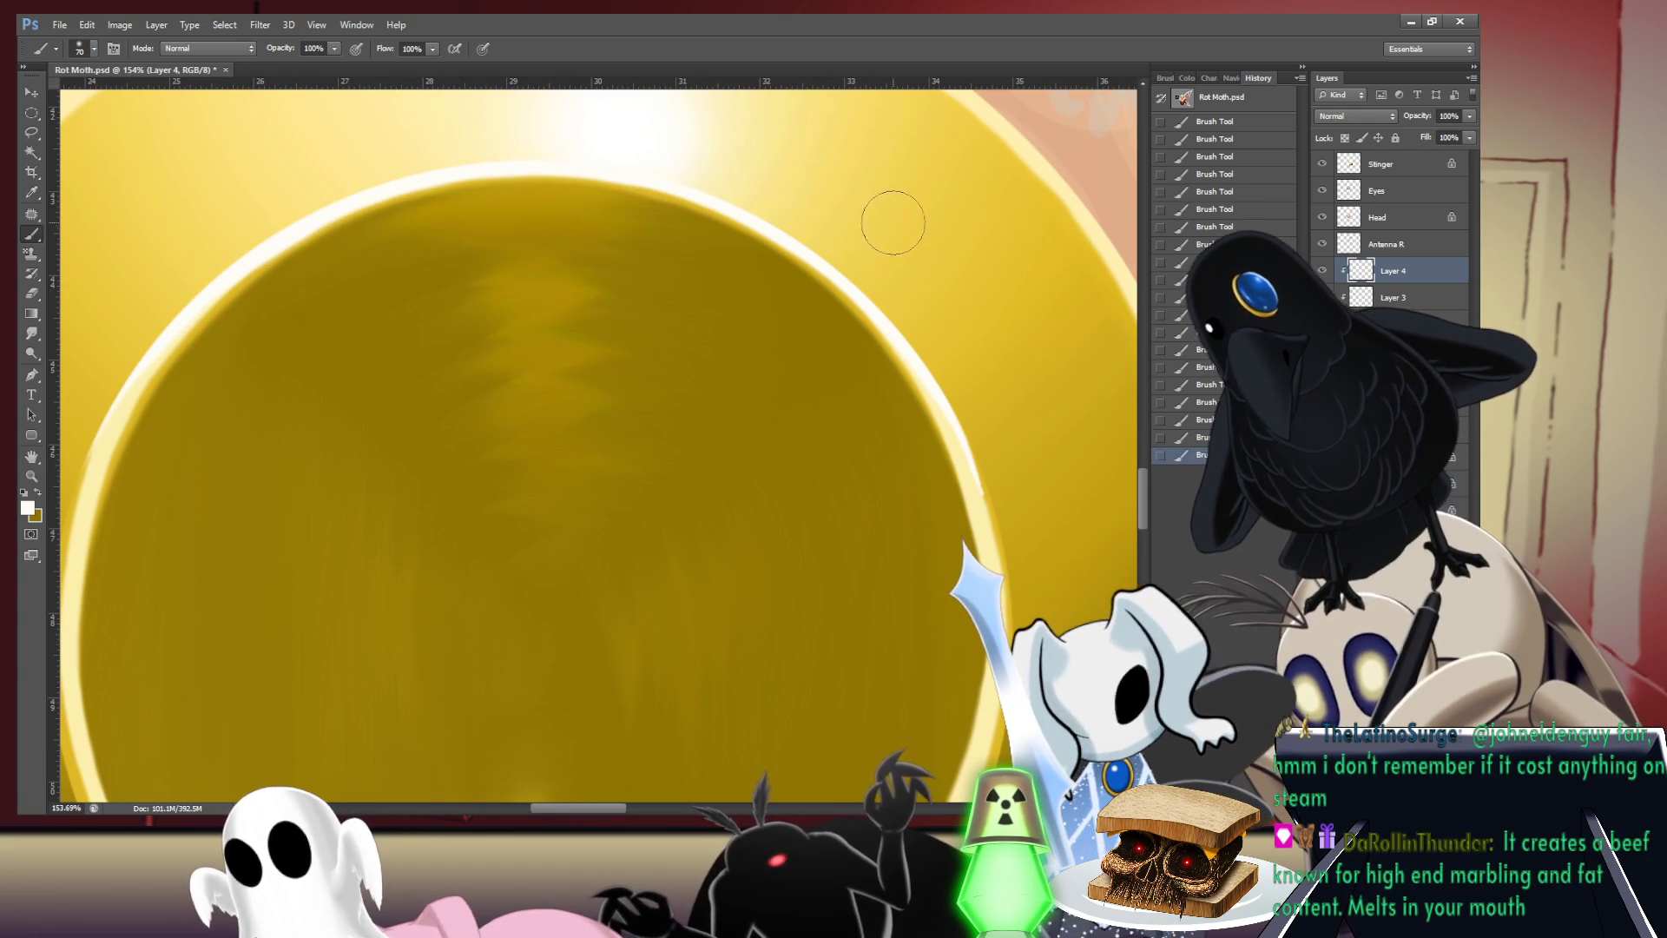
pyautogui.hotkey('ctrl', '-')
# - Undo the left-rim stroke and repaint a crisper white highlight down the left inner rim
pyautogui.click(952, 287)
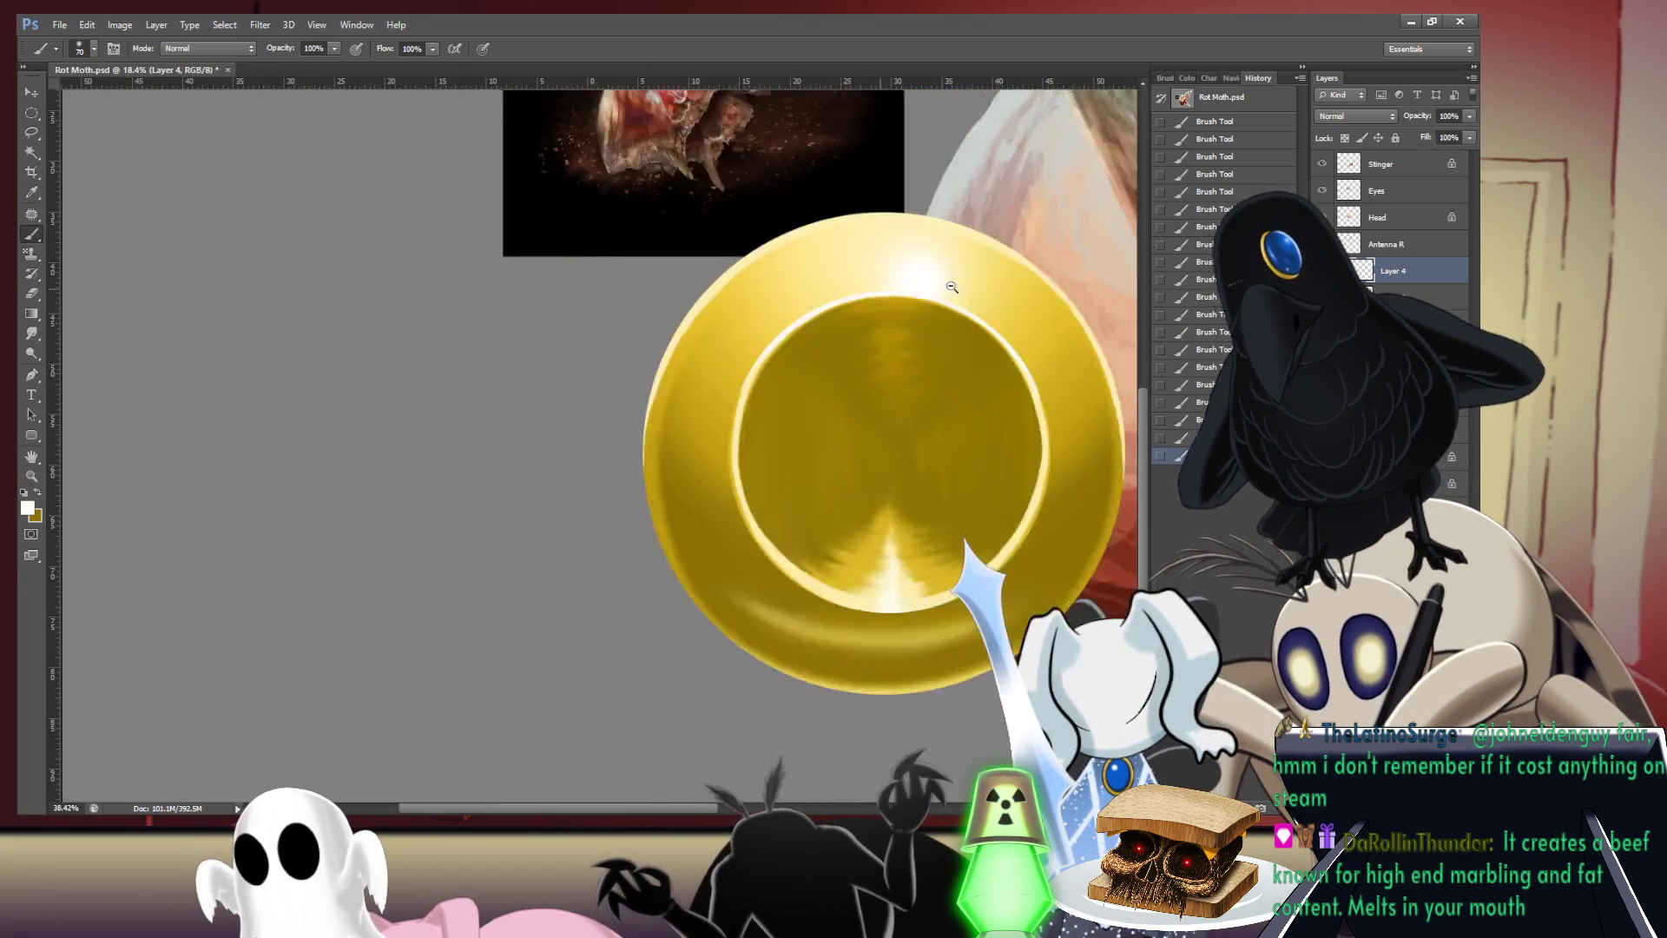
pyautogui.moveTo(951, 287); pyautogui.dragTo(1034, 286)
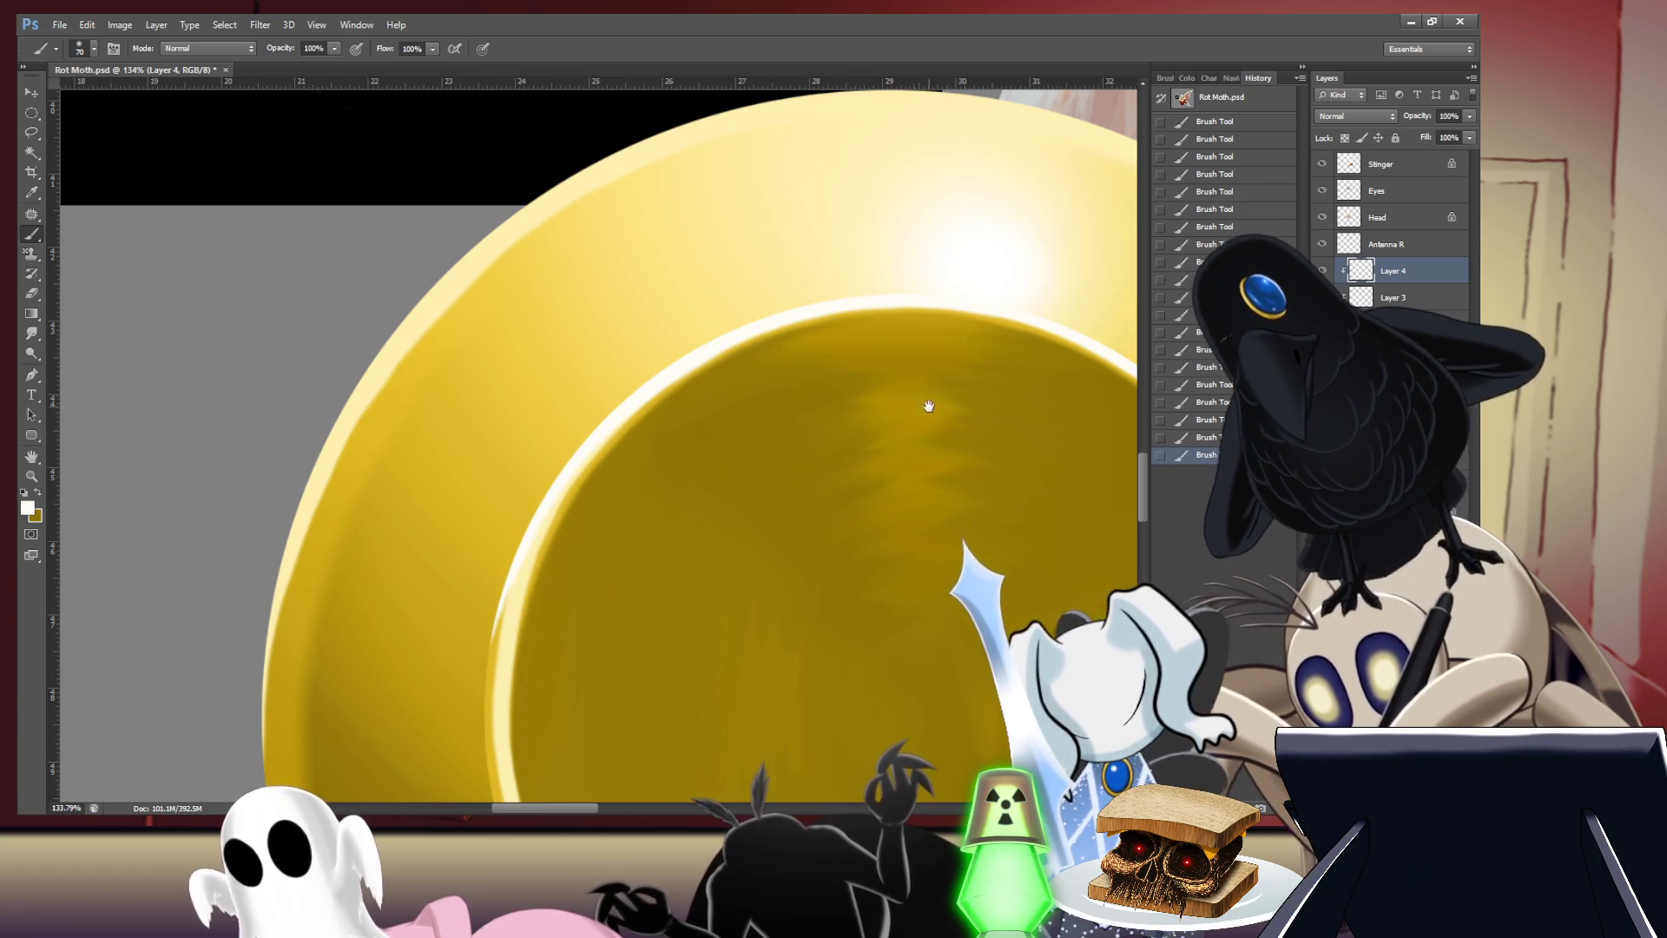
pyautogui.moveTo(930, 406)
pyautogui.mouseDown()
pyautogui.moveTo(827, 362)
pyautogui.moveTo(808, 467)
pyautogui.moveTo(836, 469)
pyautogui.moveTo(730, 146)
pyautogui.mouseUp()
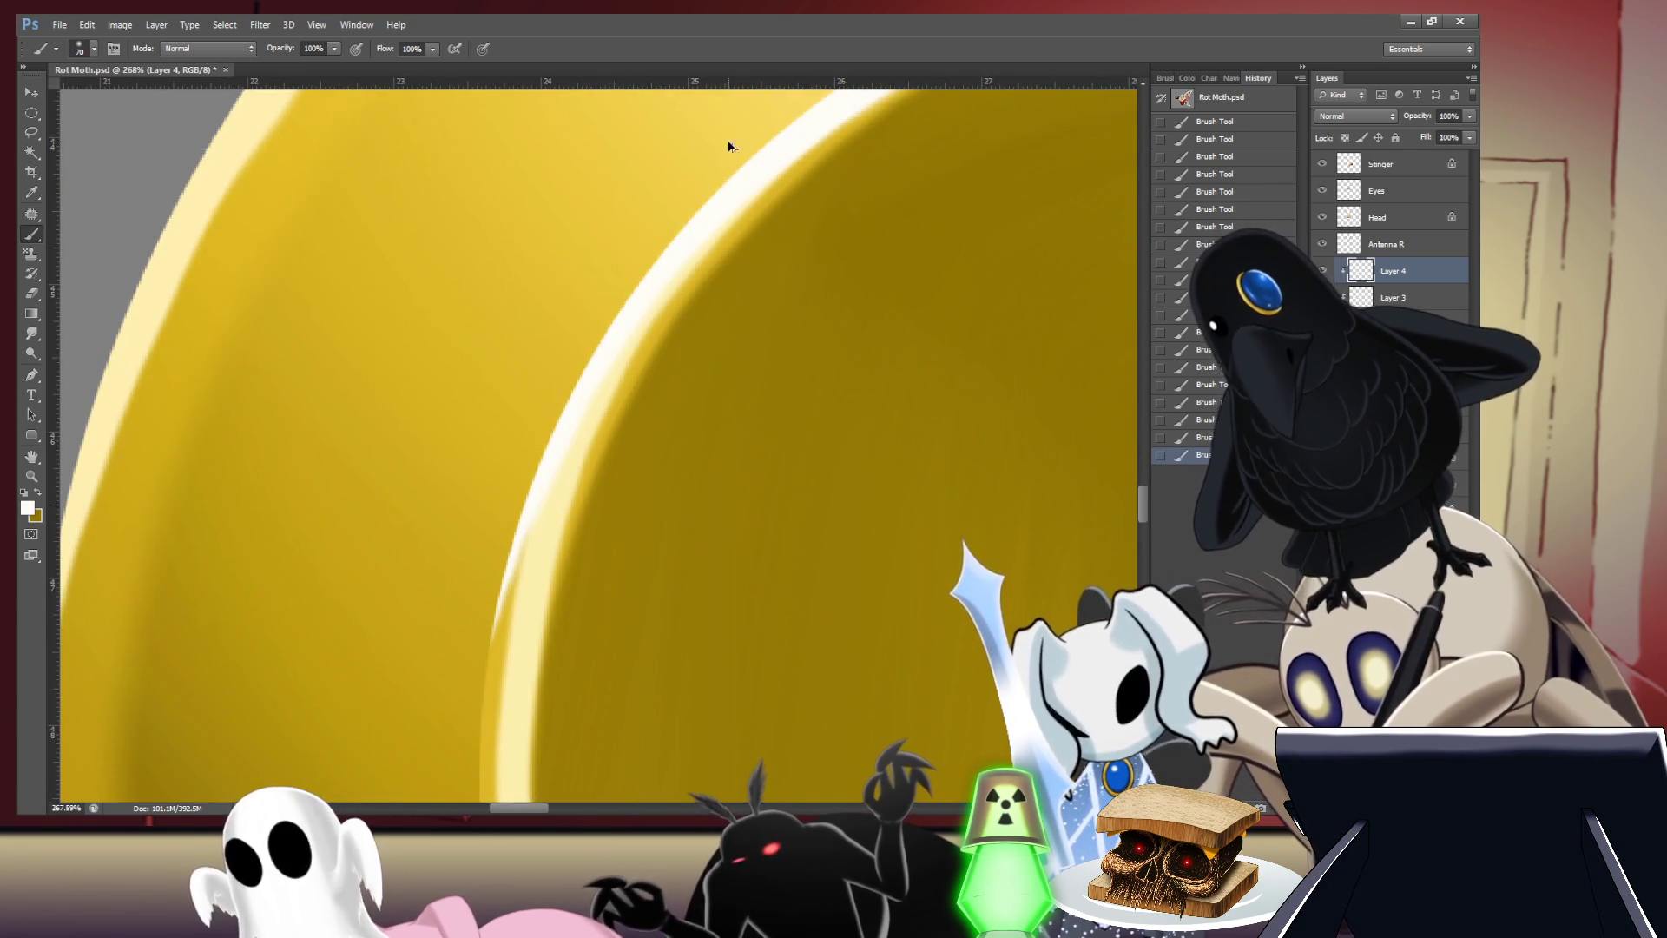
pyautogui.hotkey('ctrl', 'z')
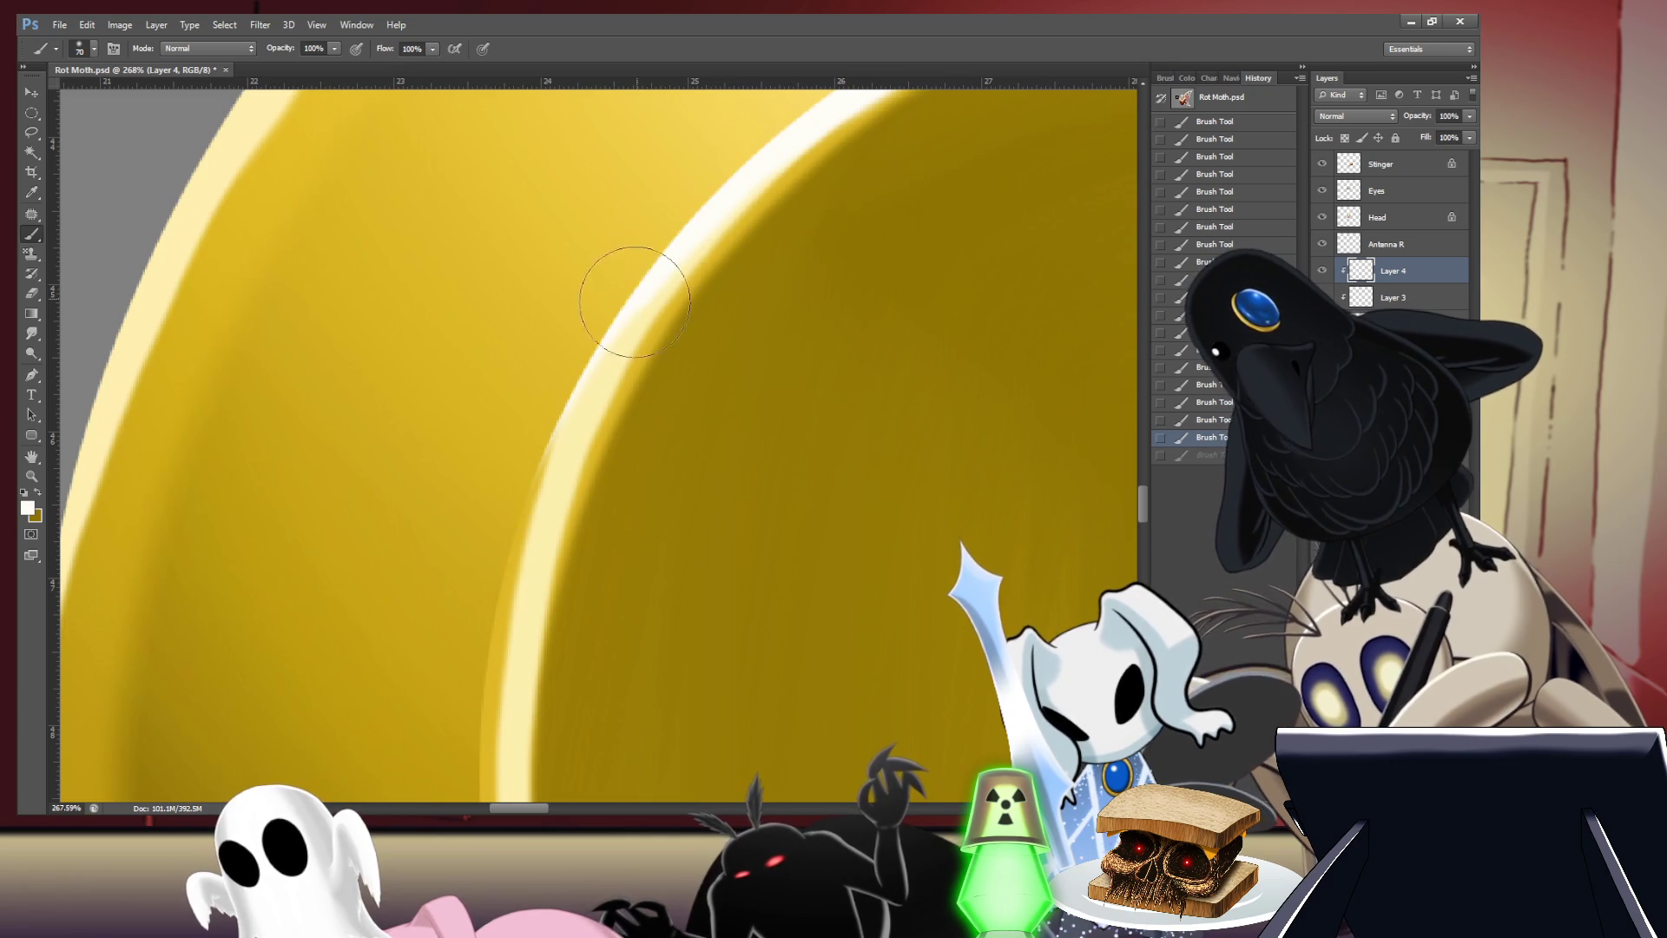
pyautogui.moveTo(635, 302)
pyautogui.mouseDown()
pyautogui.moveTo(556, 441)
pyautogui.moveTo(518, 598)
pyautogui.mouseUp()
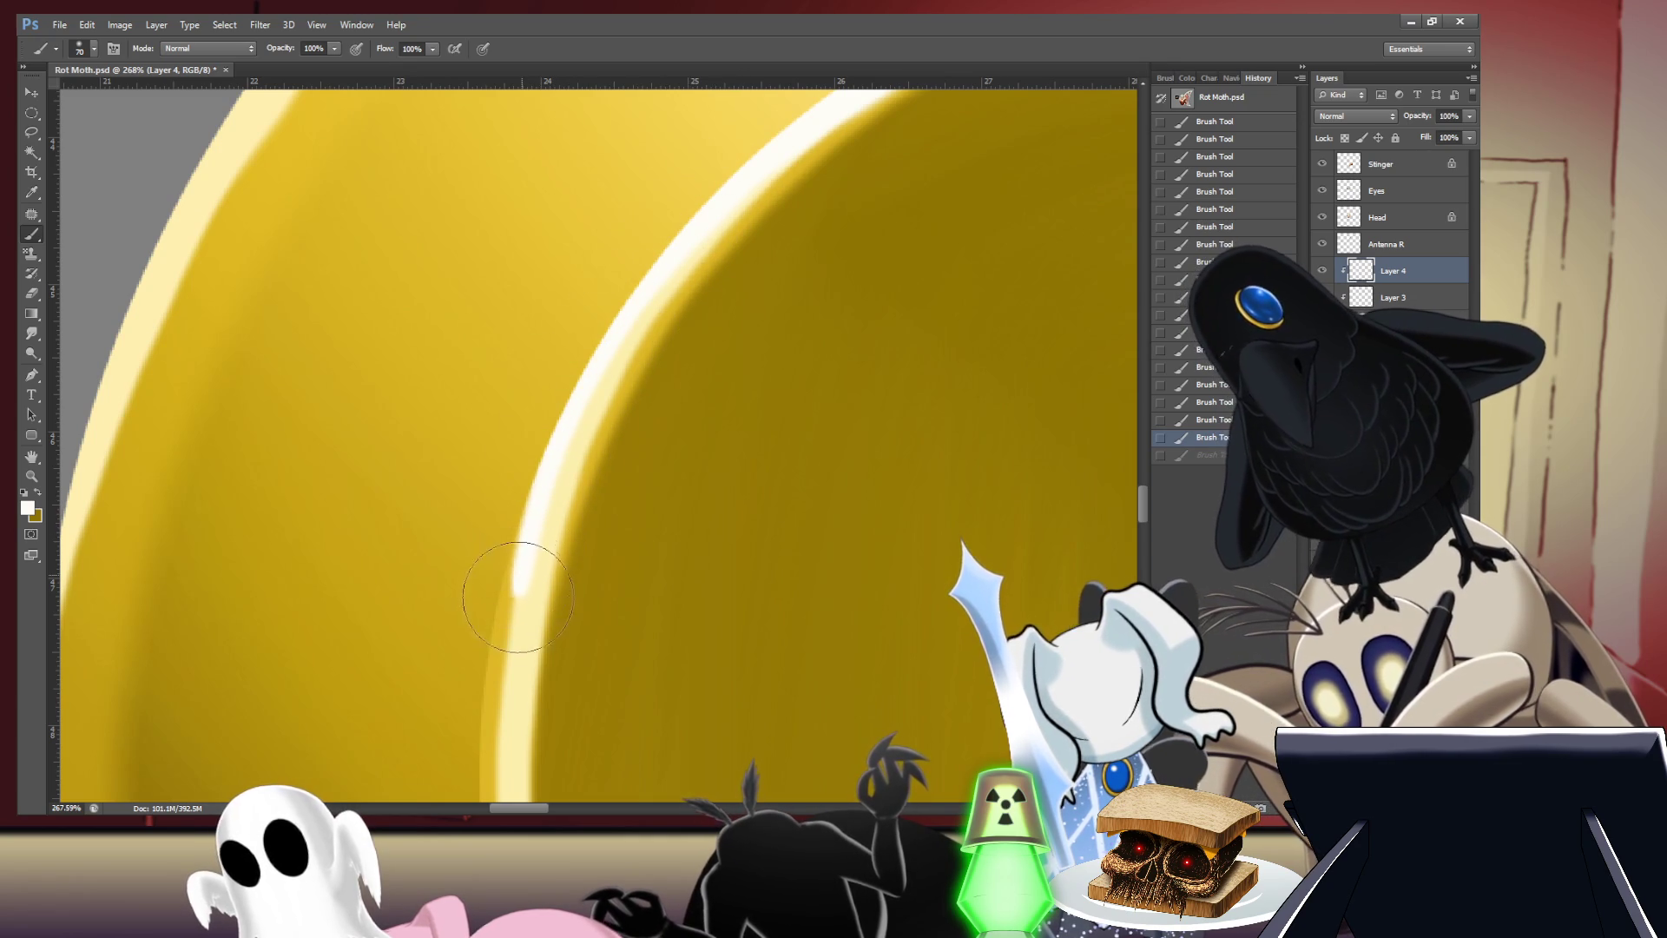
pyautogui.moveTo(511, 666); pyautogui.dragTo(512, 673)
pyautogui.moveTo(781, 450)
pyautogui.mouseDown()
pyautogui.moveTo(804, 444)
pyautogui.moveTo(766, 445)
pyautogui.mouseUp()
# - Paint a bright highlight along the bore's lower rim, redoing the first attempt
pyautogui.scroll(5, 584, 532)
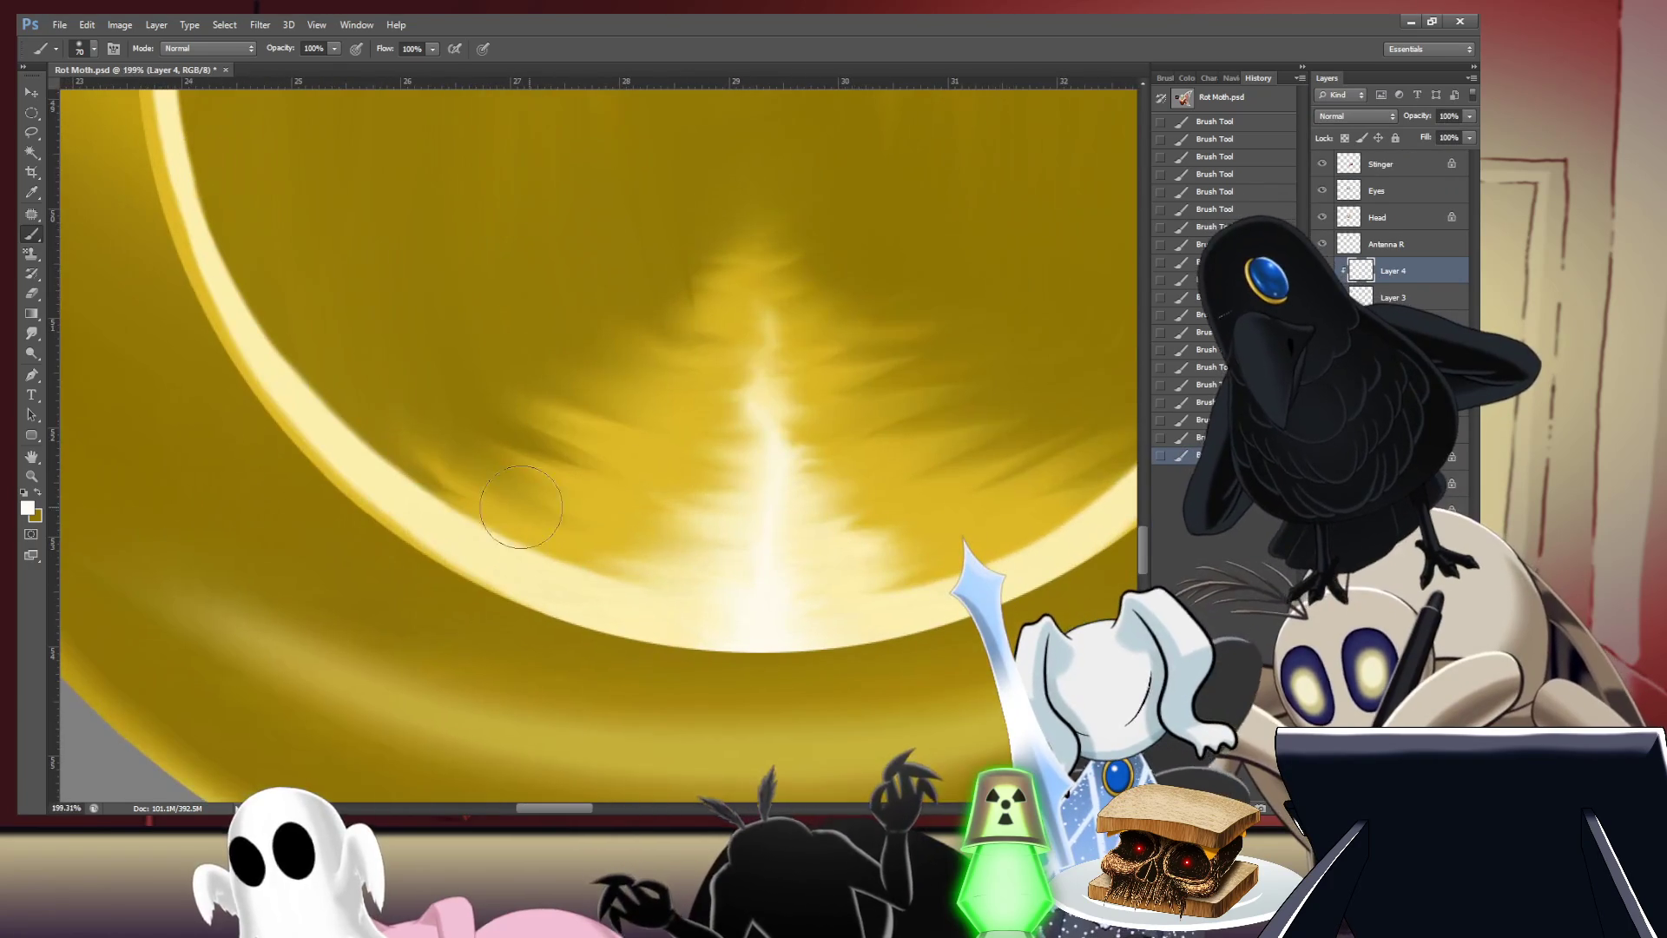
pyautogui.moveTo(405, 488)
pyautogui.mouseDown()
pyautogui.moveTo(772, 613)
pyautogui.moveTo(964, 578)
pyautogui.mouseUp()
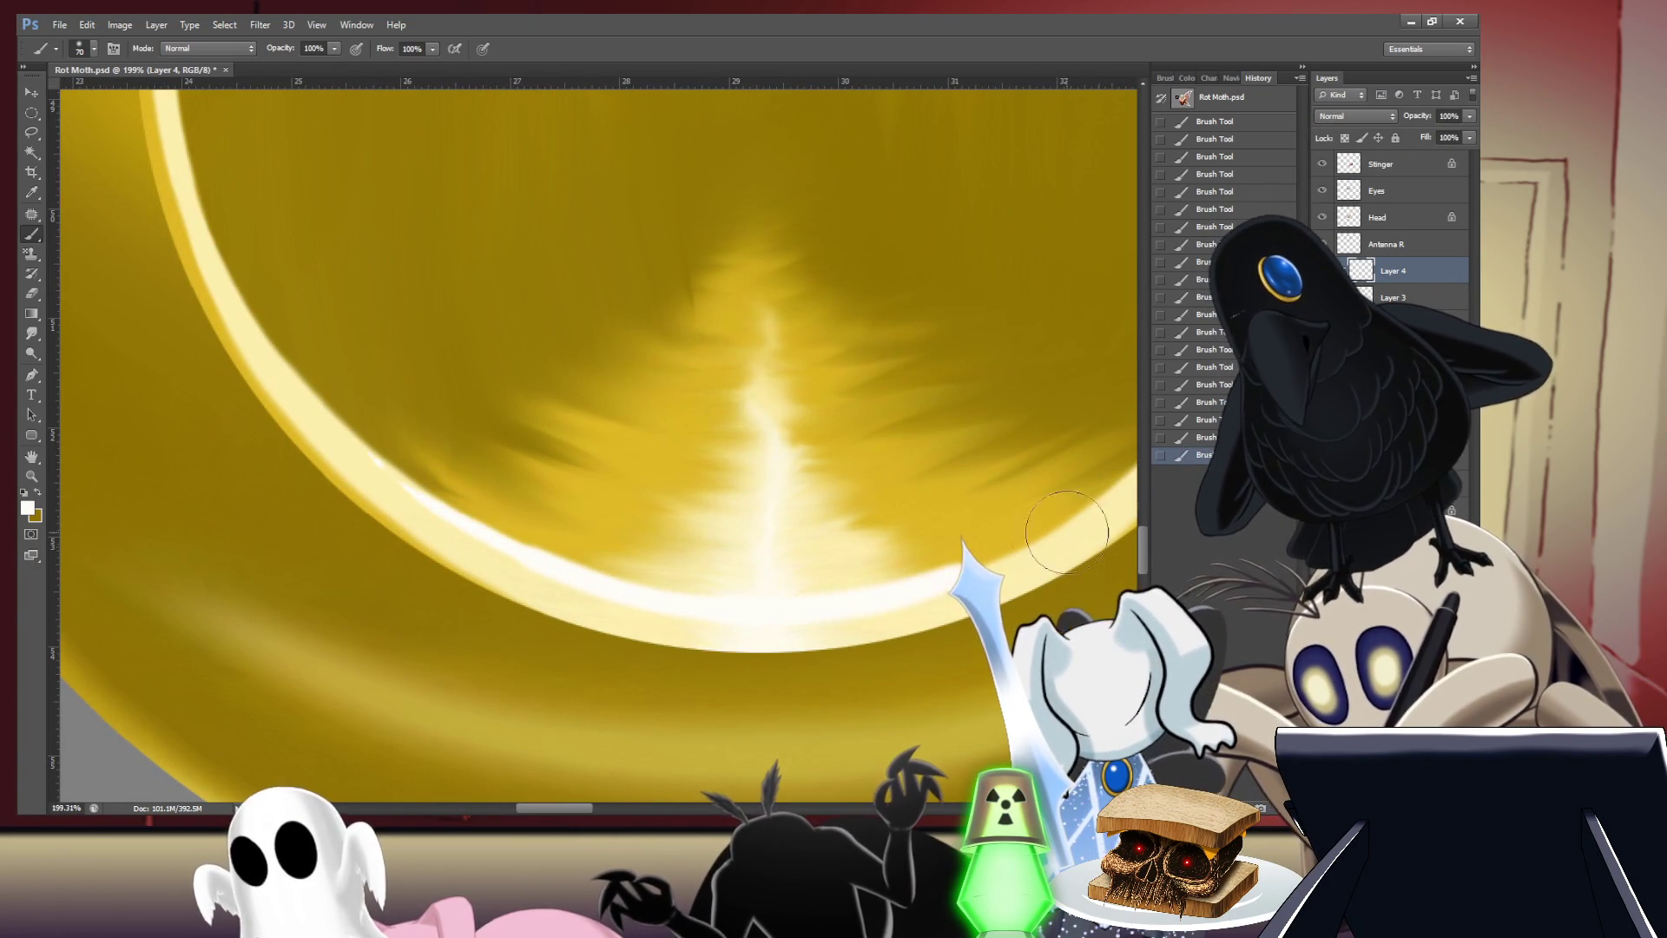
pyautogui.moveTo(1060, 483); pyautogui.dragTo(975, 527)
pyautogui.hotkey('ctrl', 'z')
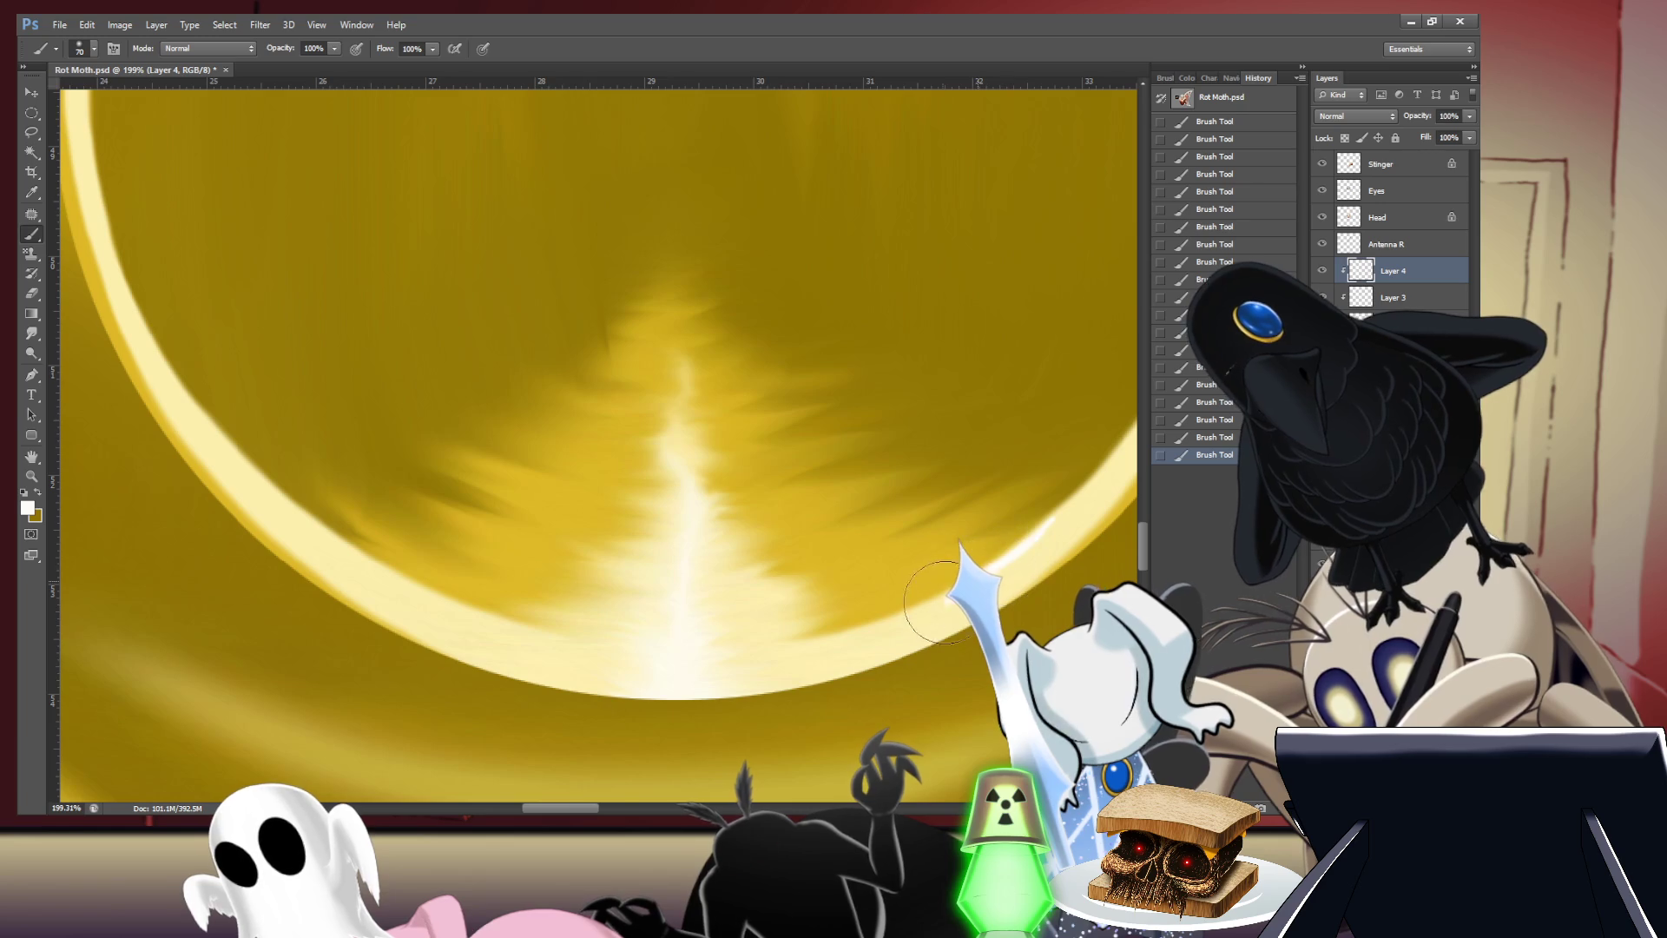
pyautogui.moveTo(797, 661); pyautogui.dragTo(712, 669)
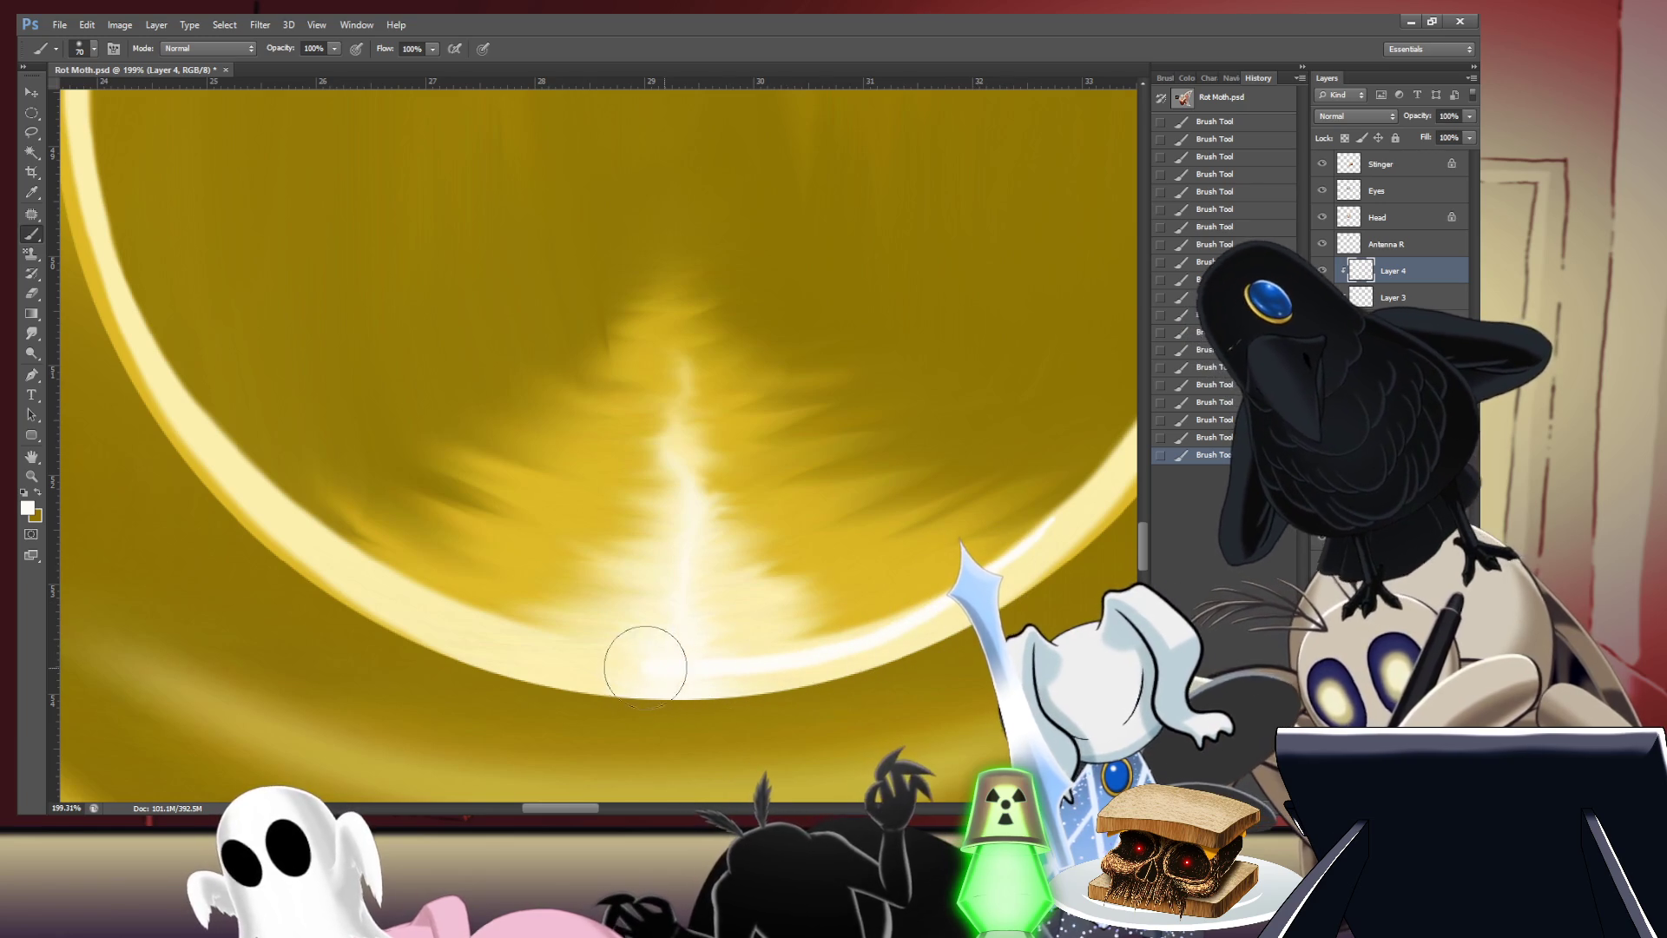
pyautogui.moveTo(465, 625); pyautogui.dragTo(383, 590)
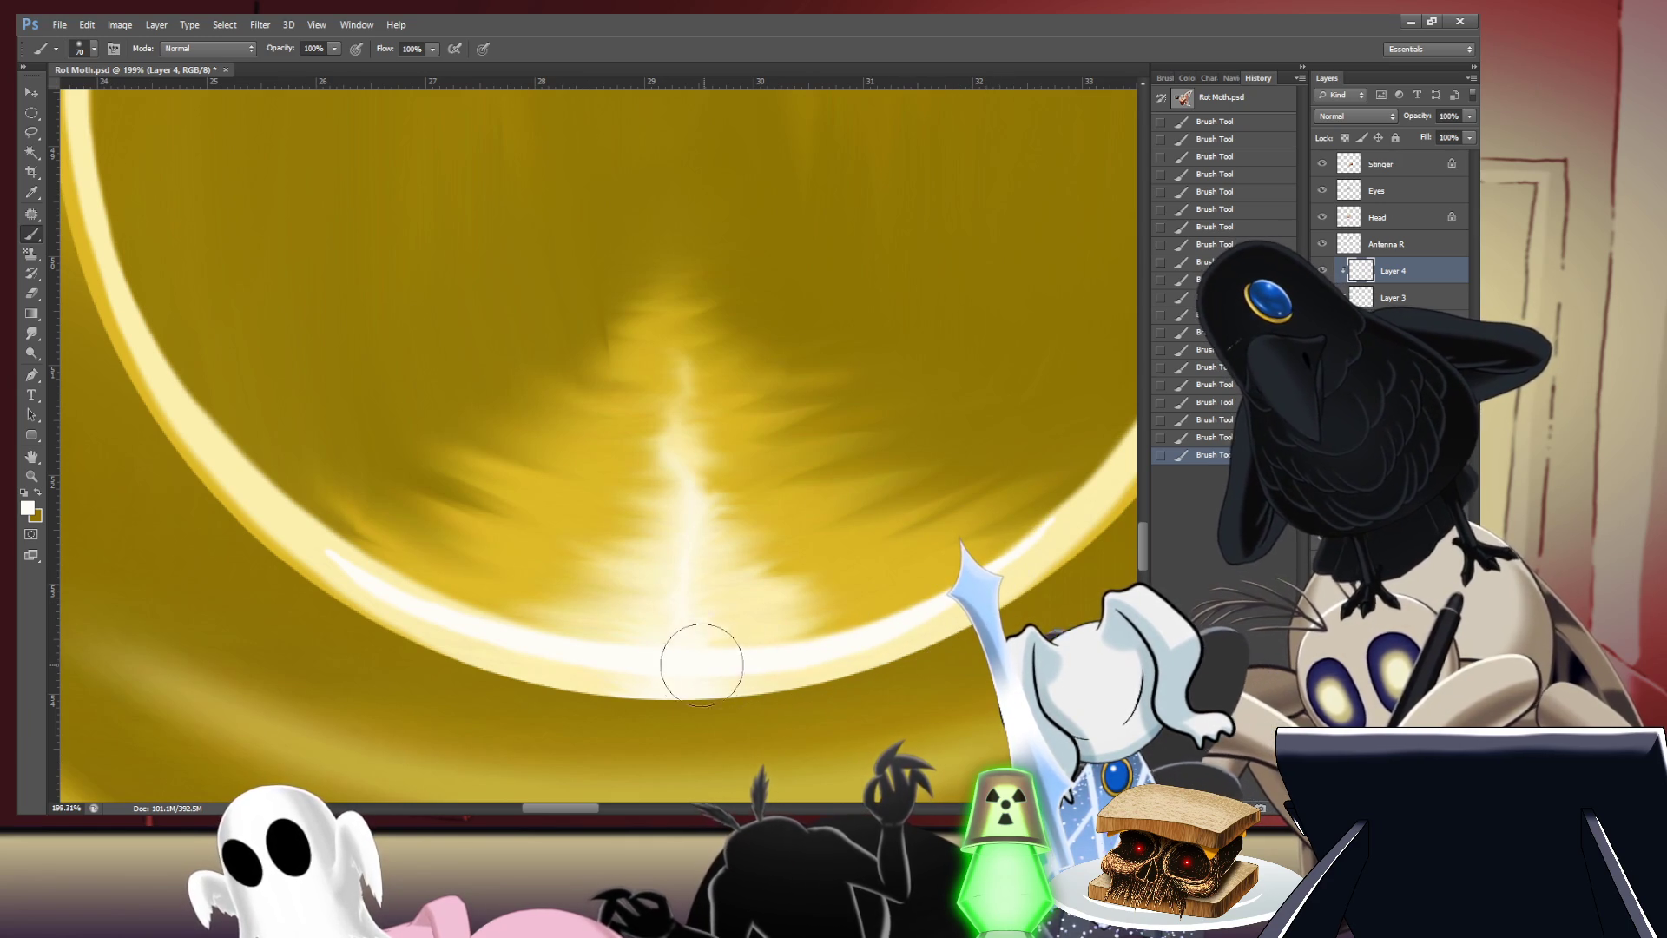
# - Extend the highlight up the orb's lower-left rim and frame the whole gold orb
pyautogui.moveTo(598, 657); pyautogui.dragTo(151, 329)
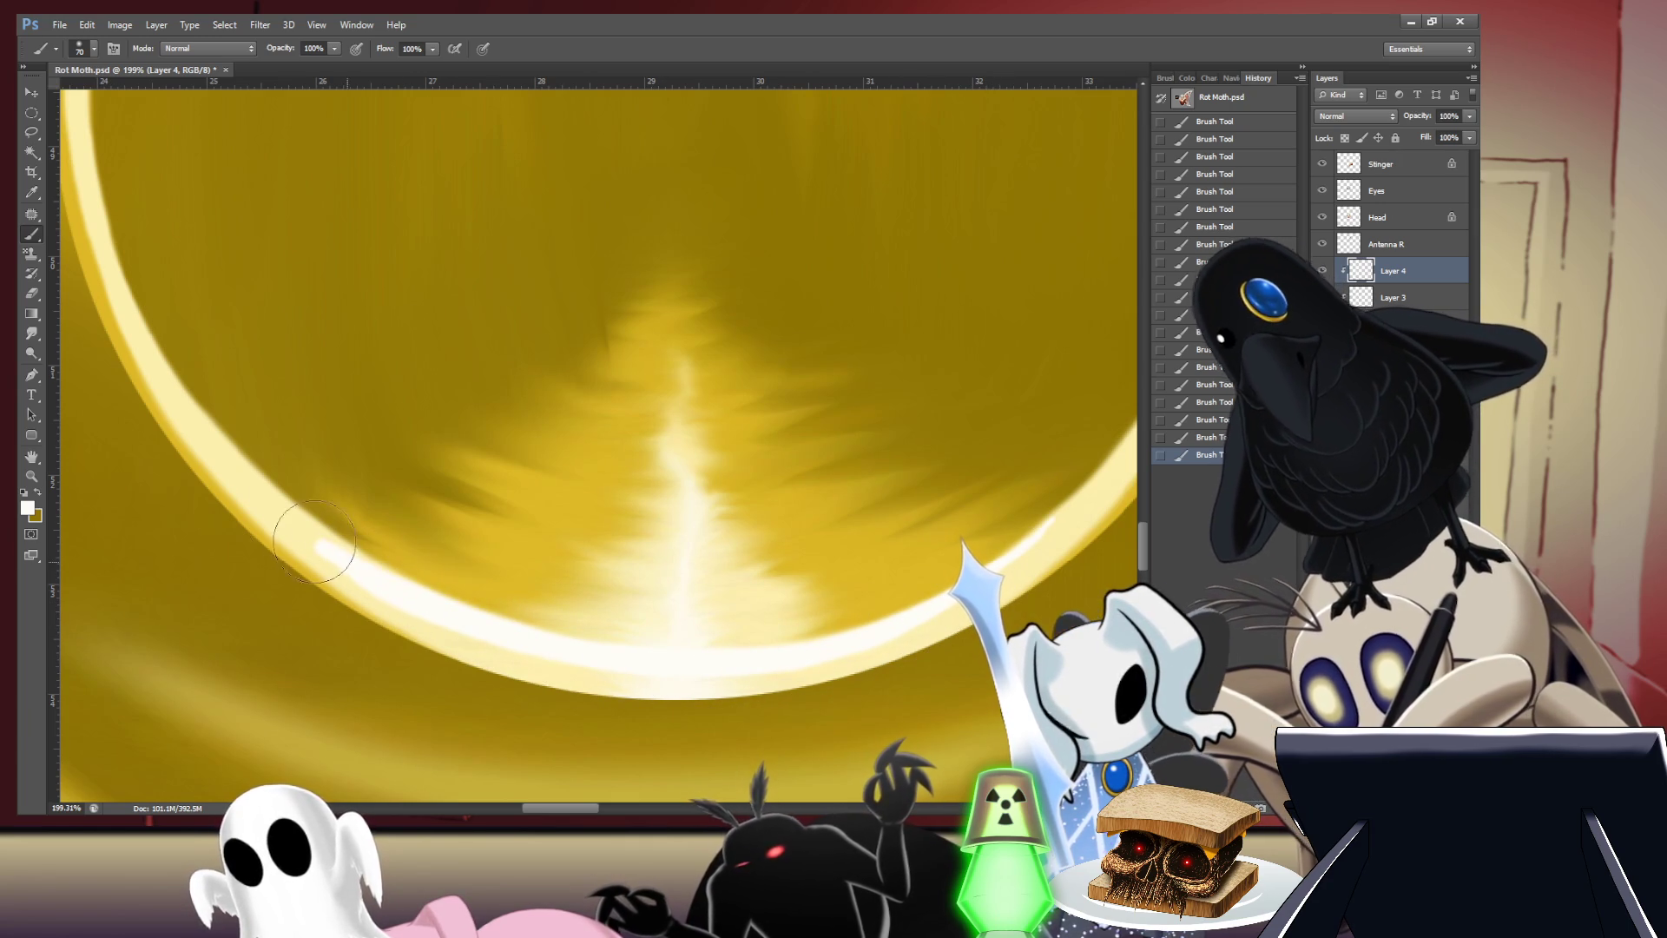
pyautogui.scroll(-5, 819, 383)
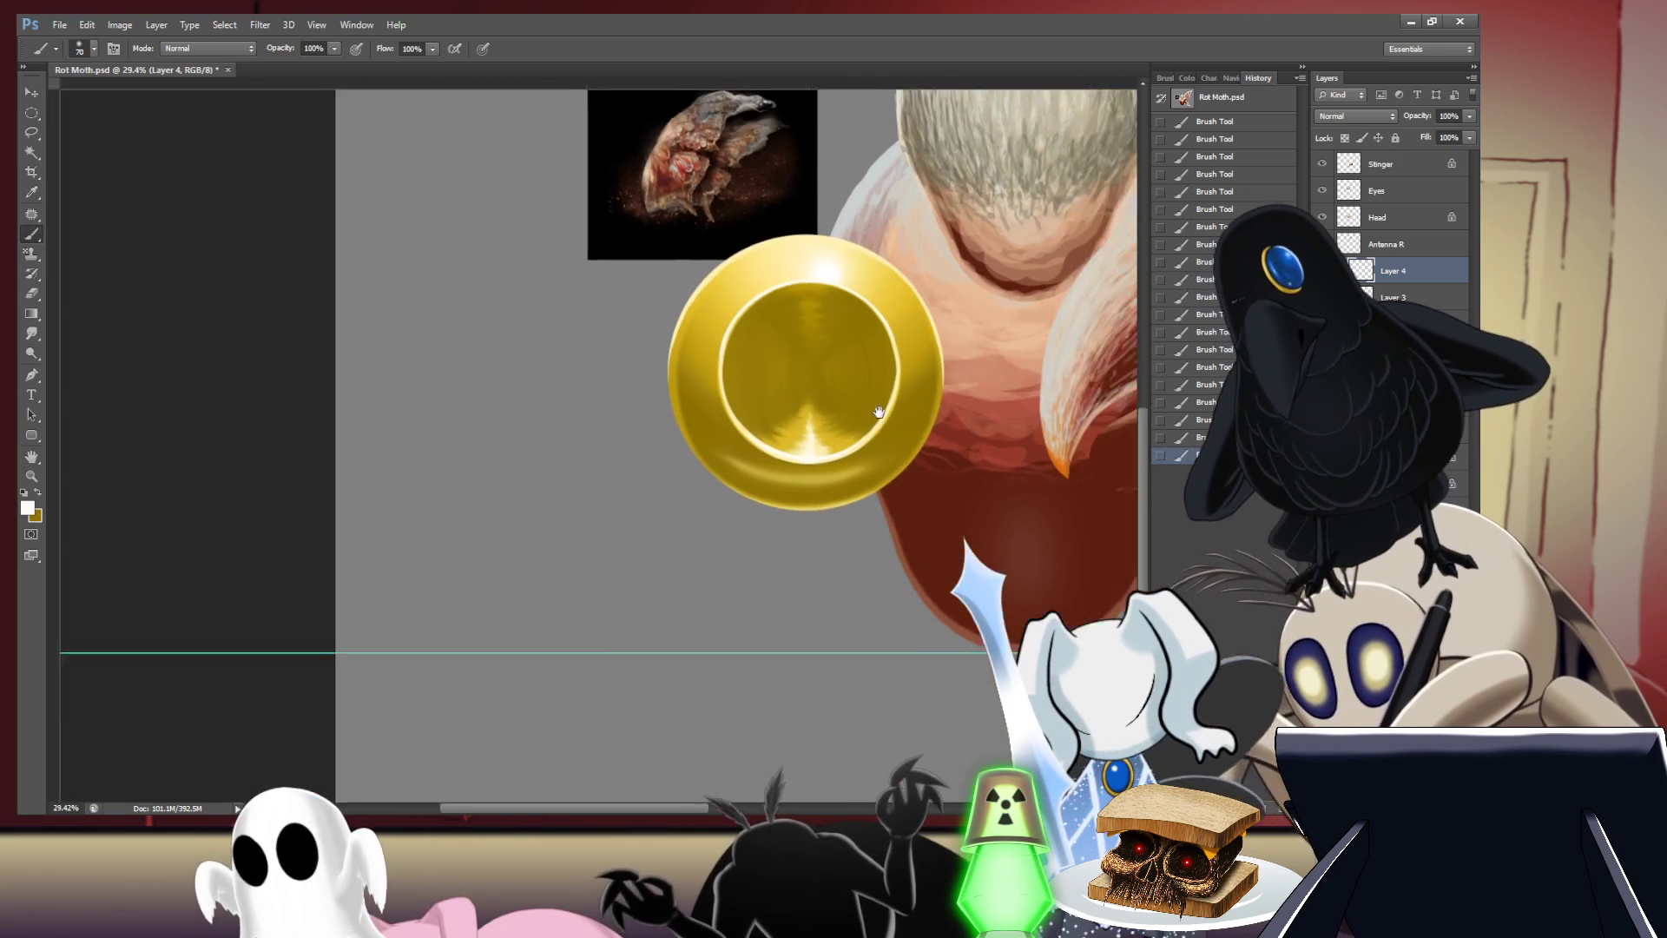
pyautogui.moveTo(882, 390); pyautogui.dragTo(918, 353)
pyautogui.hotkey('ctrl', 'r')
pyautogui.scroll(-2, 876, 384)
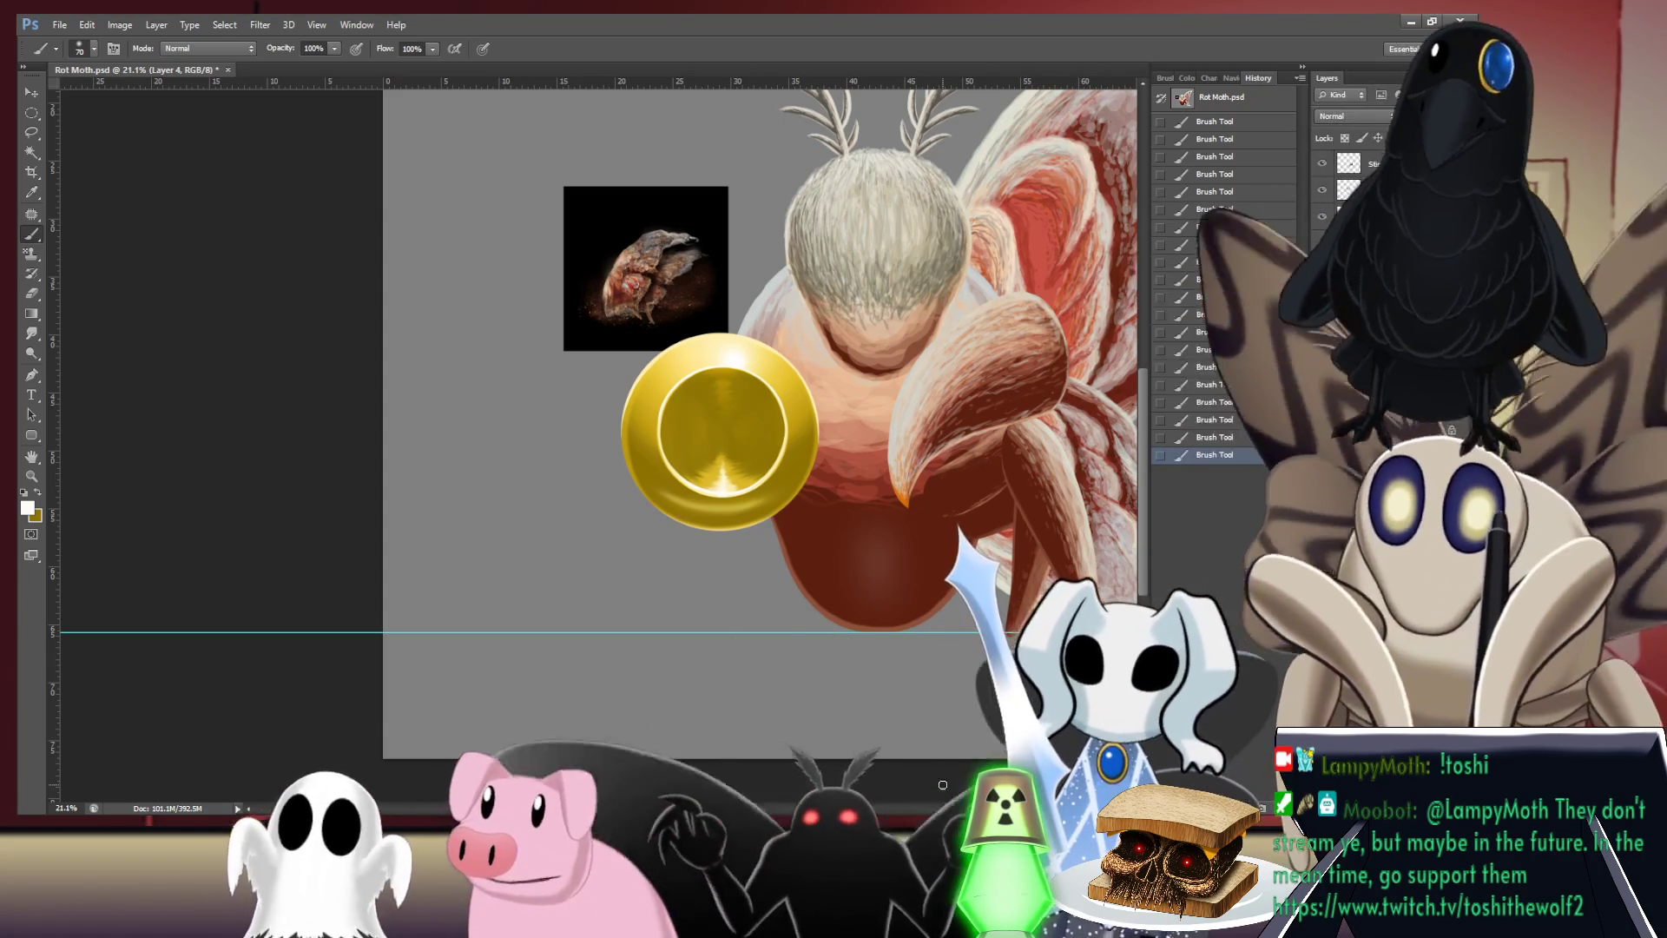
# - Pan and zoom to bring the moth artwork and reference image into view
pyautogui.scroll(5, 599, 434)
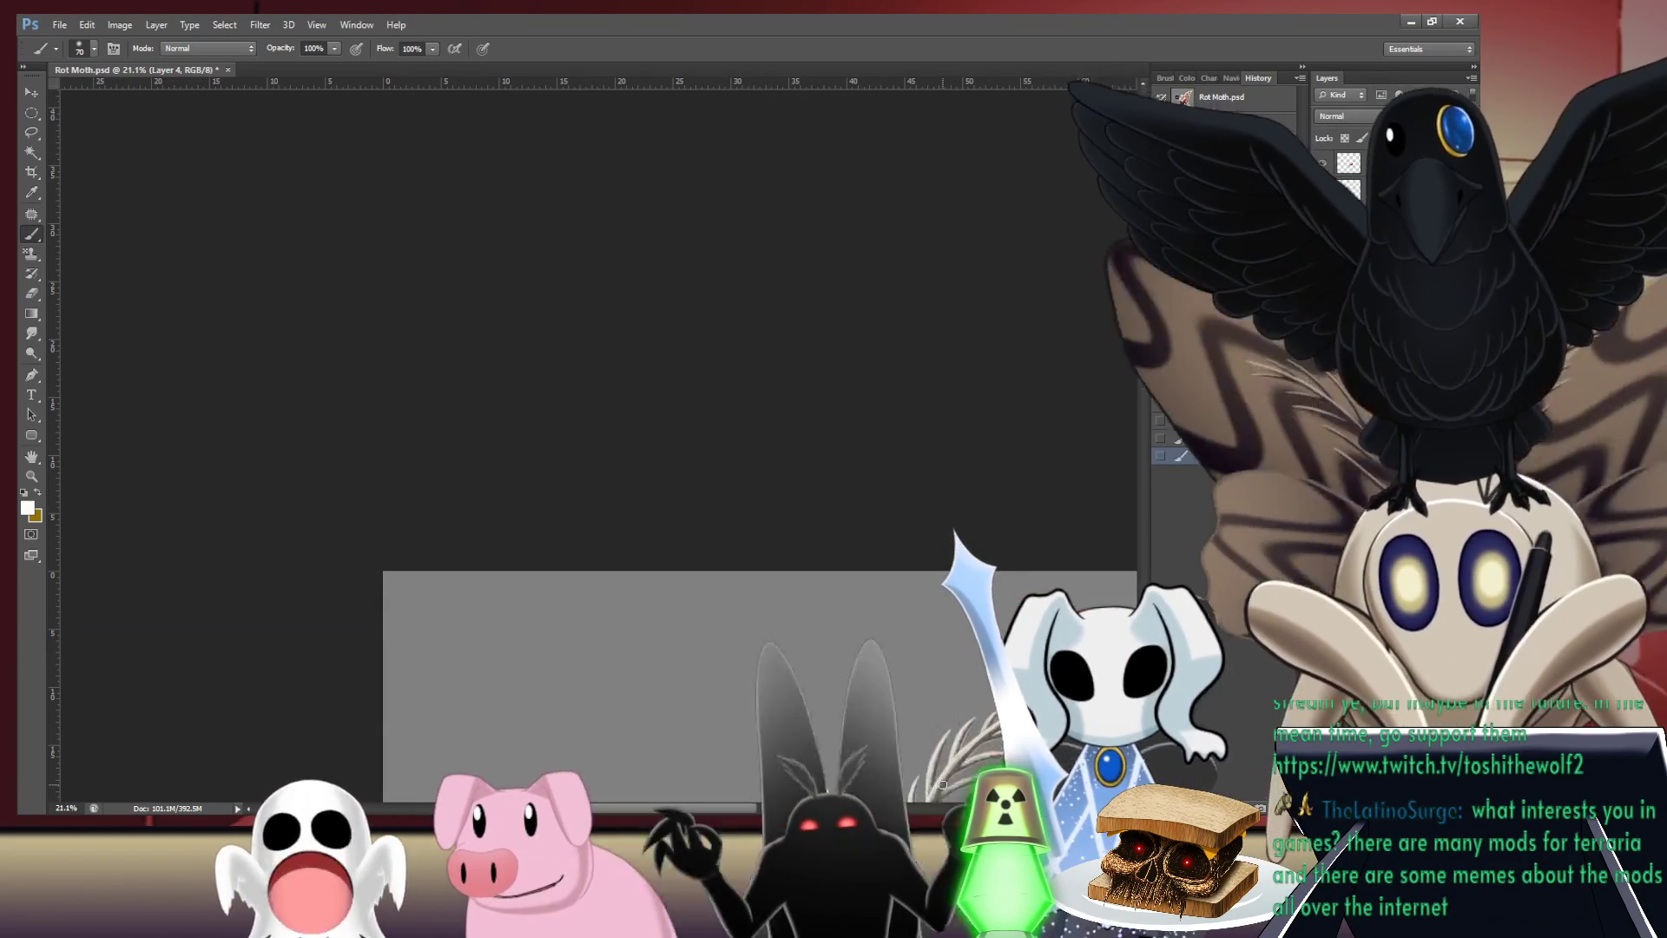
pyautogui.moveTo(756, 426)
pyautogui.mouseDown()
pyautogui.moveTo(688, 351)
pyautogui.moveTo(622, 395)
pyautogui.mouseUp()
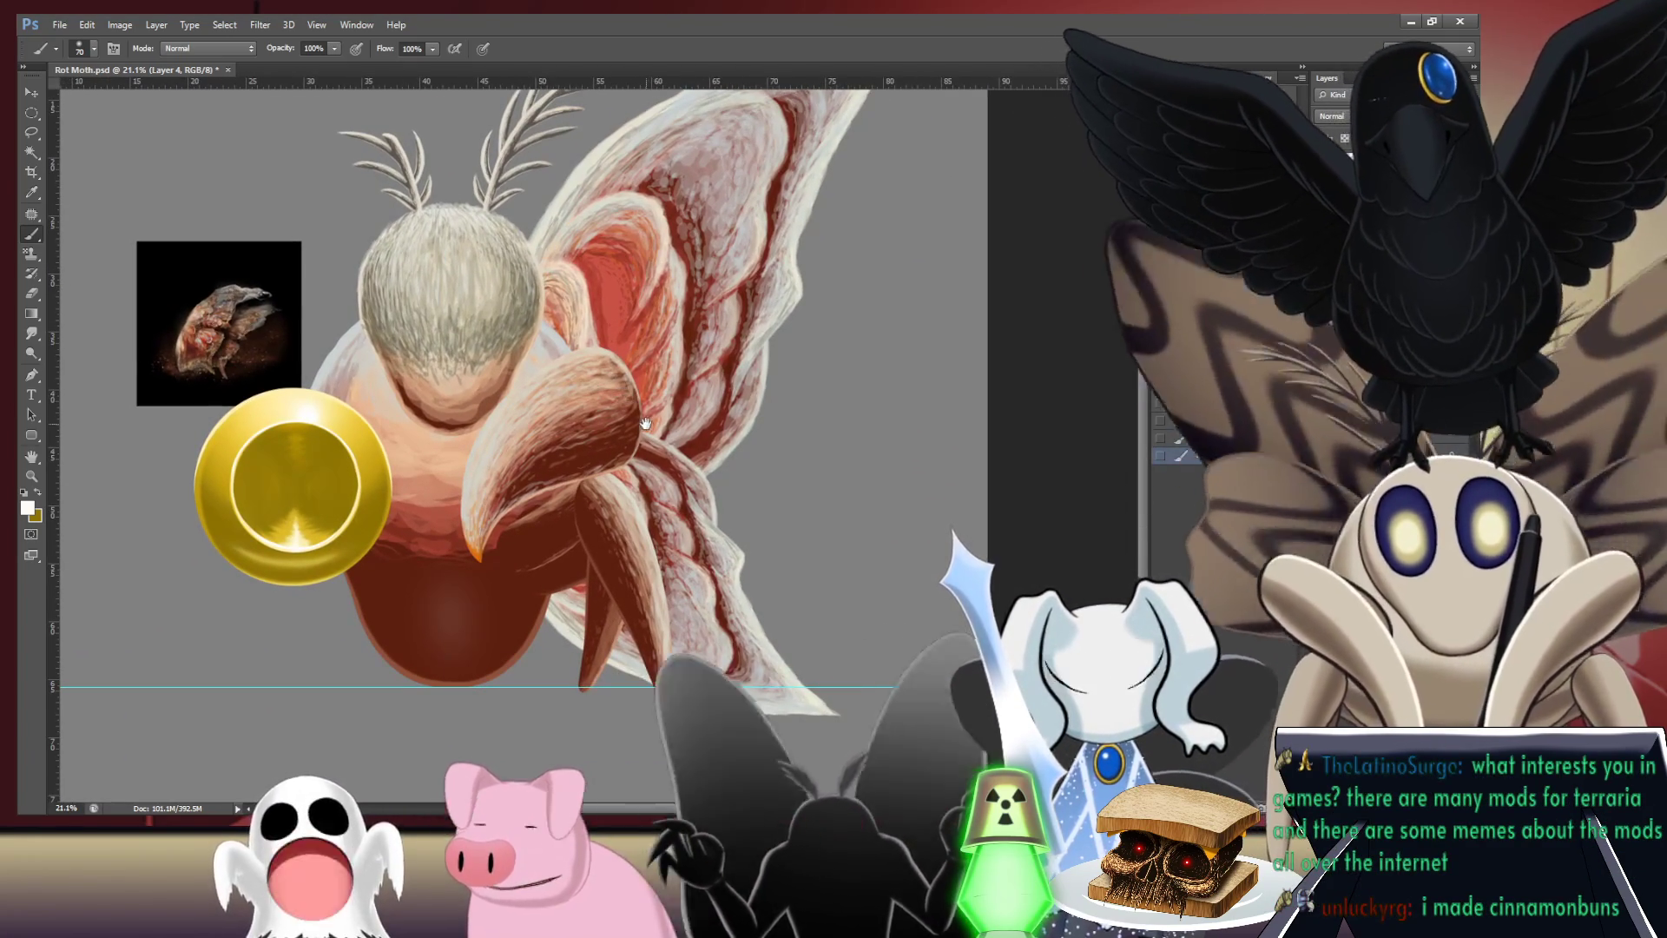
pyautogui.scroll(-1, 622, 395)
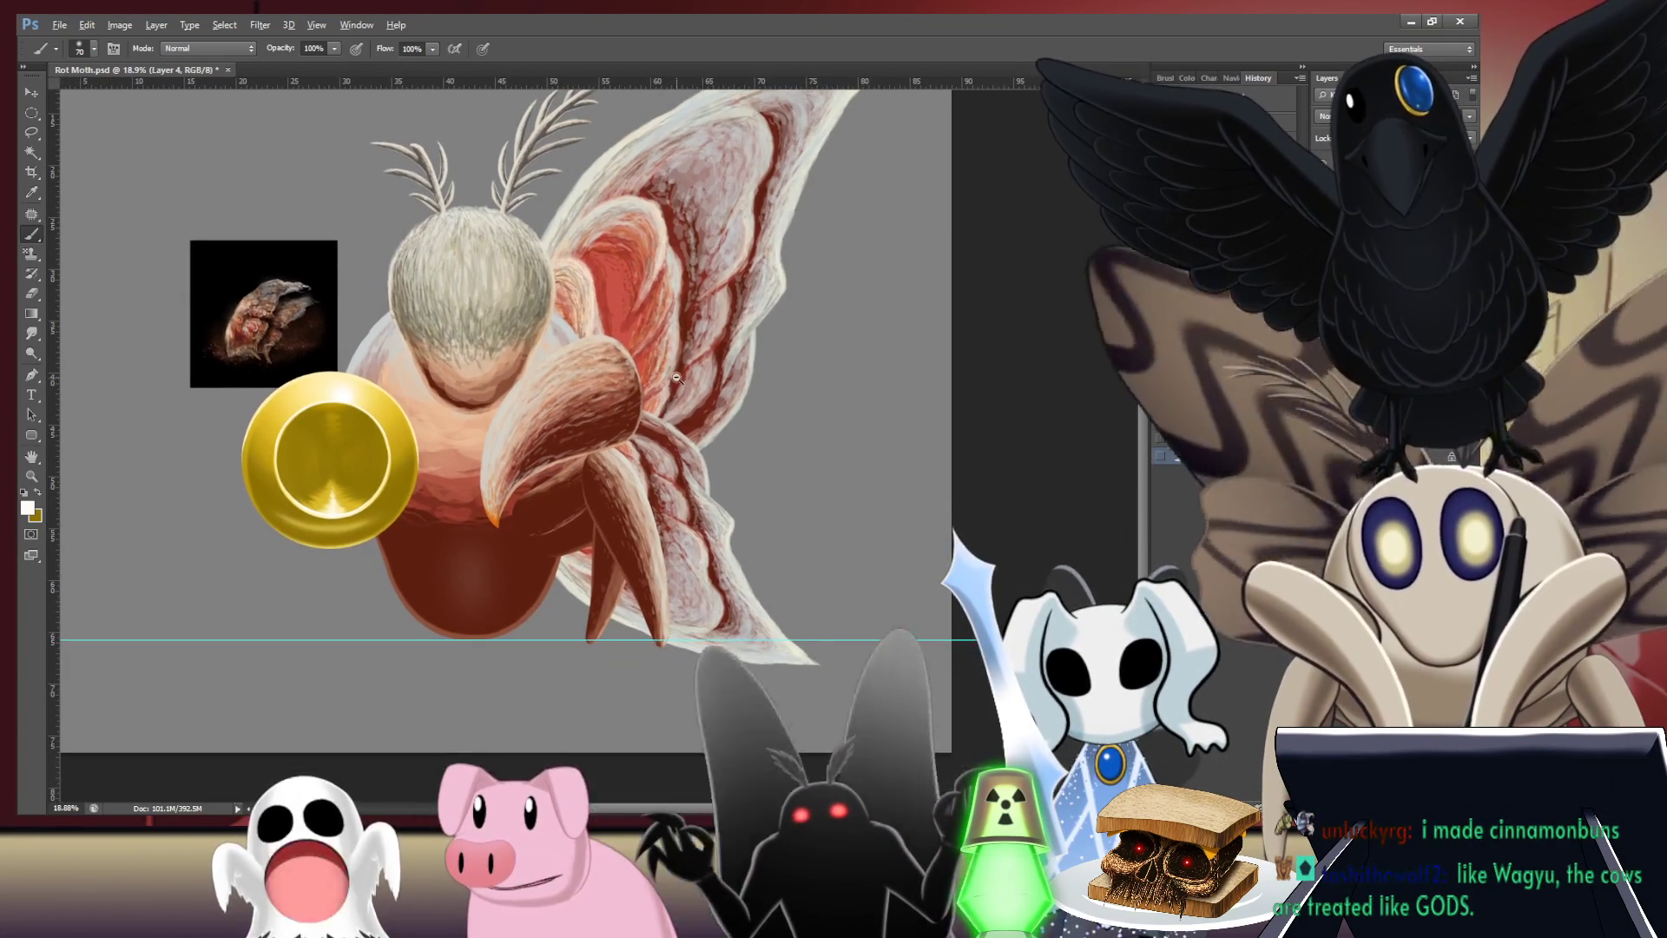
pyautogui.scroll(-1, 664, 391)
pyautogui.moveTo(664, 390); pyautogui.dragTo(662, 403)
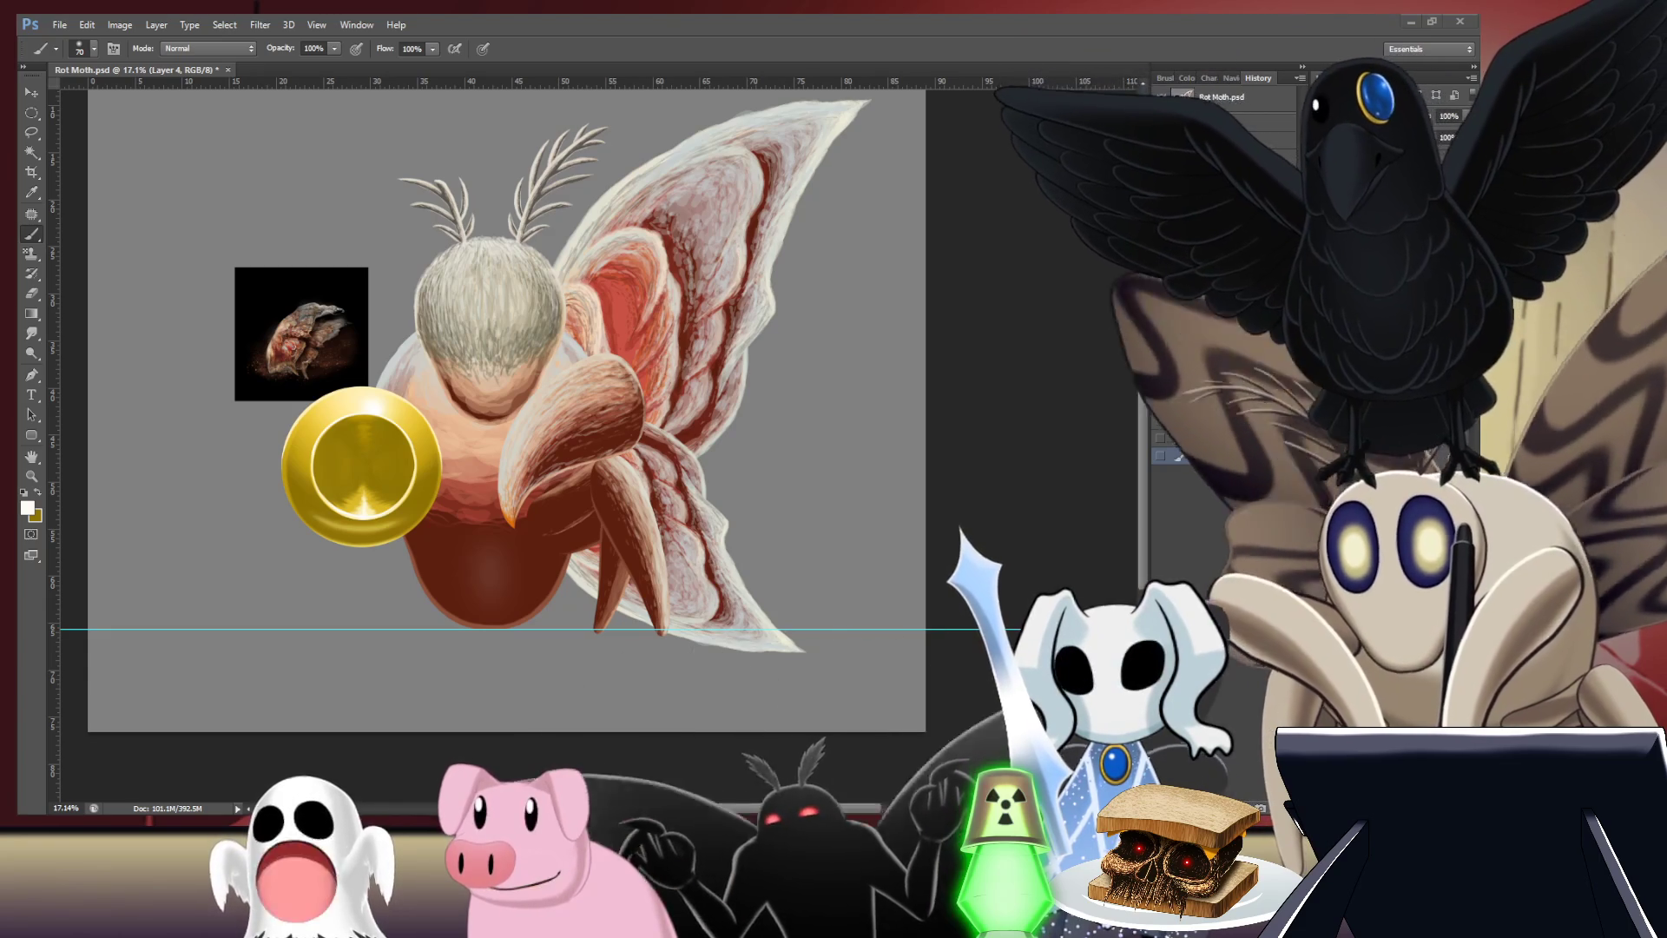
# - Show the Layers panel with F7 beside the History panel
pyautogui.press('F7')
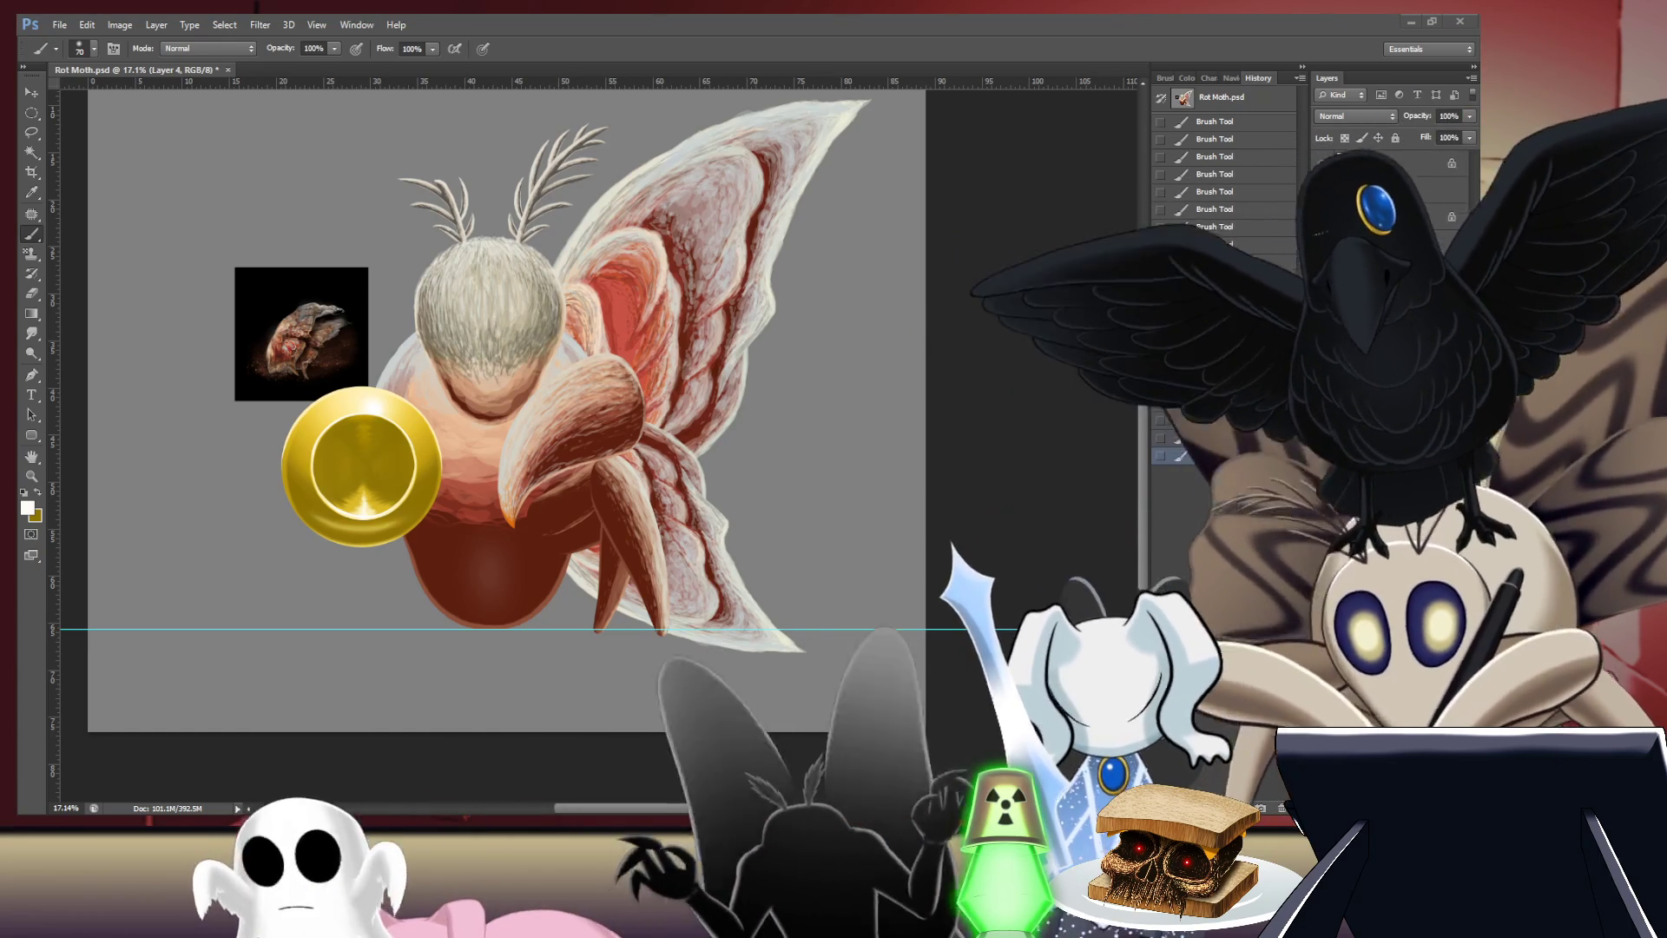
# - Deselect the active layers with Ctrl+Alt+A
pyautogui.hotkey('ctrl', 'alt', 'a')
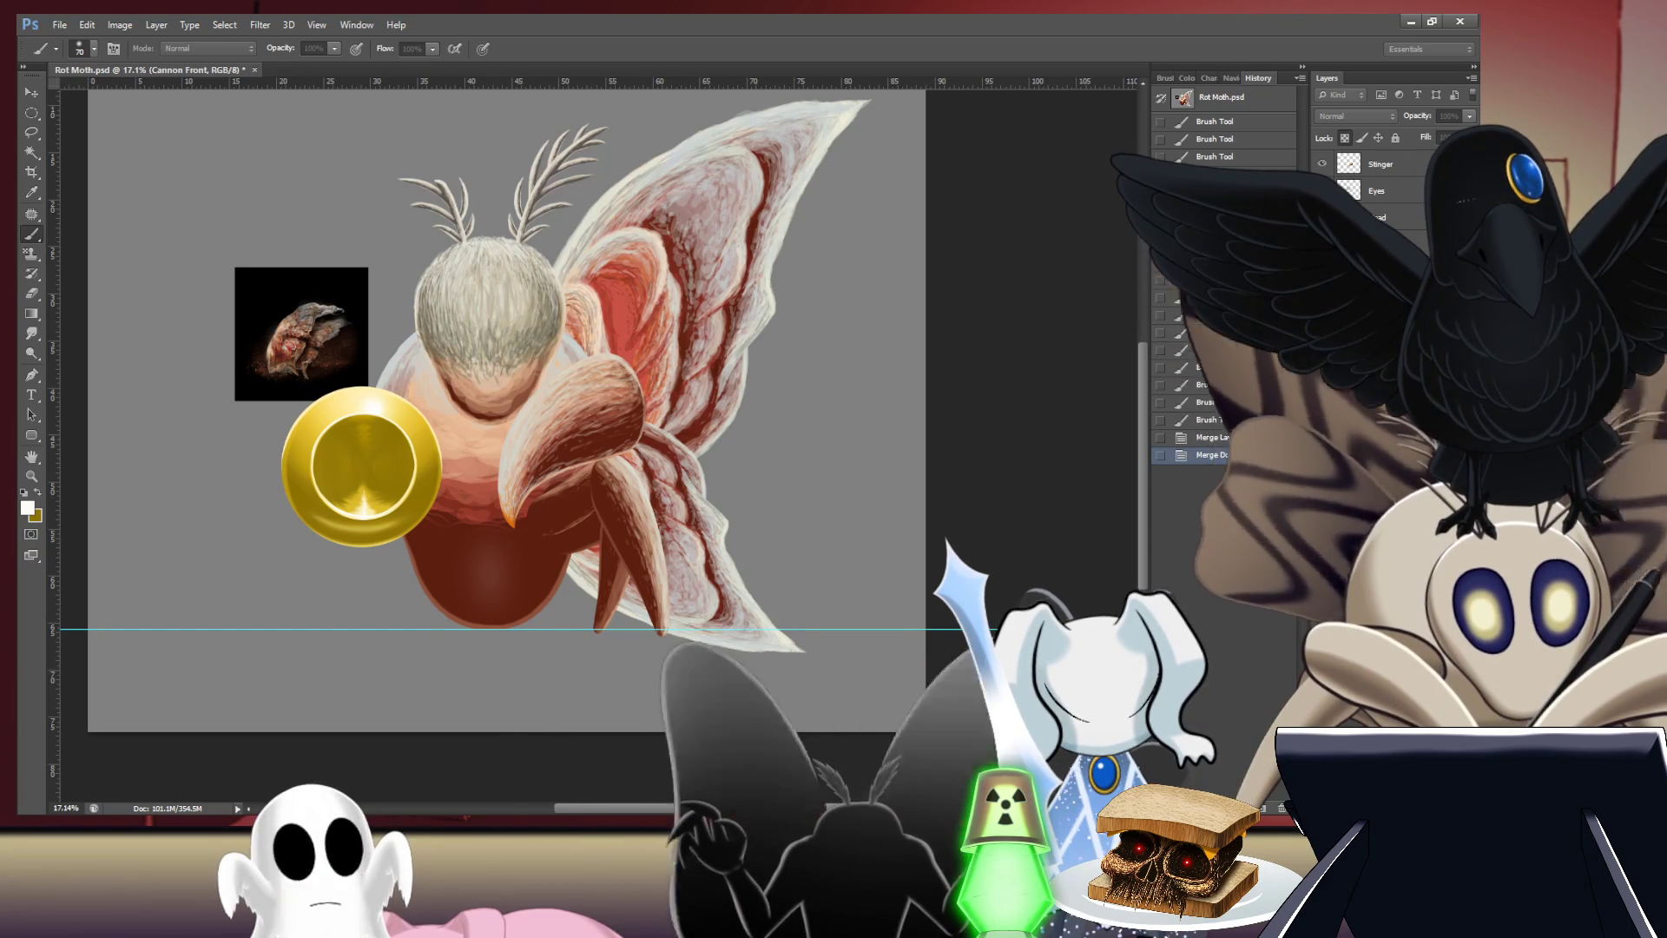
# - Add a new Shadow layer and set the soft brush to 600 px
pyautogui.press('Return')
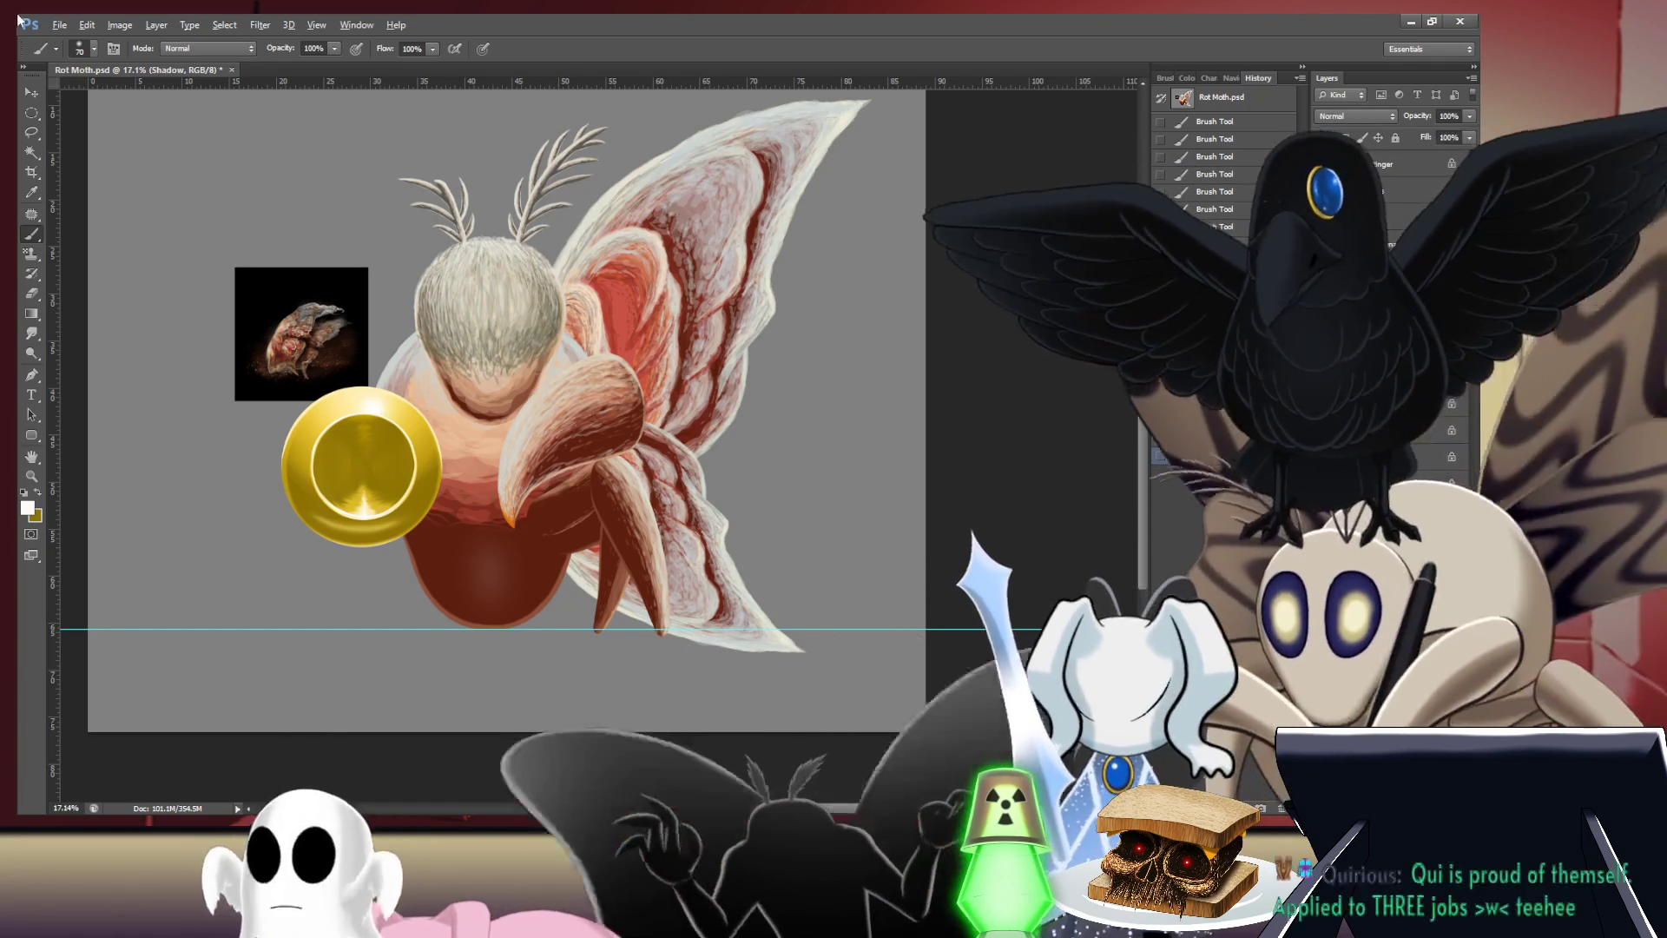
pyautogui.scroll(5, 360, 469)
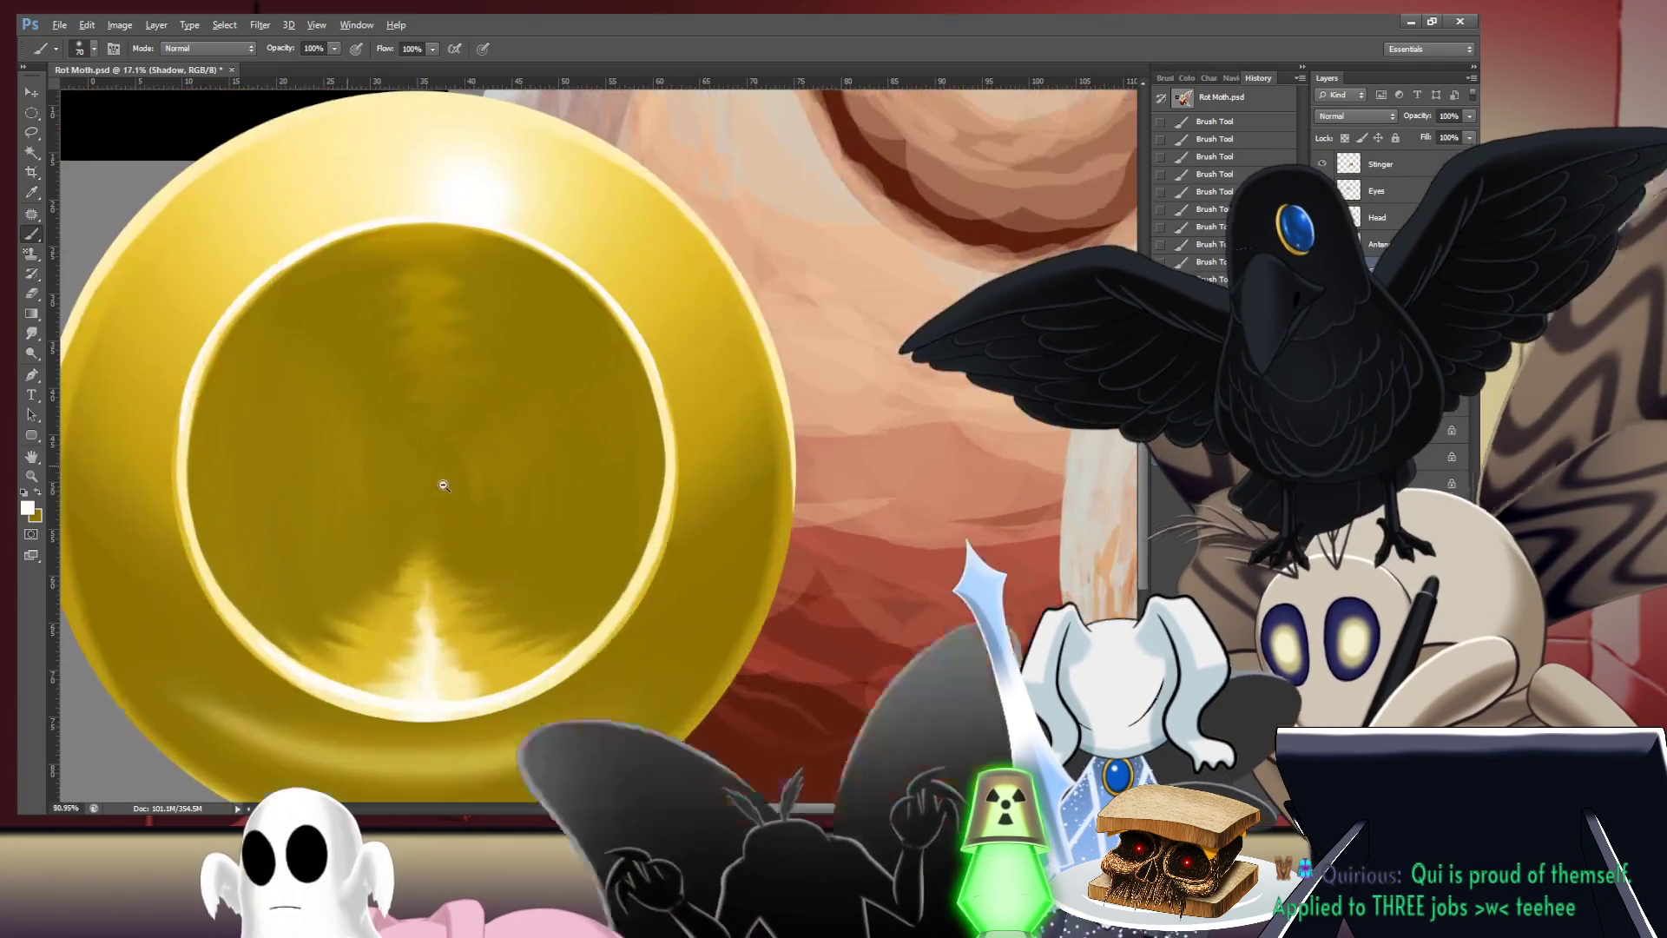
pyautogui.press('i')
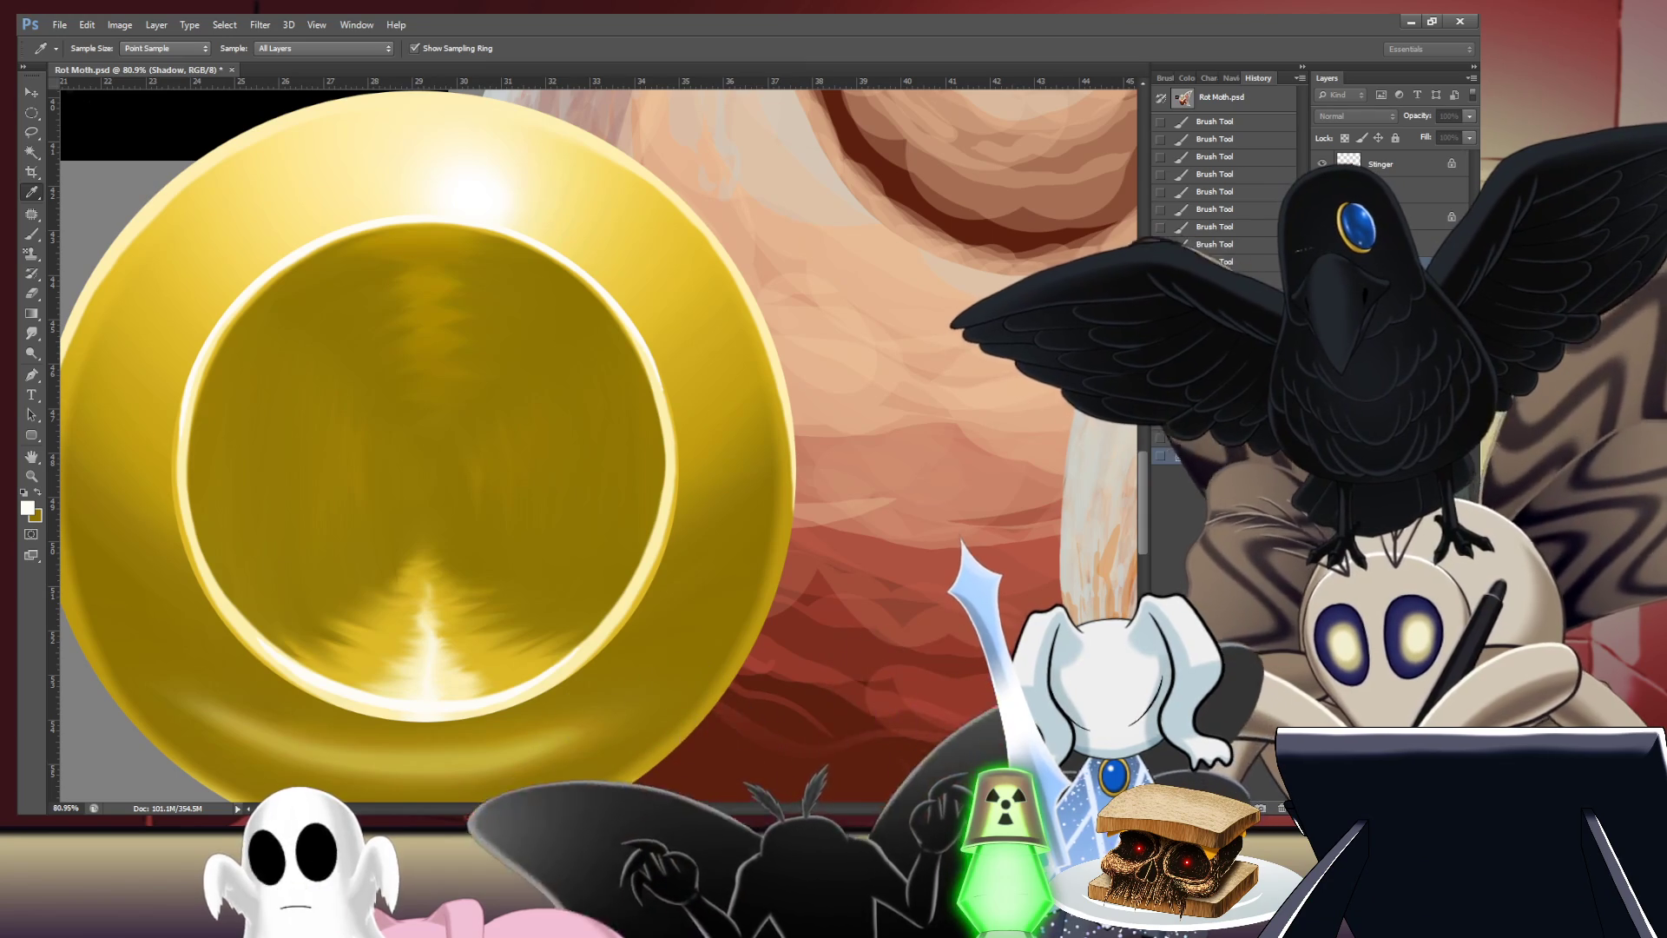
pyautogui.press('b')
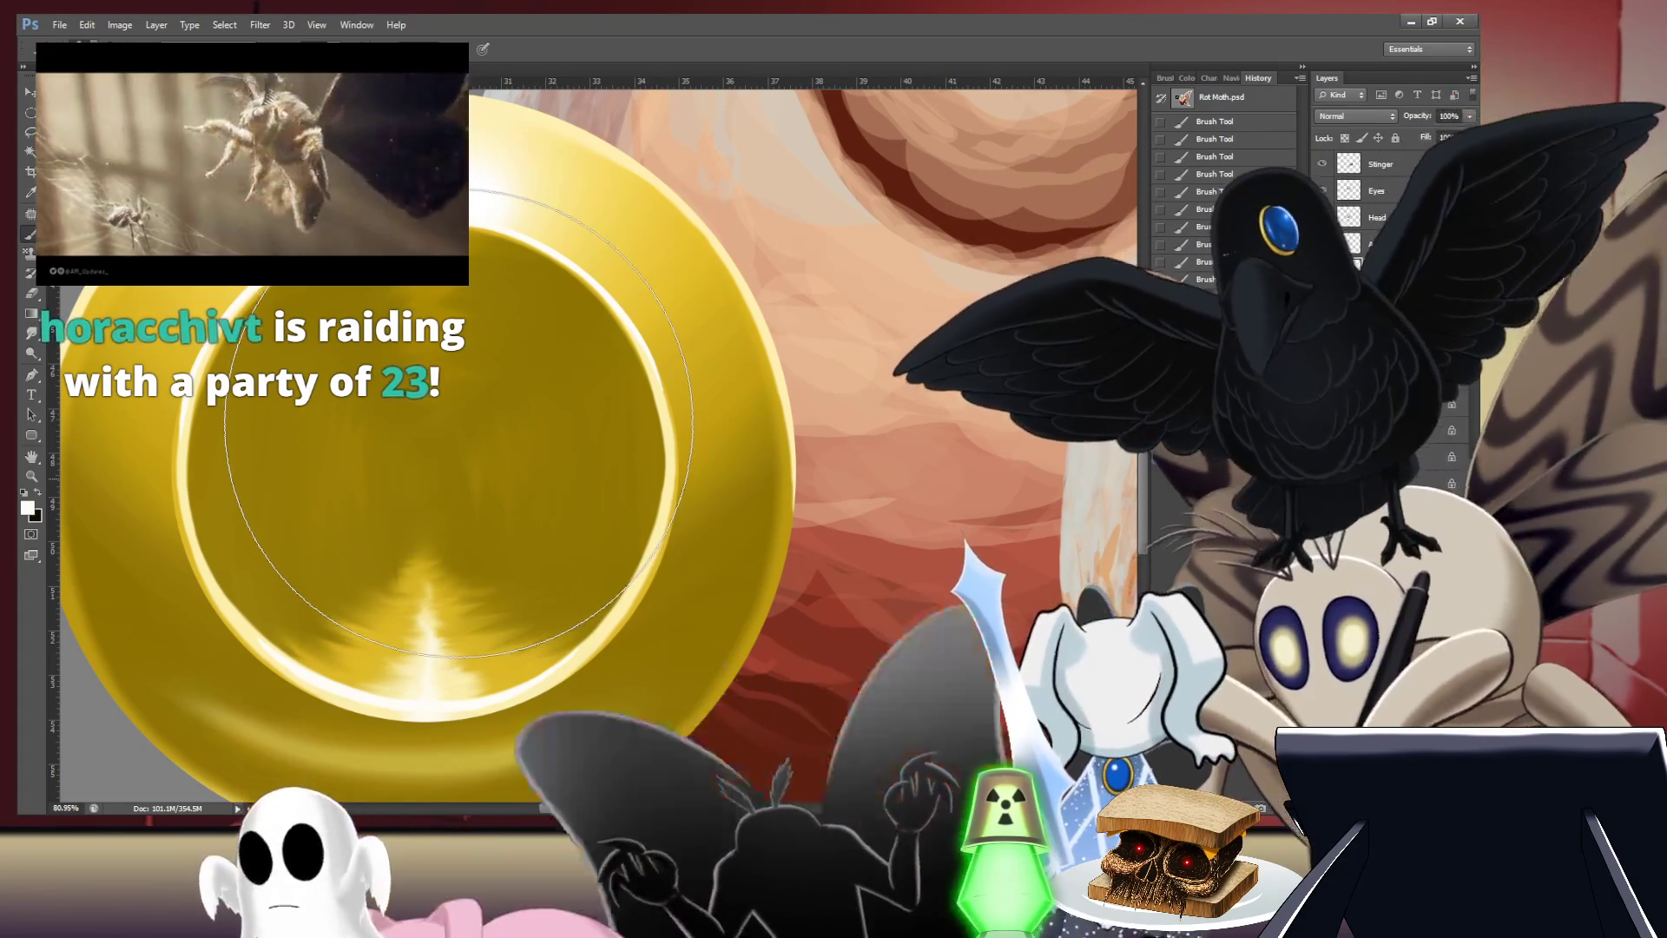
pyautogui.press('[')
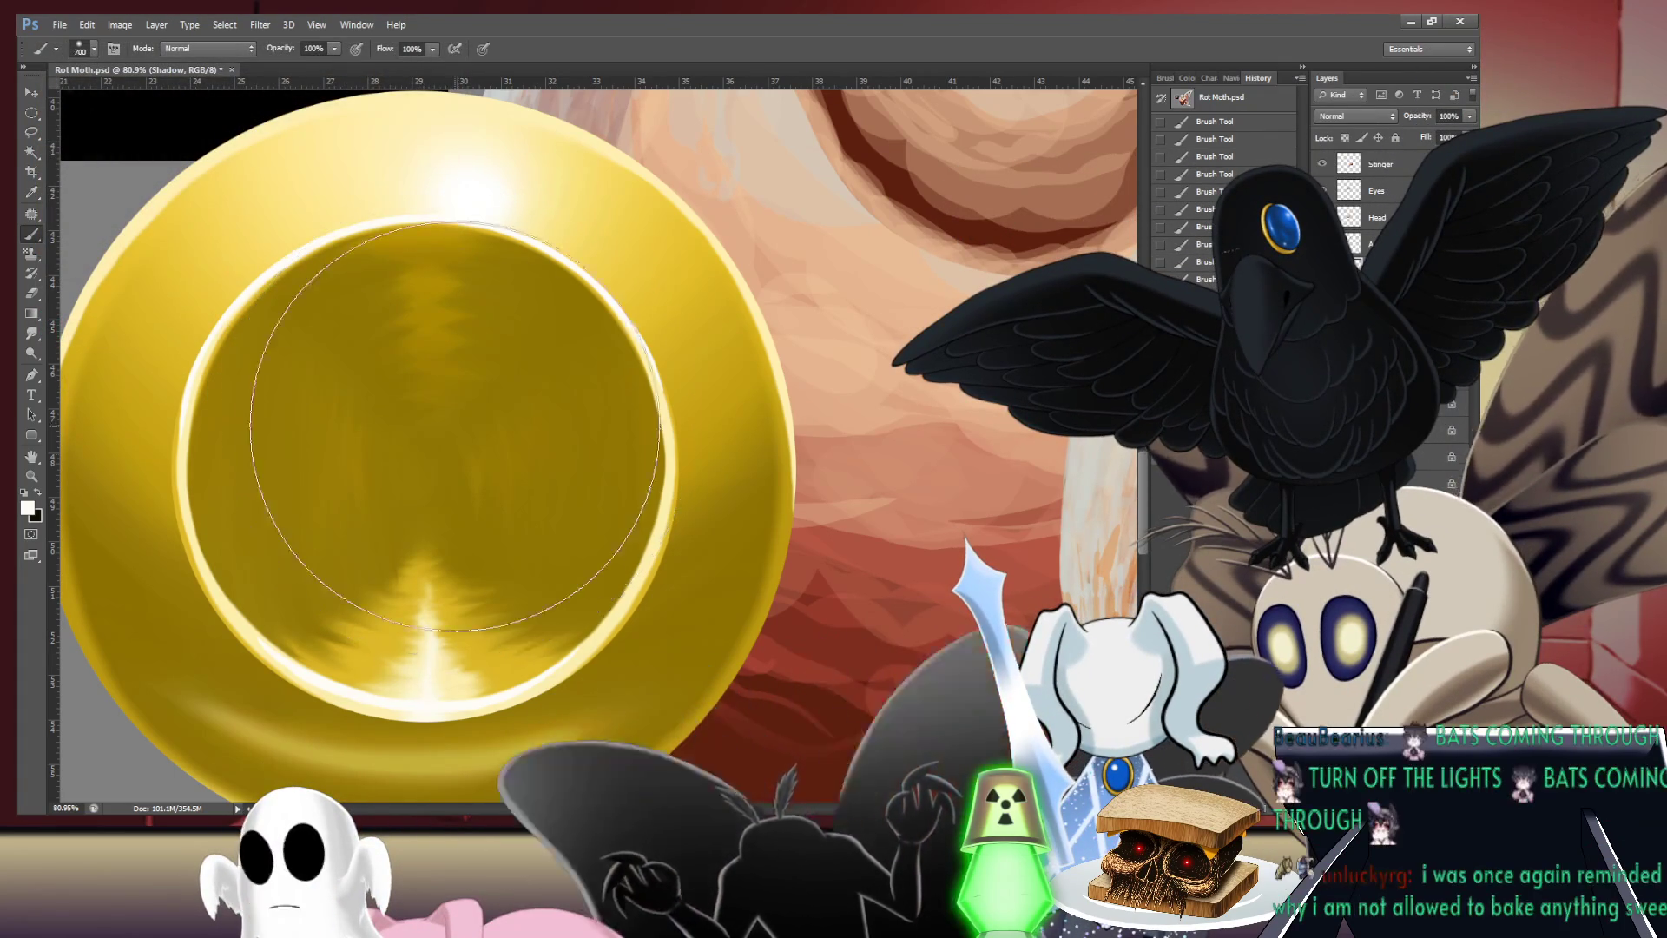
pyautogui.press('[')
pyautogui.press('[')
pyautogui.press('[')
pyautogui.press(']')
pyautogui.press(']')
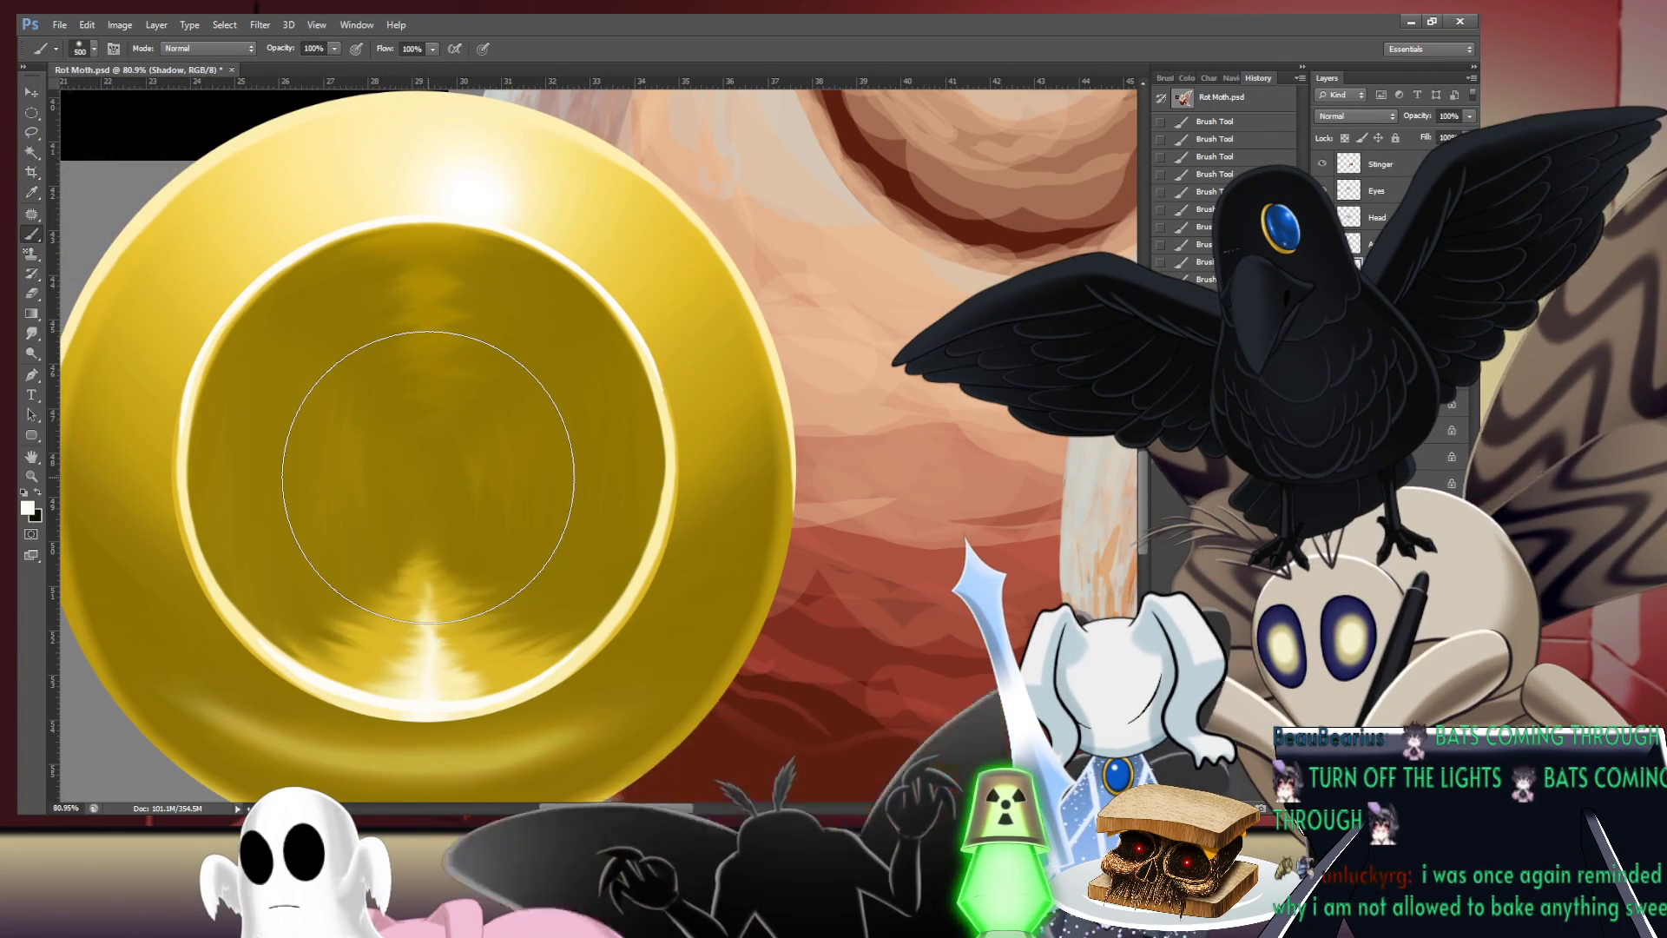
pyautogui.press(']')
# - Paint a soft black shadow into the ring's centre, replacing an accidental white dab
pyautogui.click(428, 477)
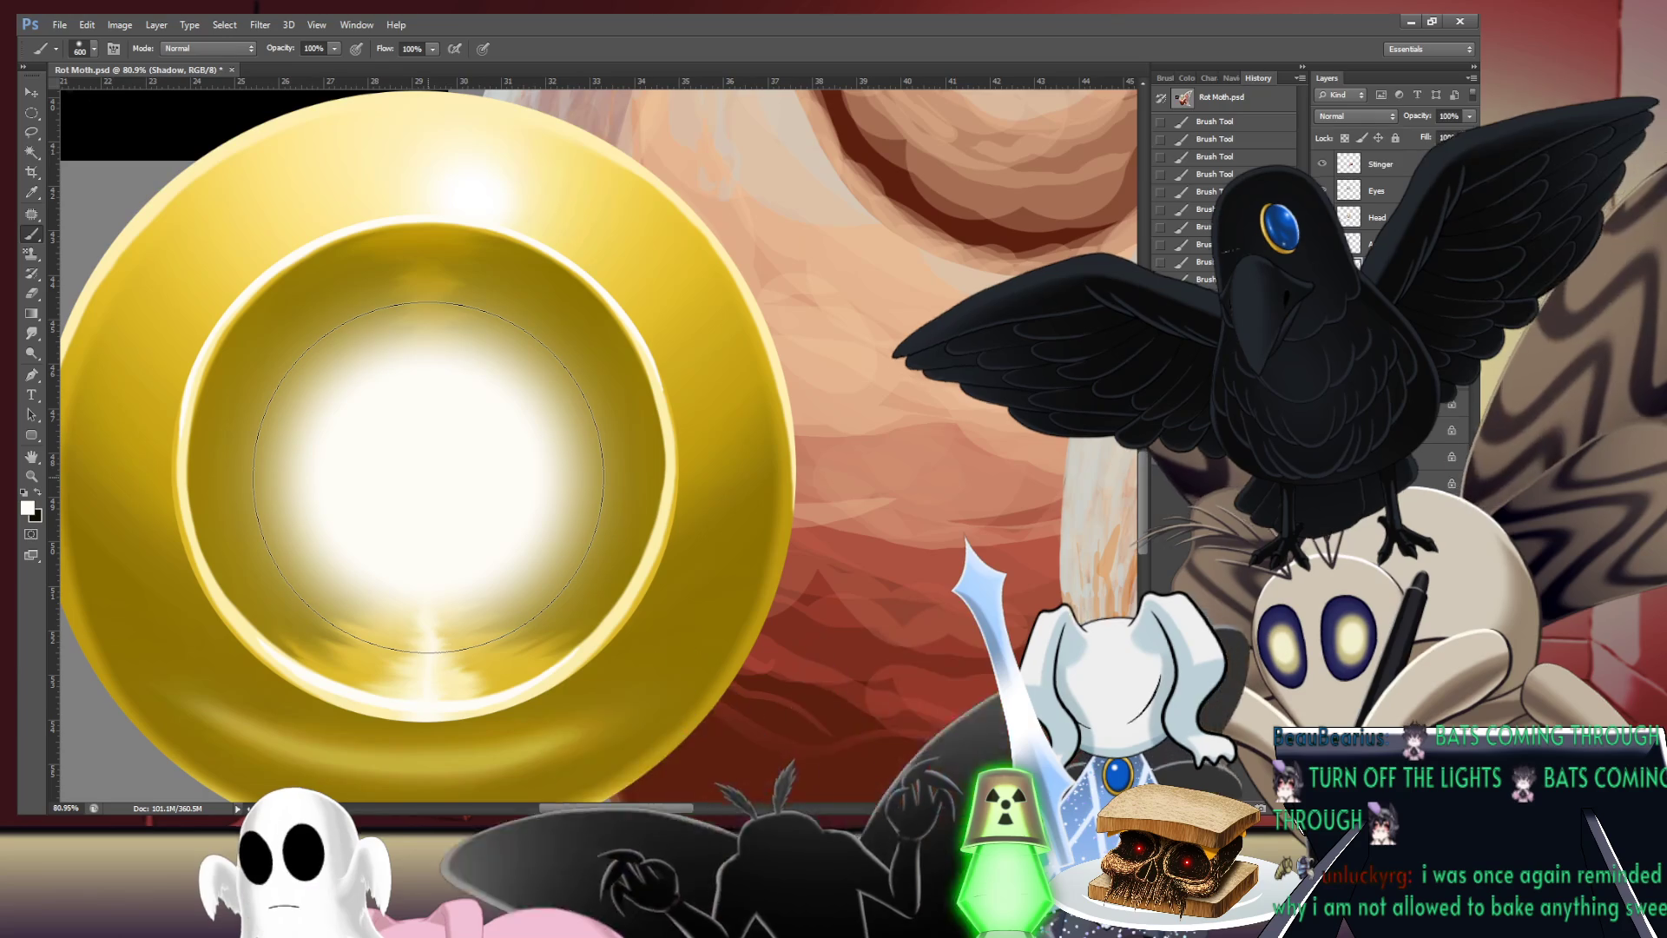
pyautogui.hotkey('ctrl', 'z')
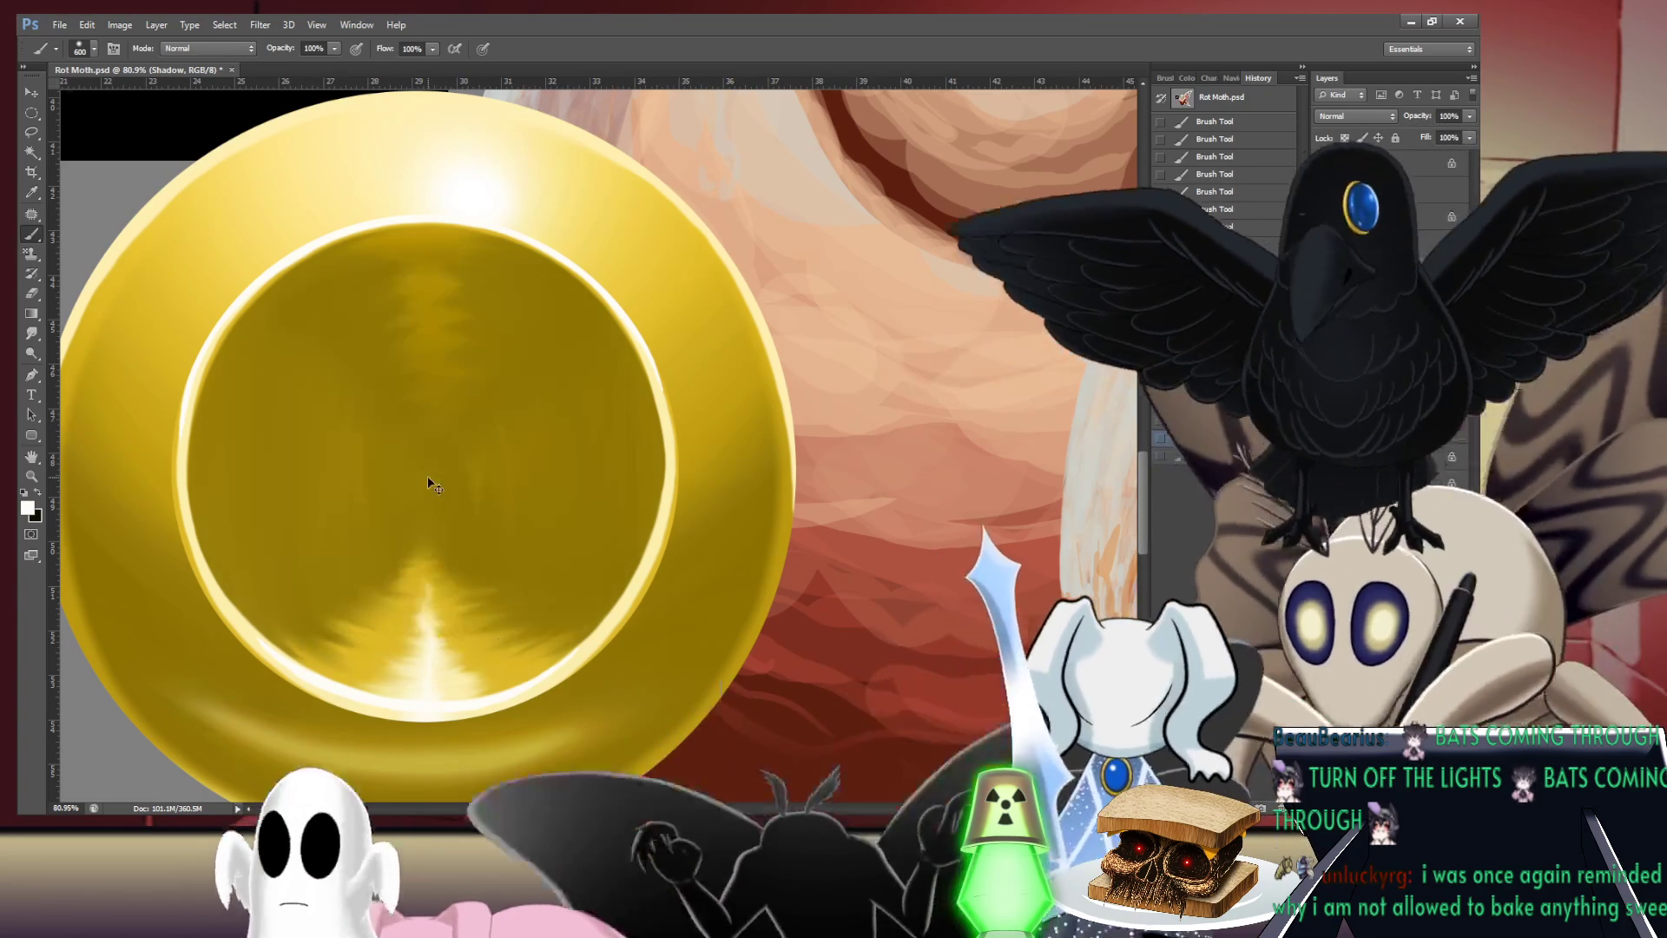
pyautogui.press('x')
pyautogui.click(428, 477)
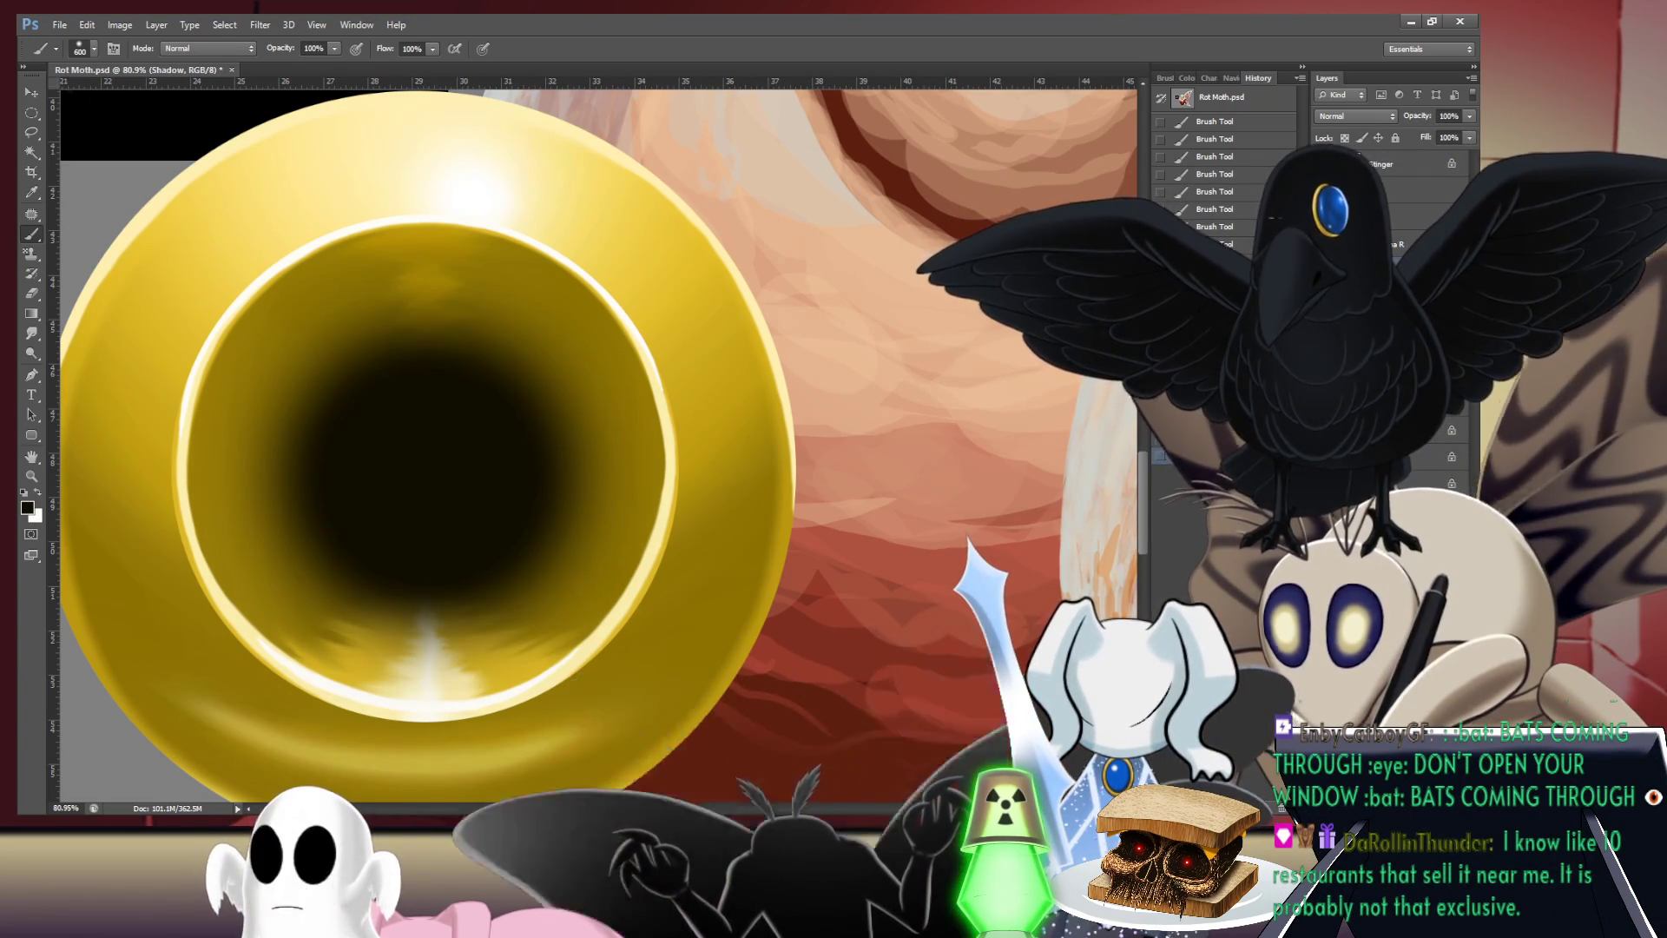
# - Fit the canvas on screen with Ctrl+0 to review the dark-bored gold muzzle
pyautogui.hotkey('ctrl', '0')
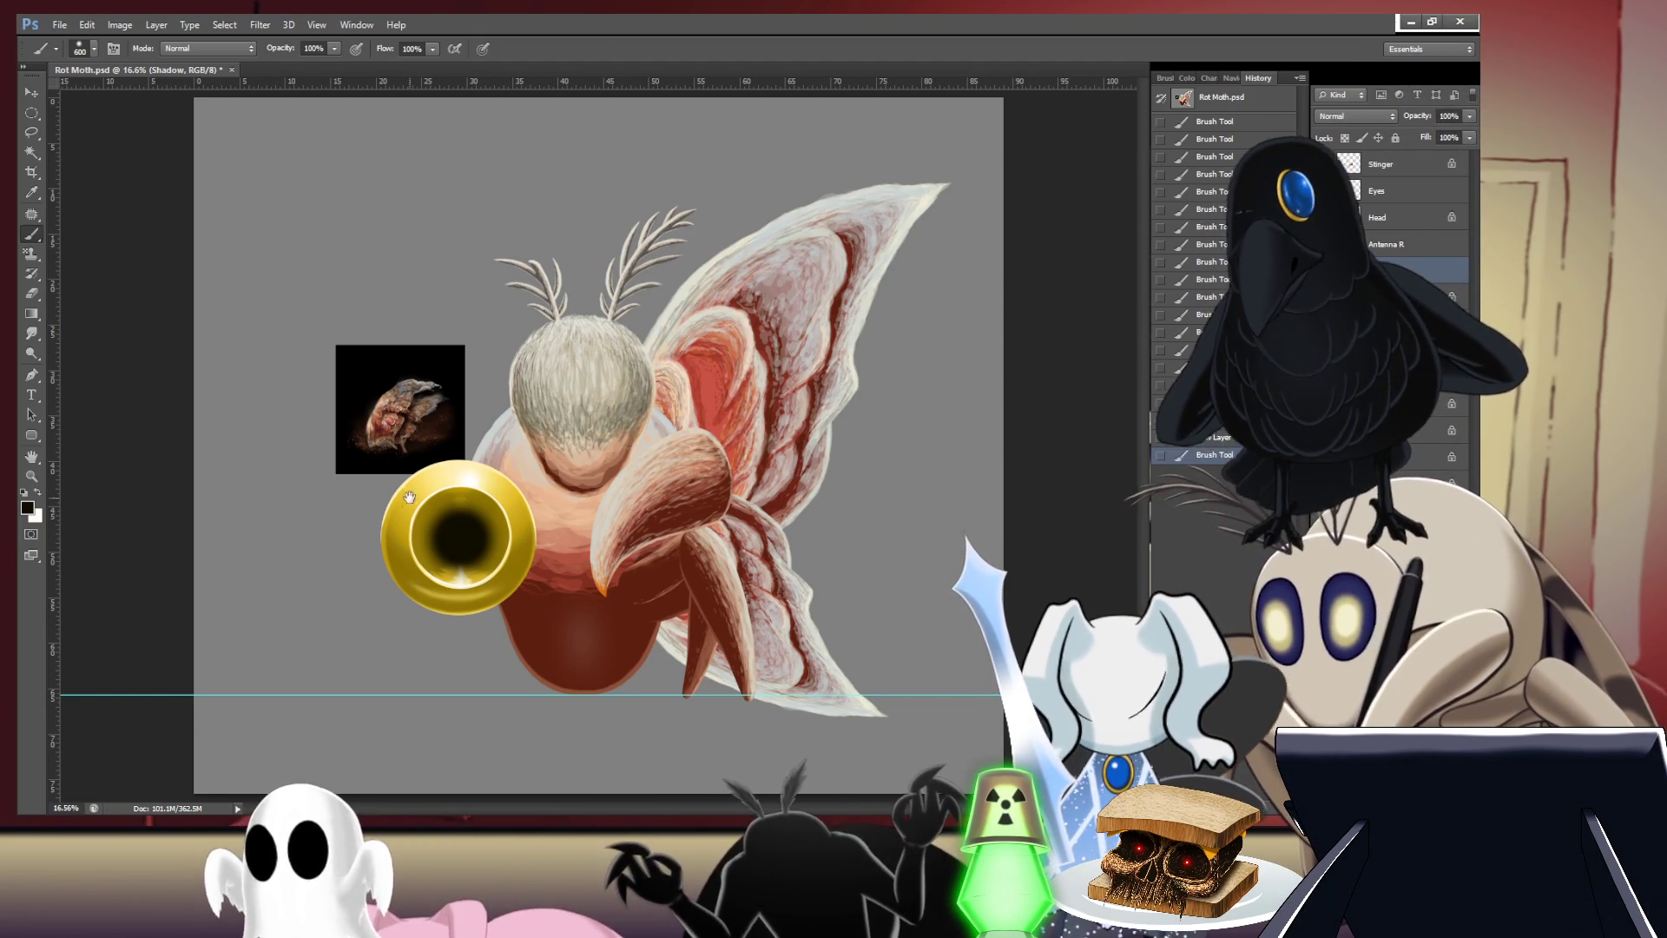
# - Zoom in toward the gold muzzle, then minimize and restore the Photoshop window
pyautogui.hotkey('alt', 'space')
pyautogui.scroll(2, 446, 553)
pyautogui.scroll(1, 446, 552)
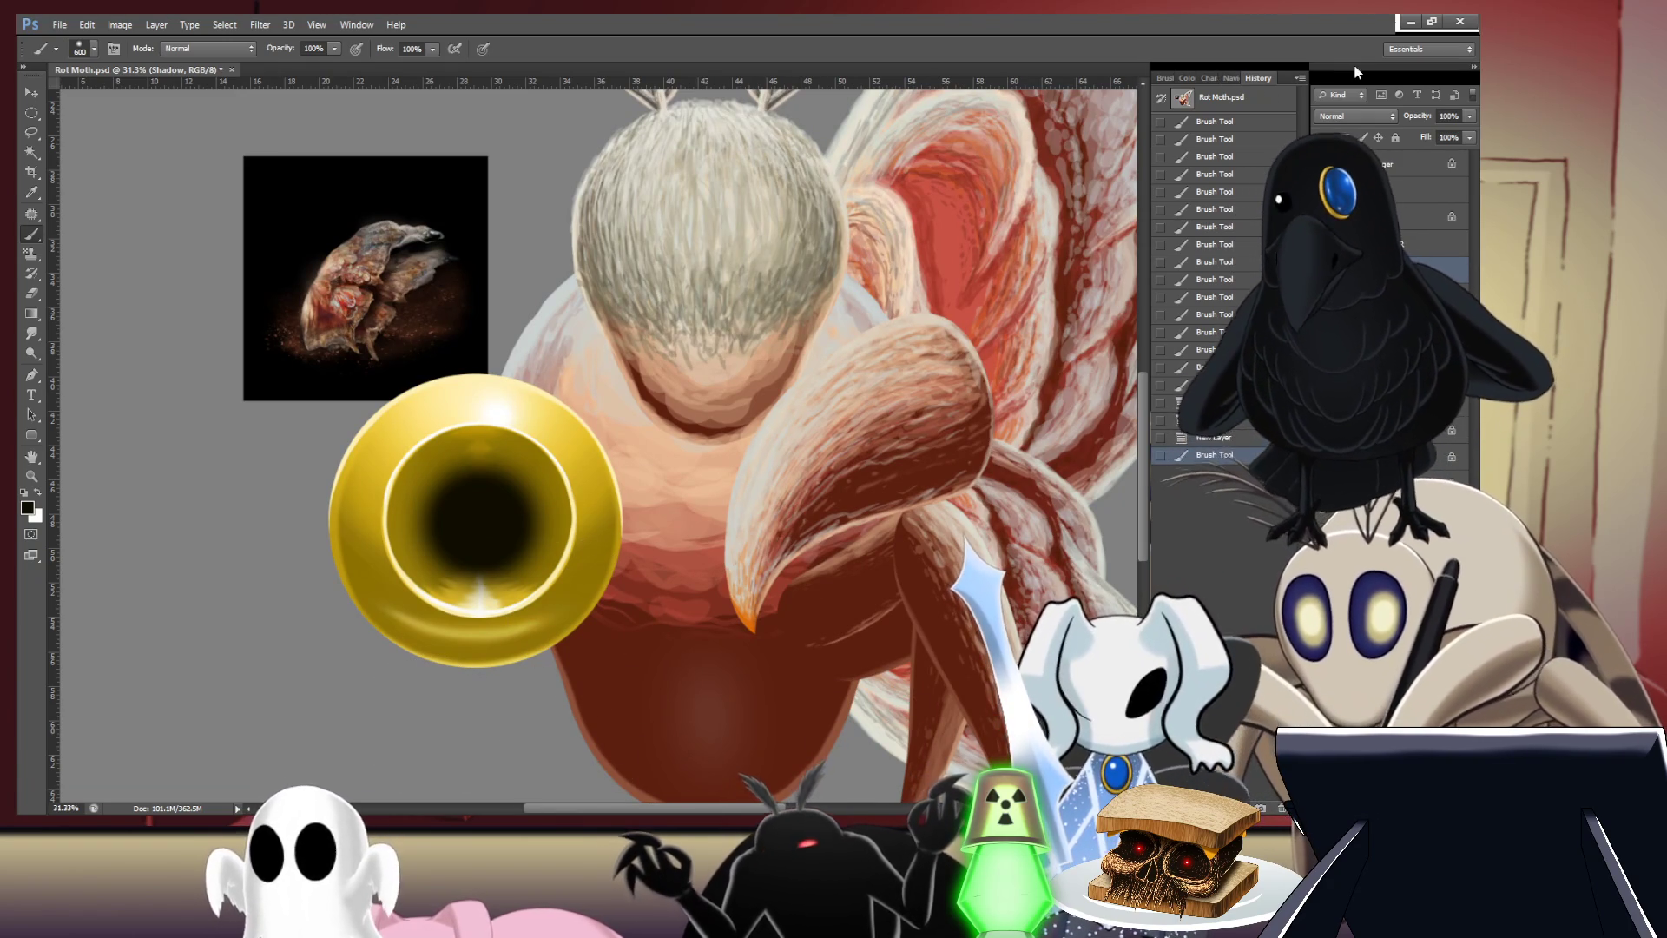
pyautogui.click(1409, 23)
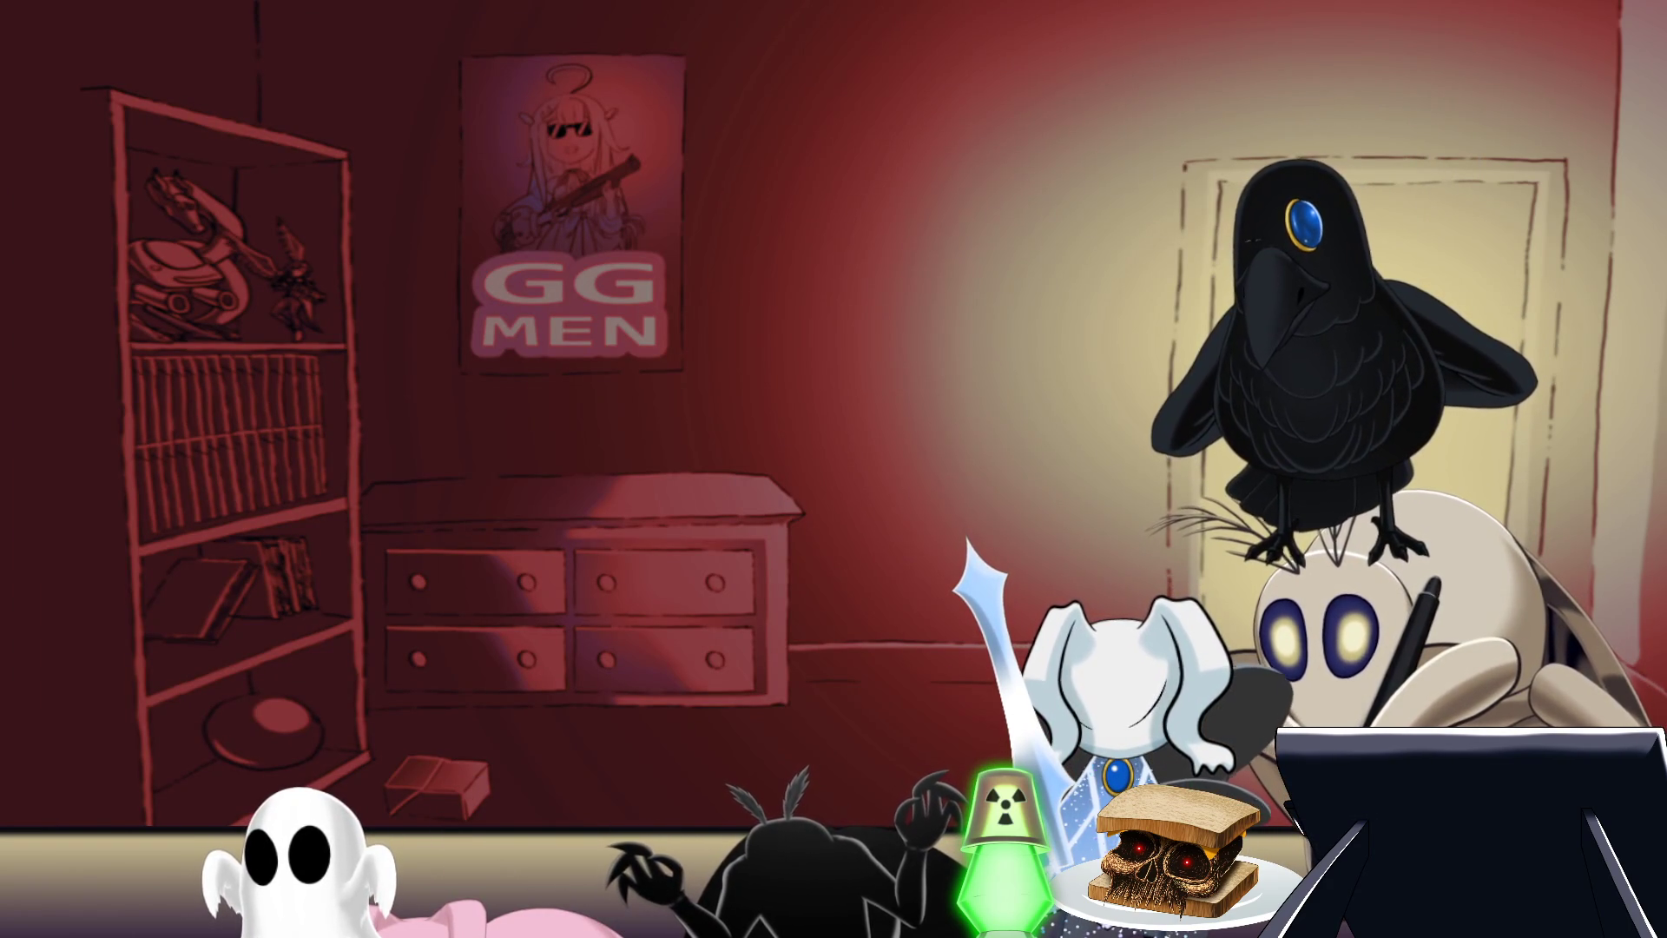
pyautogui.hotkey('alt', 'Tab')
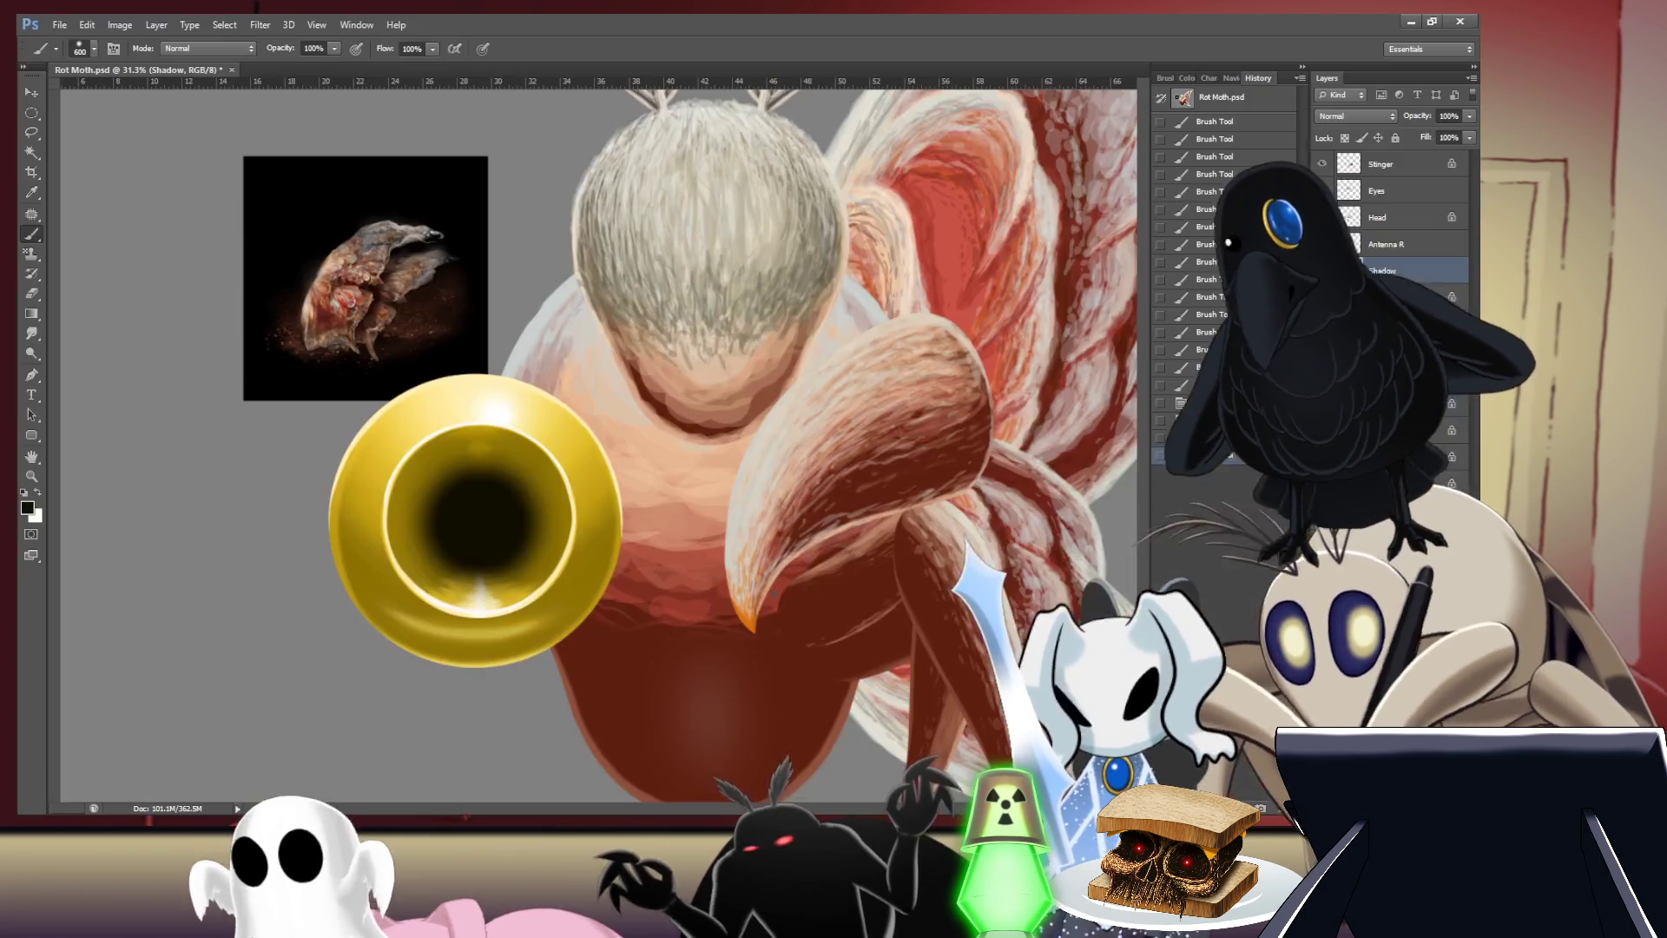
# - Frame the gold muzzle in close view and select the Cannon Front layer
pyautogui.moveTo(453, 568)
pyautogui.mouseDown()
pyautogui.moveTo(607, 508)
pyautogui.moveTo(589, 515)
pyautogui.mouseUp()
pyautogui.moveTo(548, 308)
pyautogui.mouseDown()
pyautogui.moveTo(602, 313)
pyautogui.moveTo(556, 399)
pyautogui.moveTo(520, 566)
pyautogui.moveTo(449, 512)
pyautogui.moveTo(472, 583)
pyautogui.mouseUp()
pyautogui.hotkey('alt', '[')
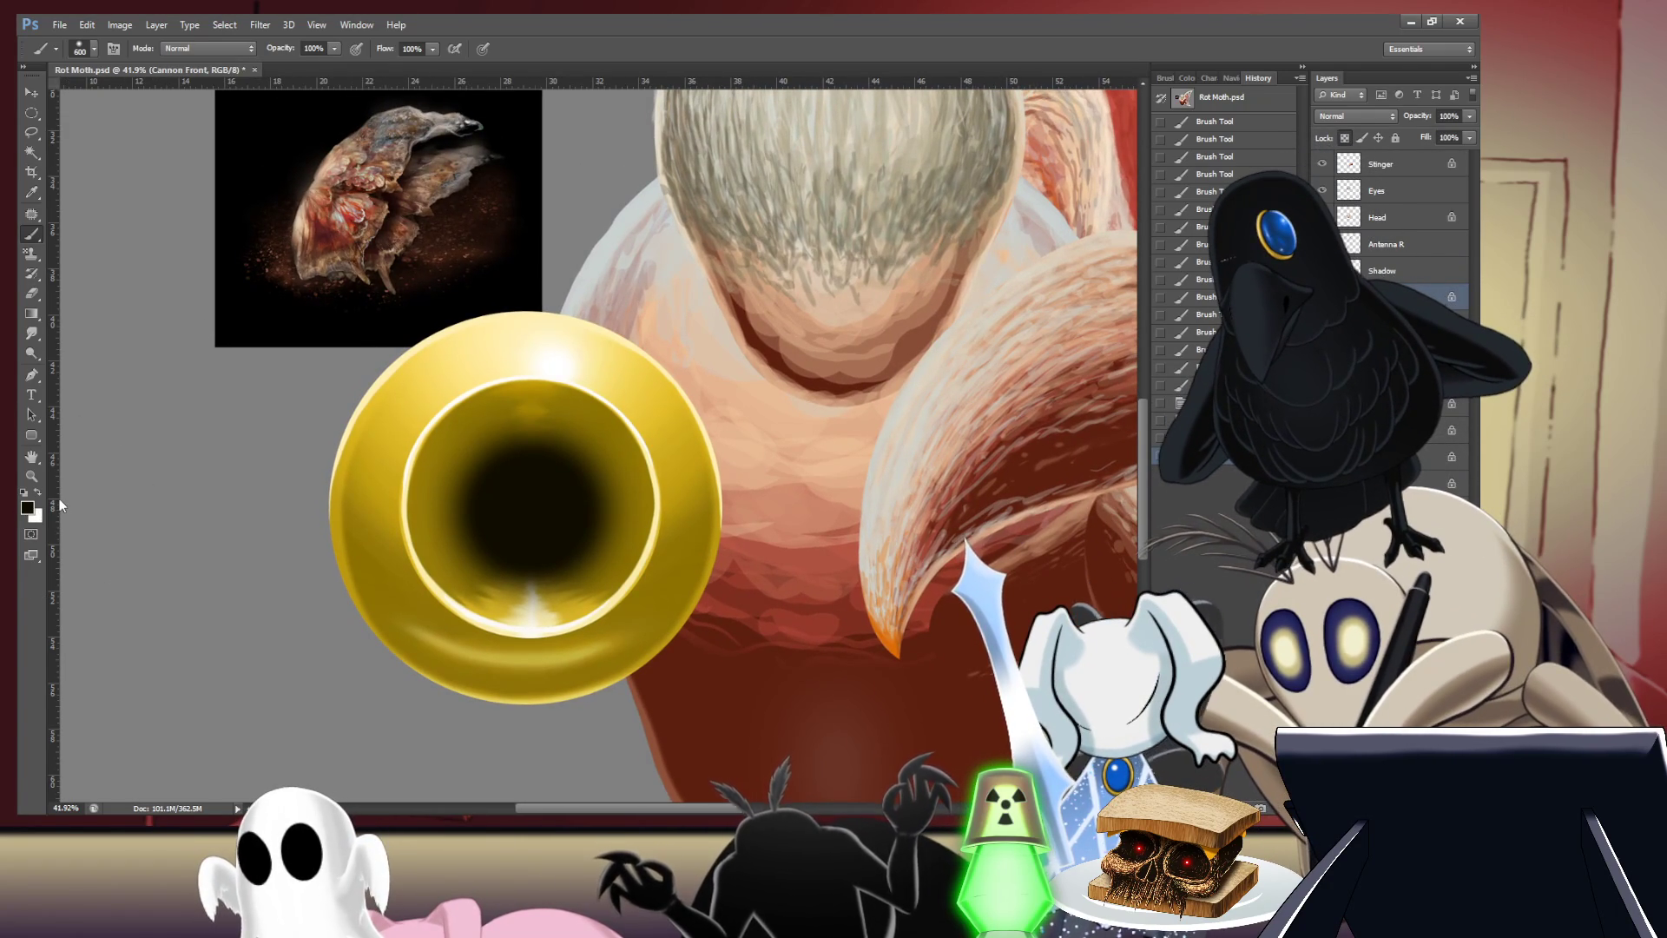
# - Dab a white glint on the muzzle rim with a 90 px brush, then select Cannon Back
pyautogui.press('x')
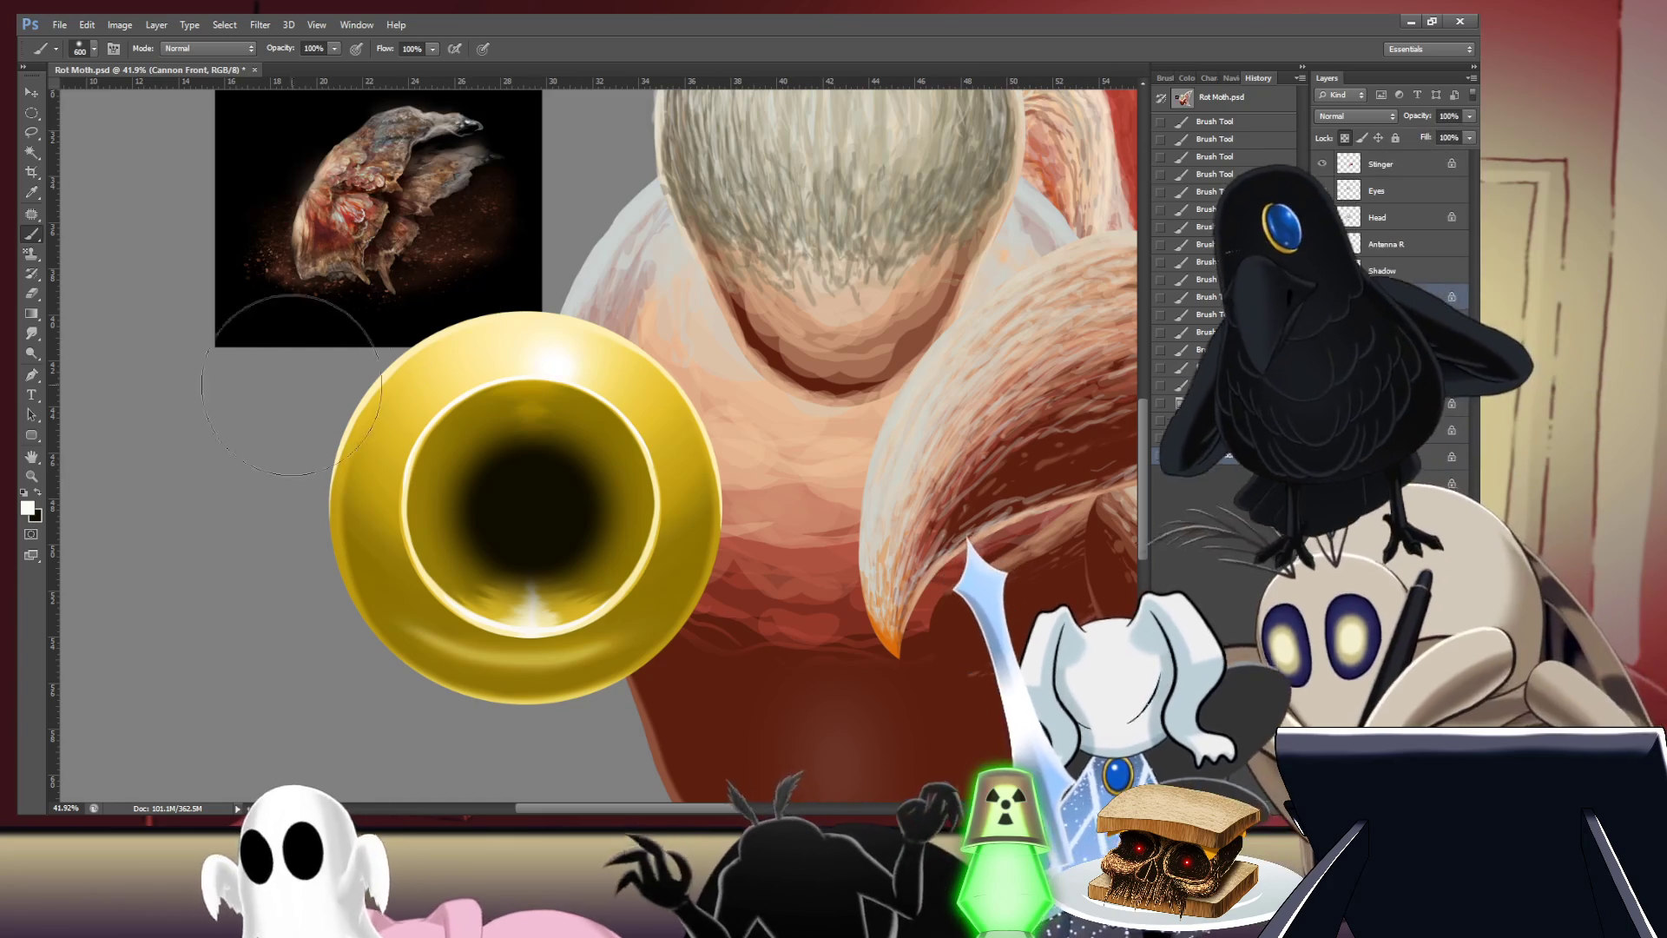
pyautogui.press('[')
pyautogui.press('[')
pyautogui.press('[')
pyautogui.press('[')
pyautogui.press('[')
pyautogui.press('[')
pyautogui.press('[')
pyautogui.press('[')
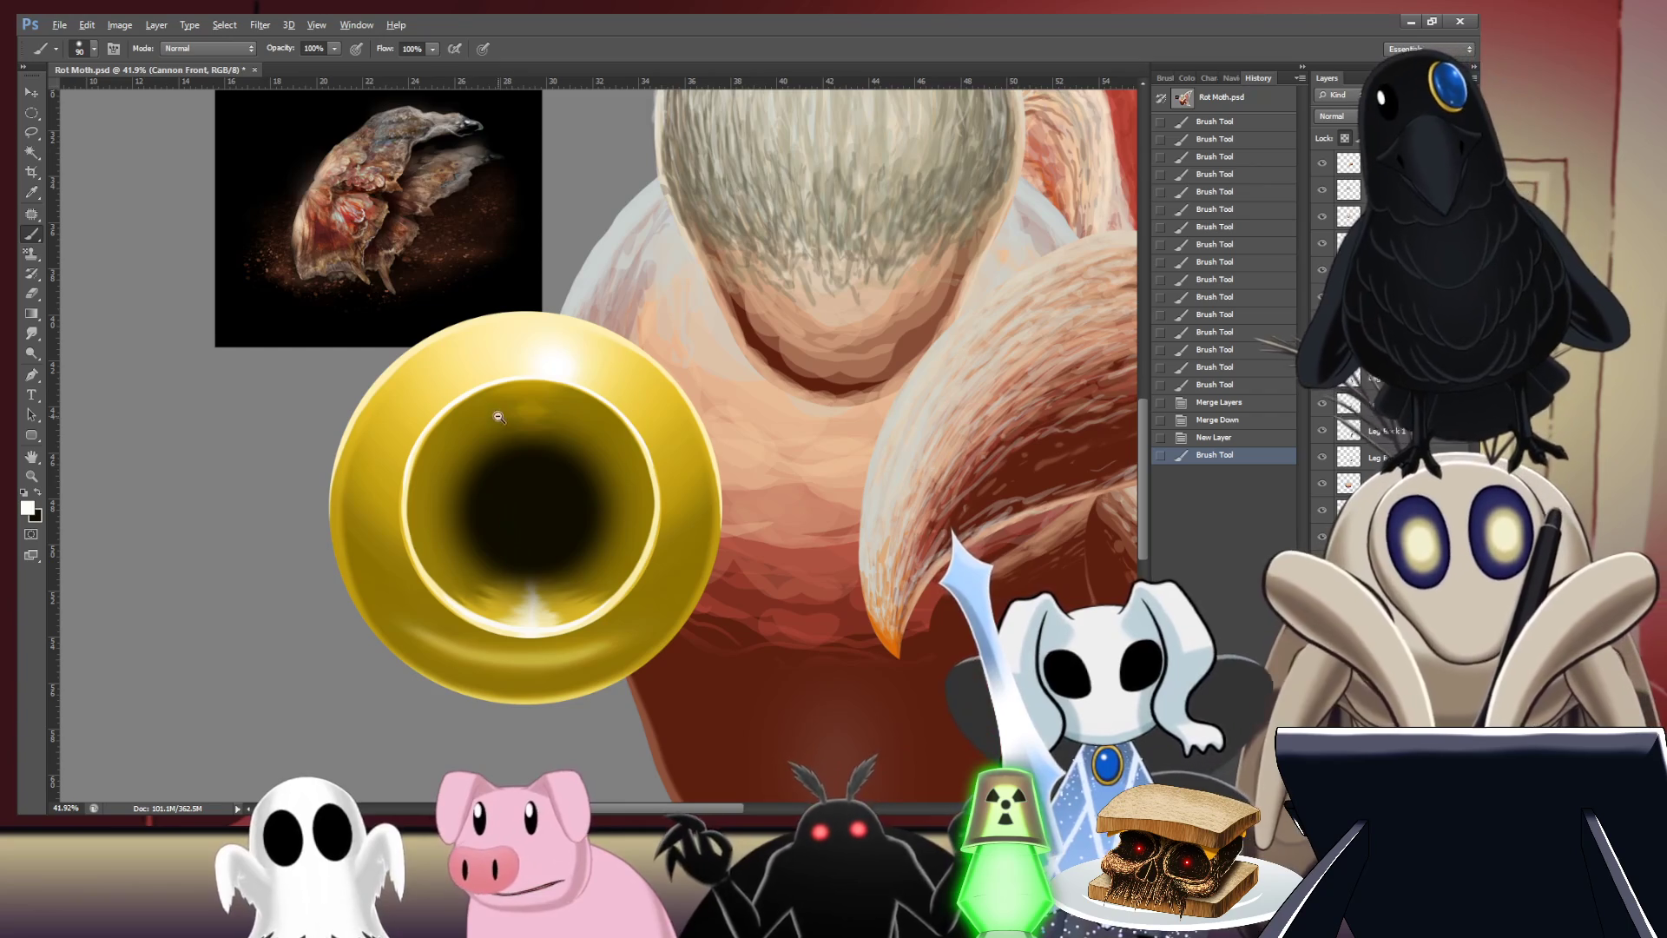
pyautogui.scroll(3, 515, 508)
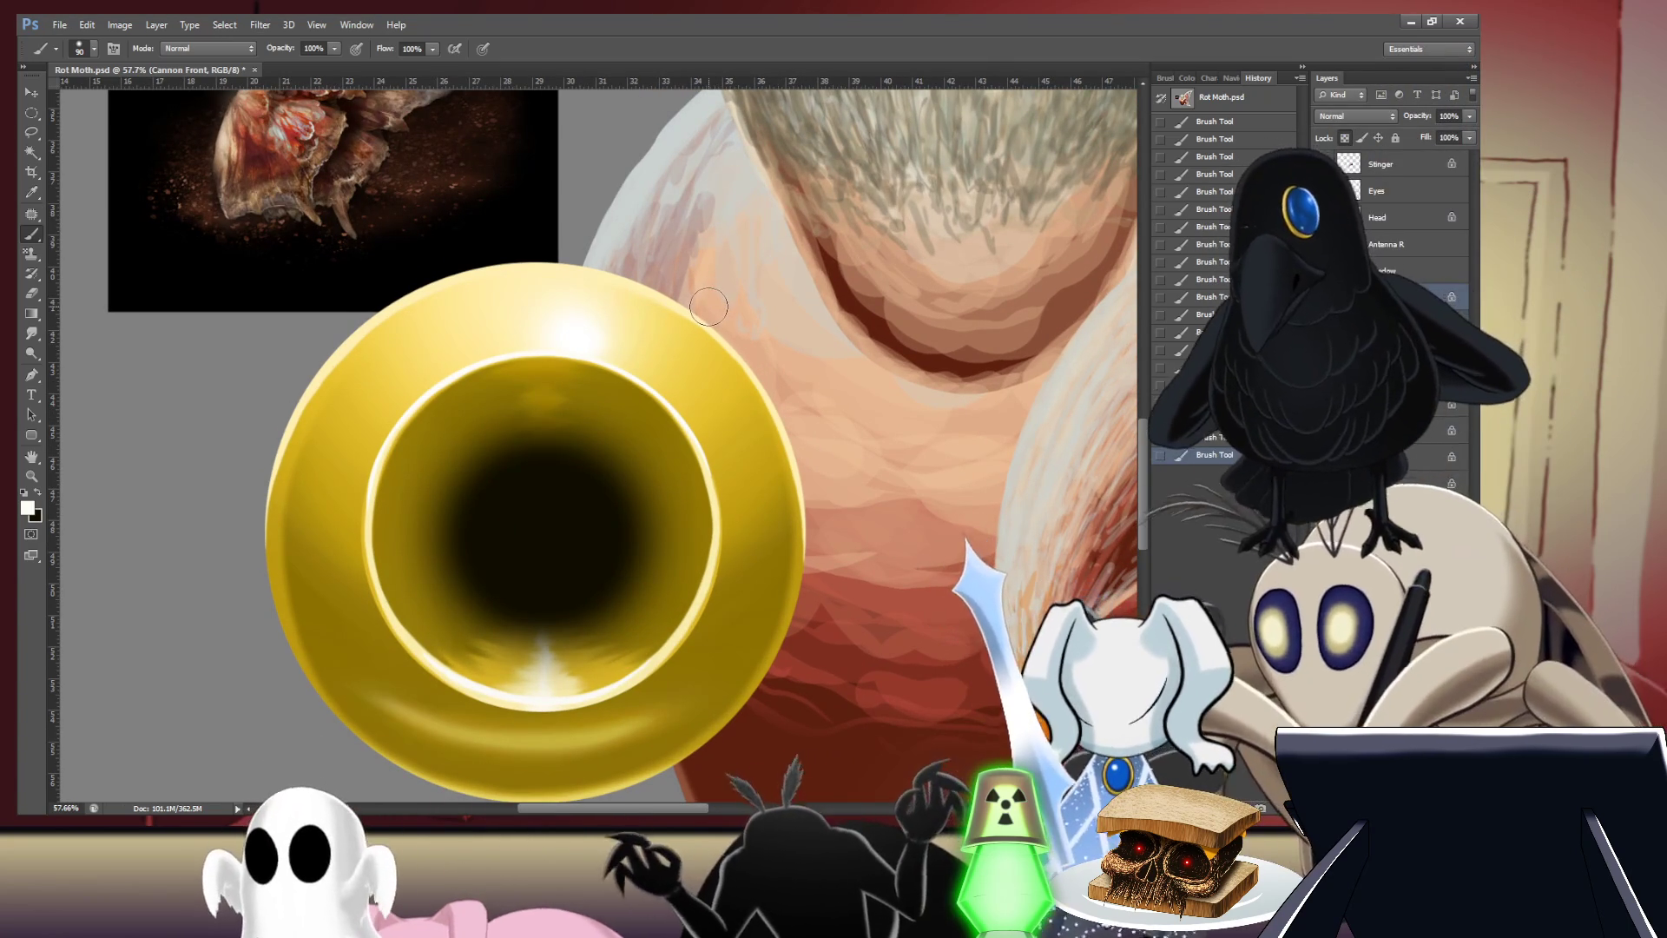
pyautogui.click(455, 374)
pyautogui.hotkey('alt', '[')
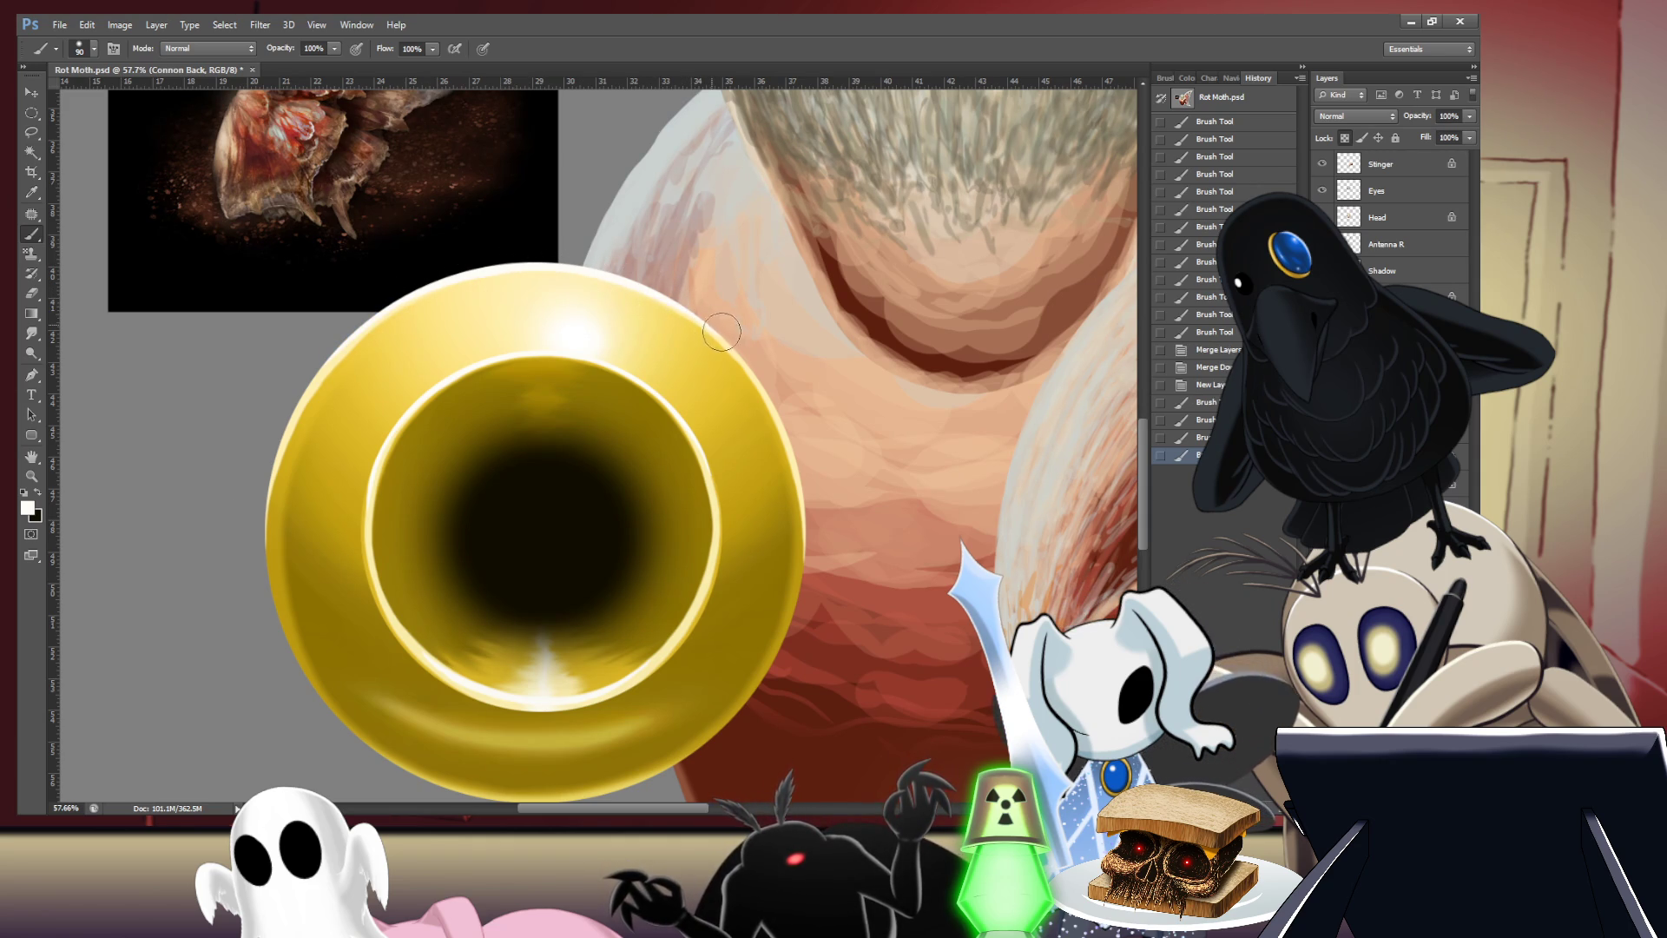
pyautogui.scroll(-5, 871, 493)
# - Shift the dark bore ring right toward the moth with the Move tool
pyautogui.scroll(-3, 945, 377)
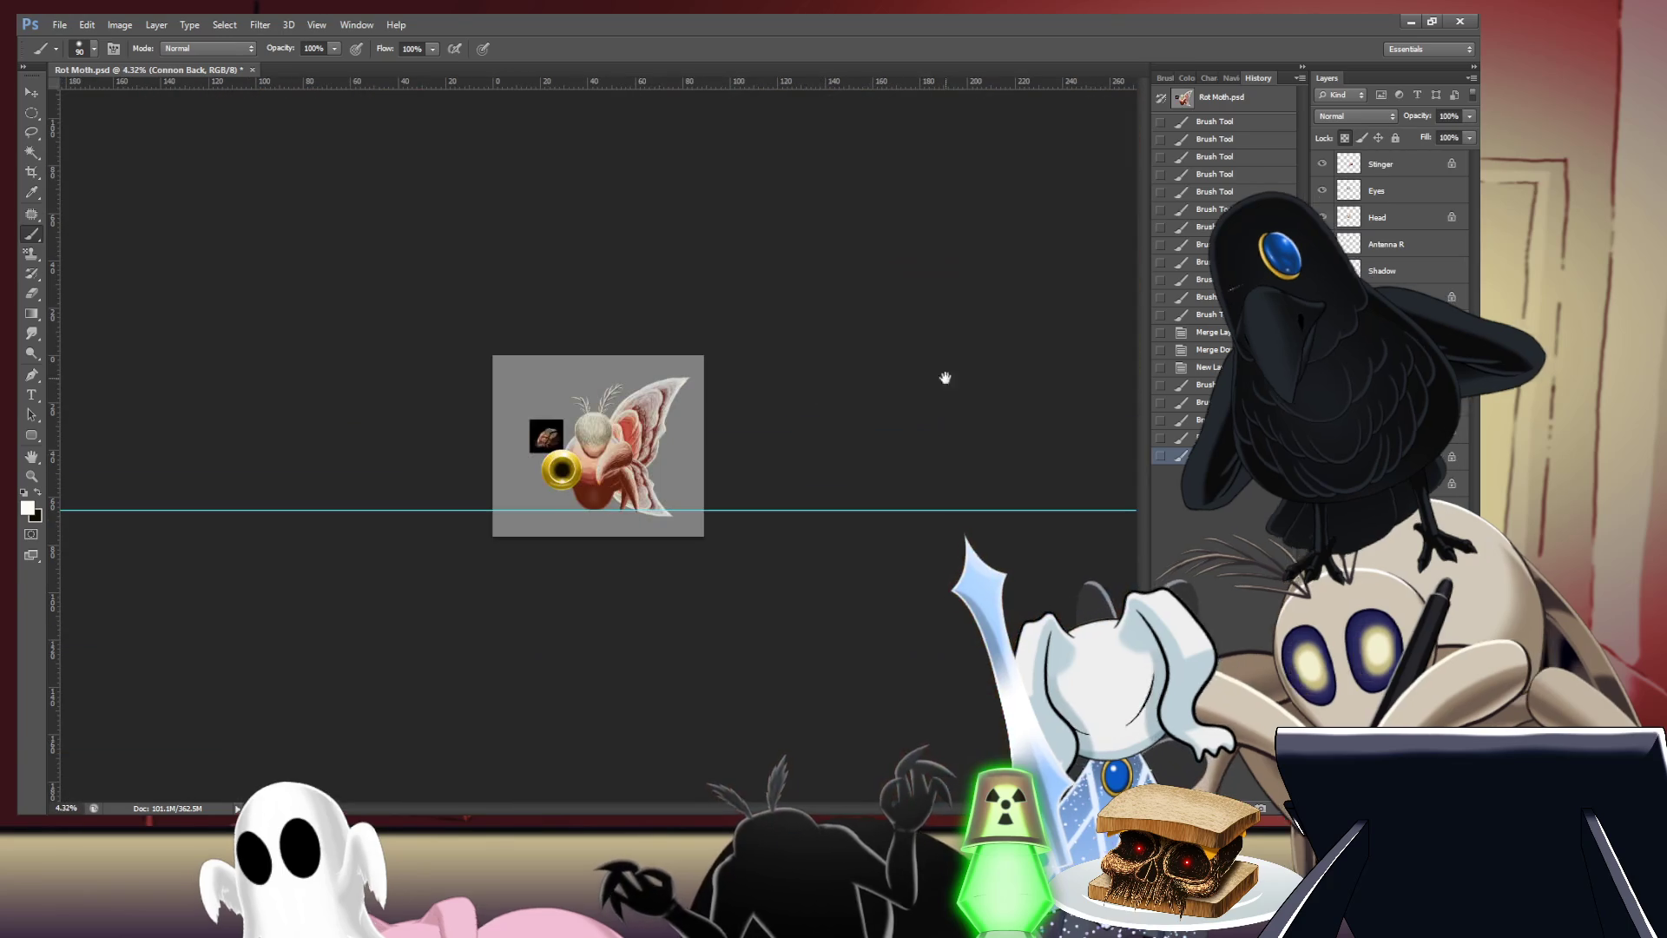
pyautogui.scroll(2, 944, 376)
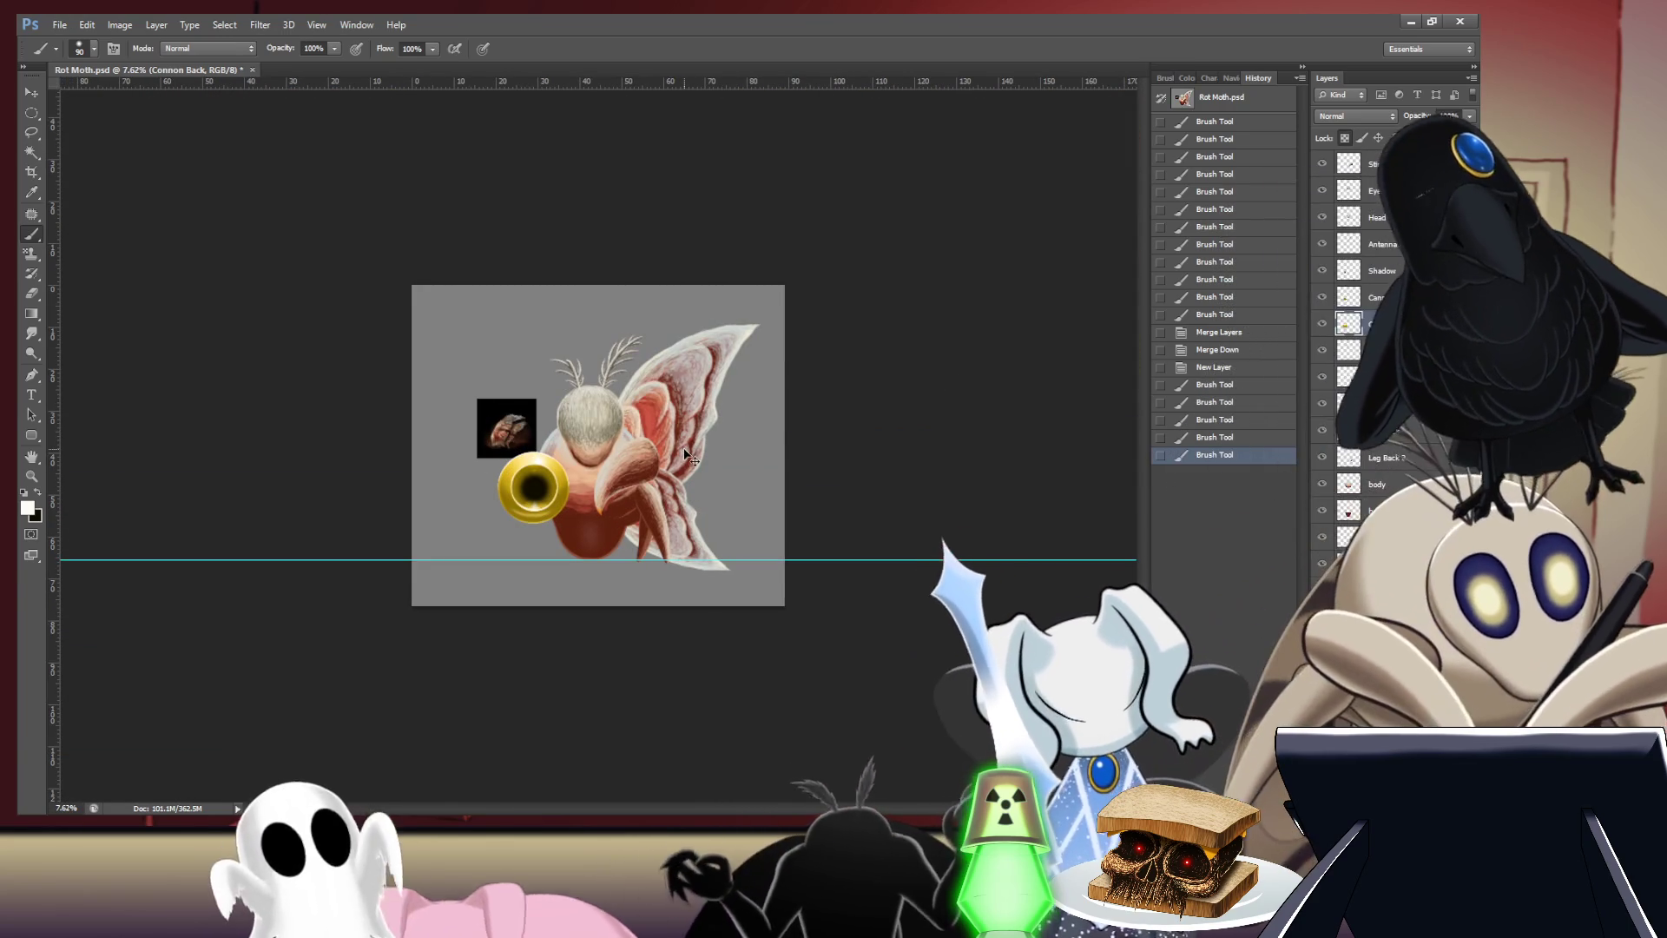
pyautogui.scroll(2, 685, 449)
pyautogui.scroll(2, 685, 449)
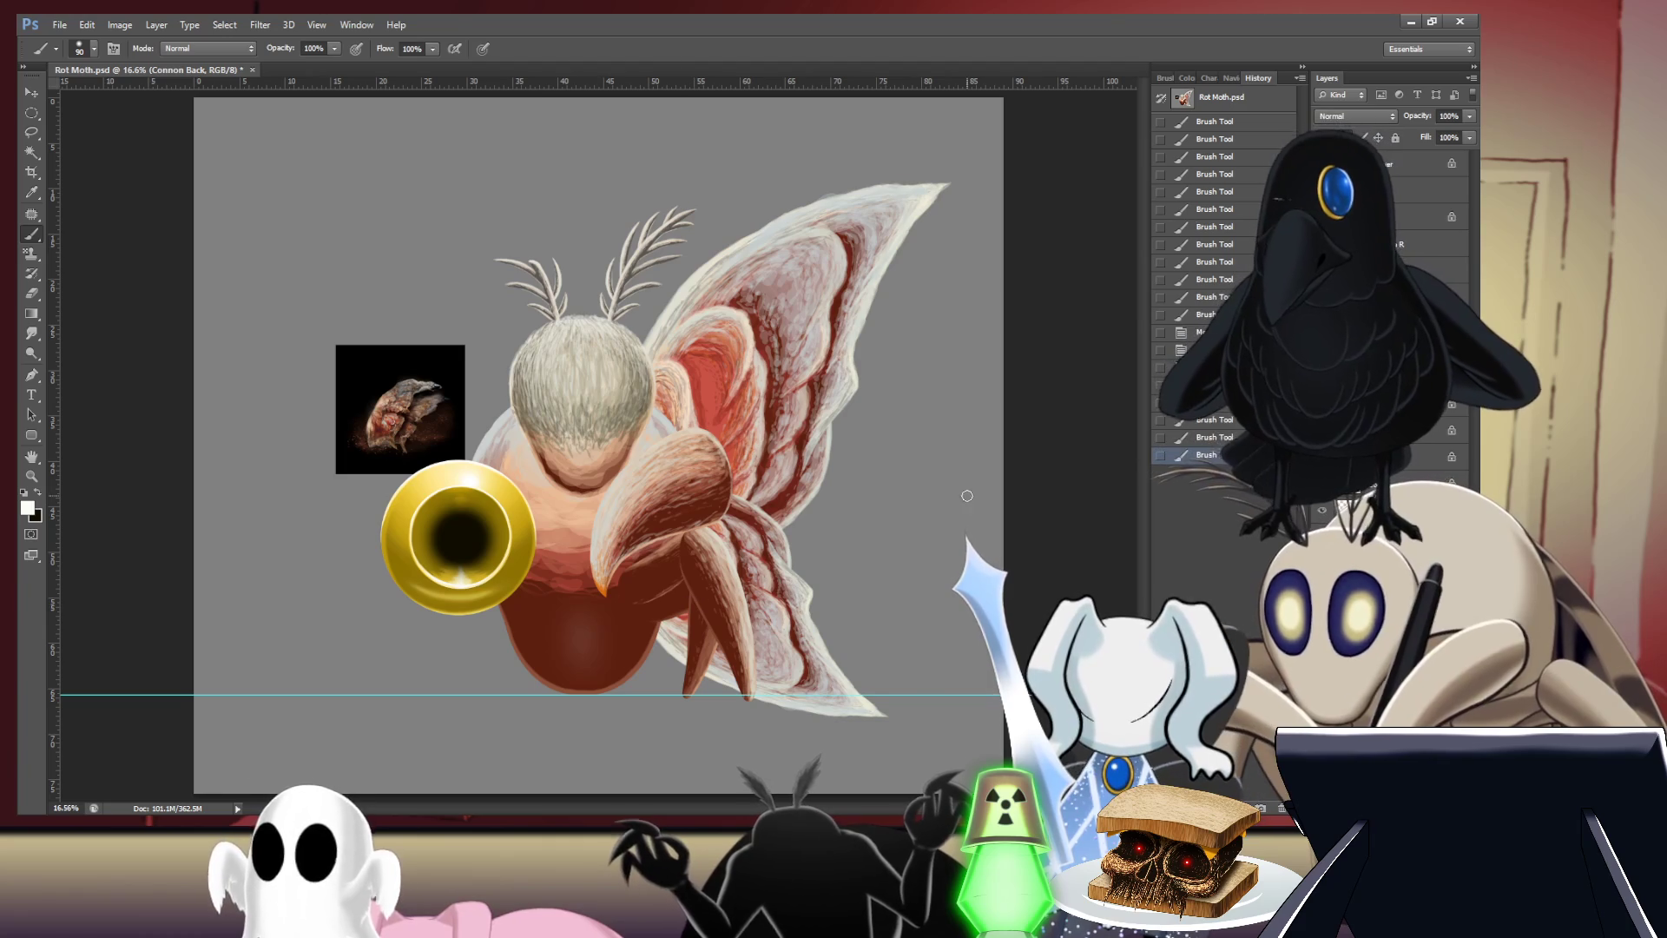
pyautogui.press('v')
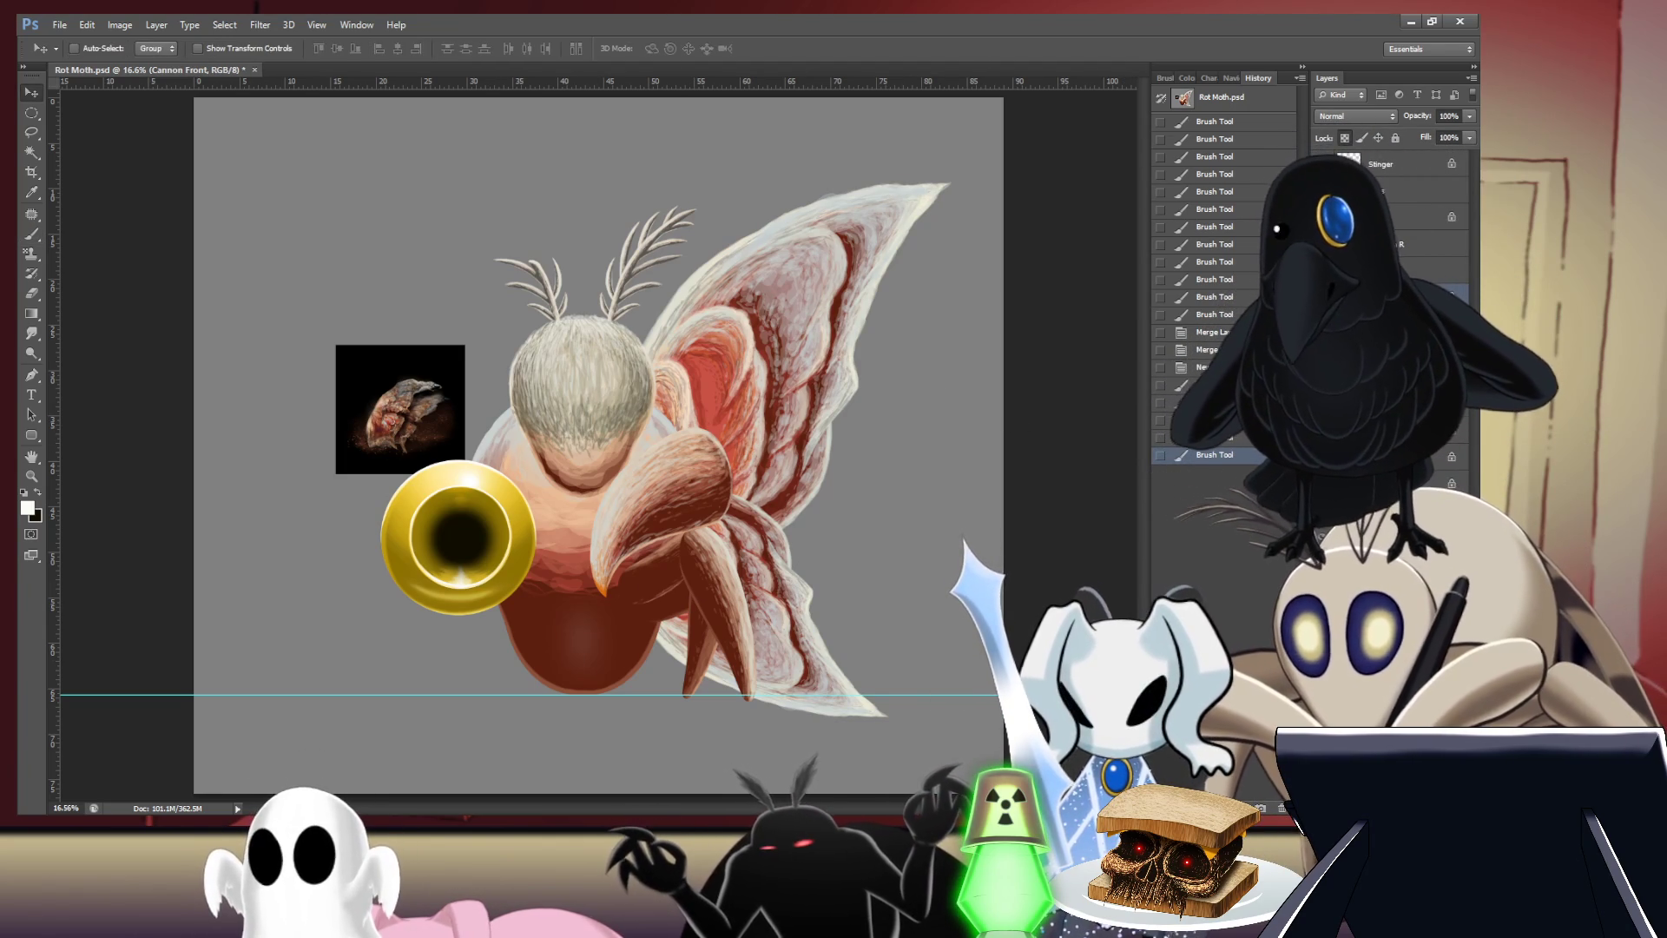
pyautogui.moveTo(460, 543); pyautogui.dragTo(506, 560)
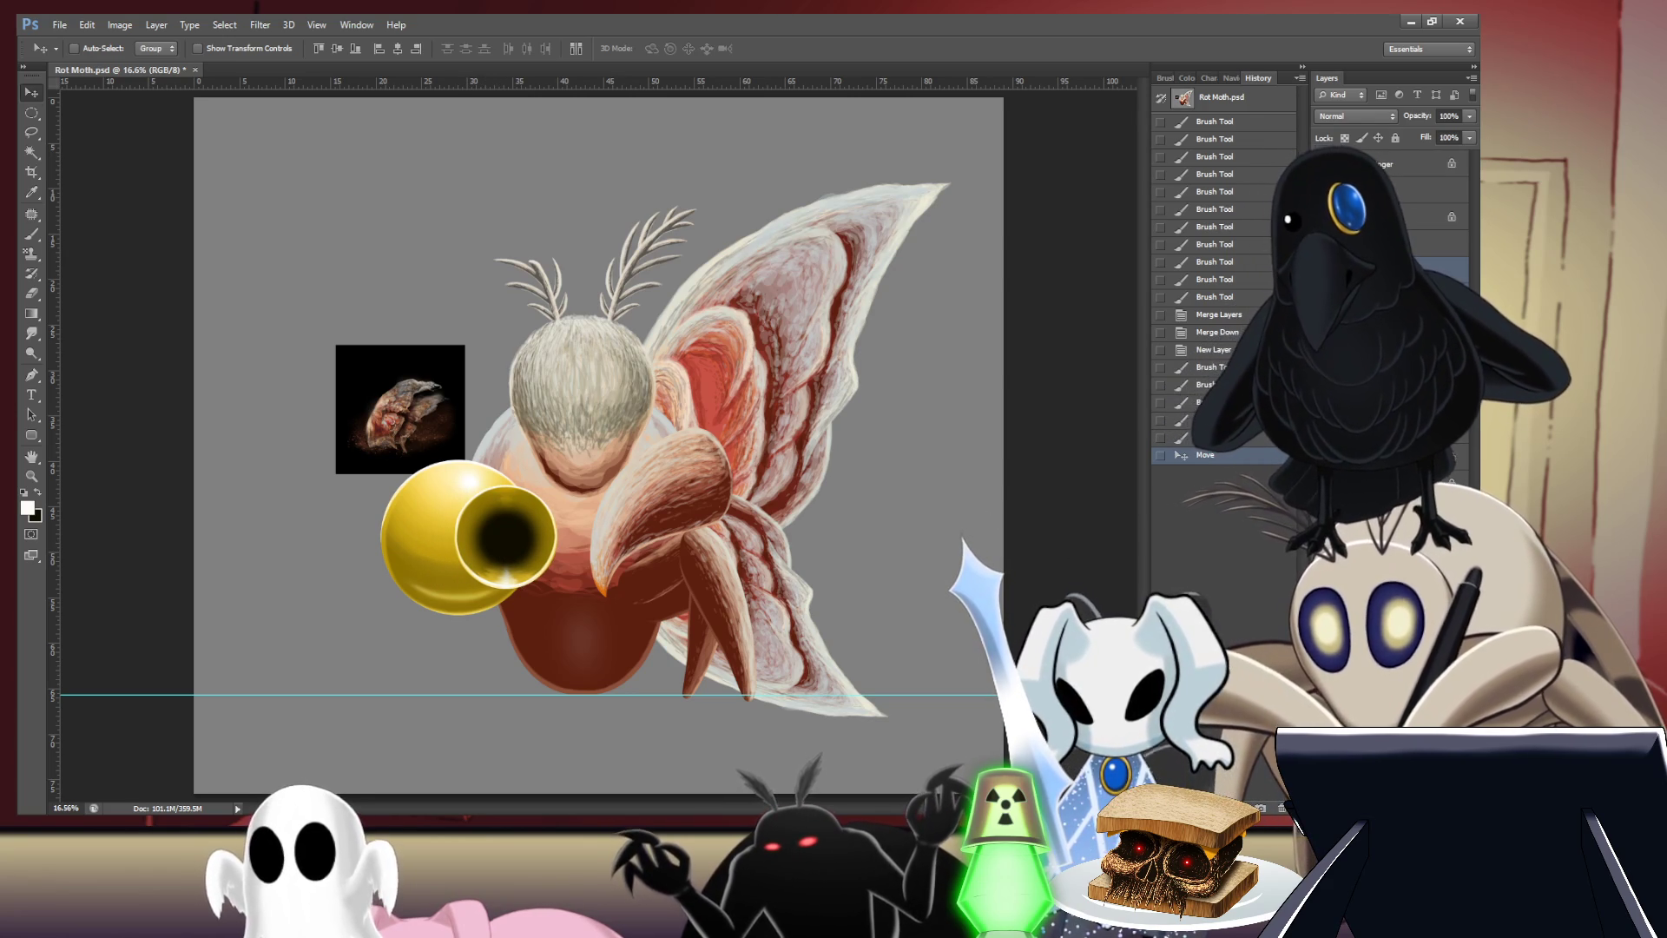
# - Scale the bore ring down to about 74% and nudge it inside the muzzle's inner rim
pyautogui.keyDown('ctrl'); pyautogui.click(519, 534); pyautogui.keyUp('ctrl')
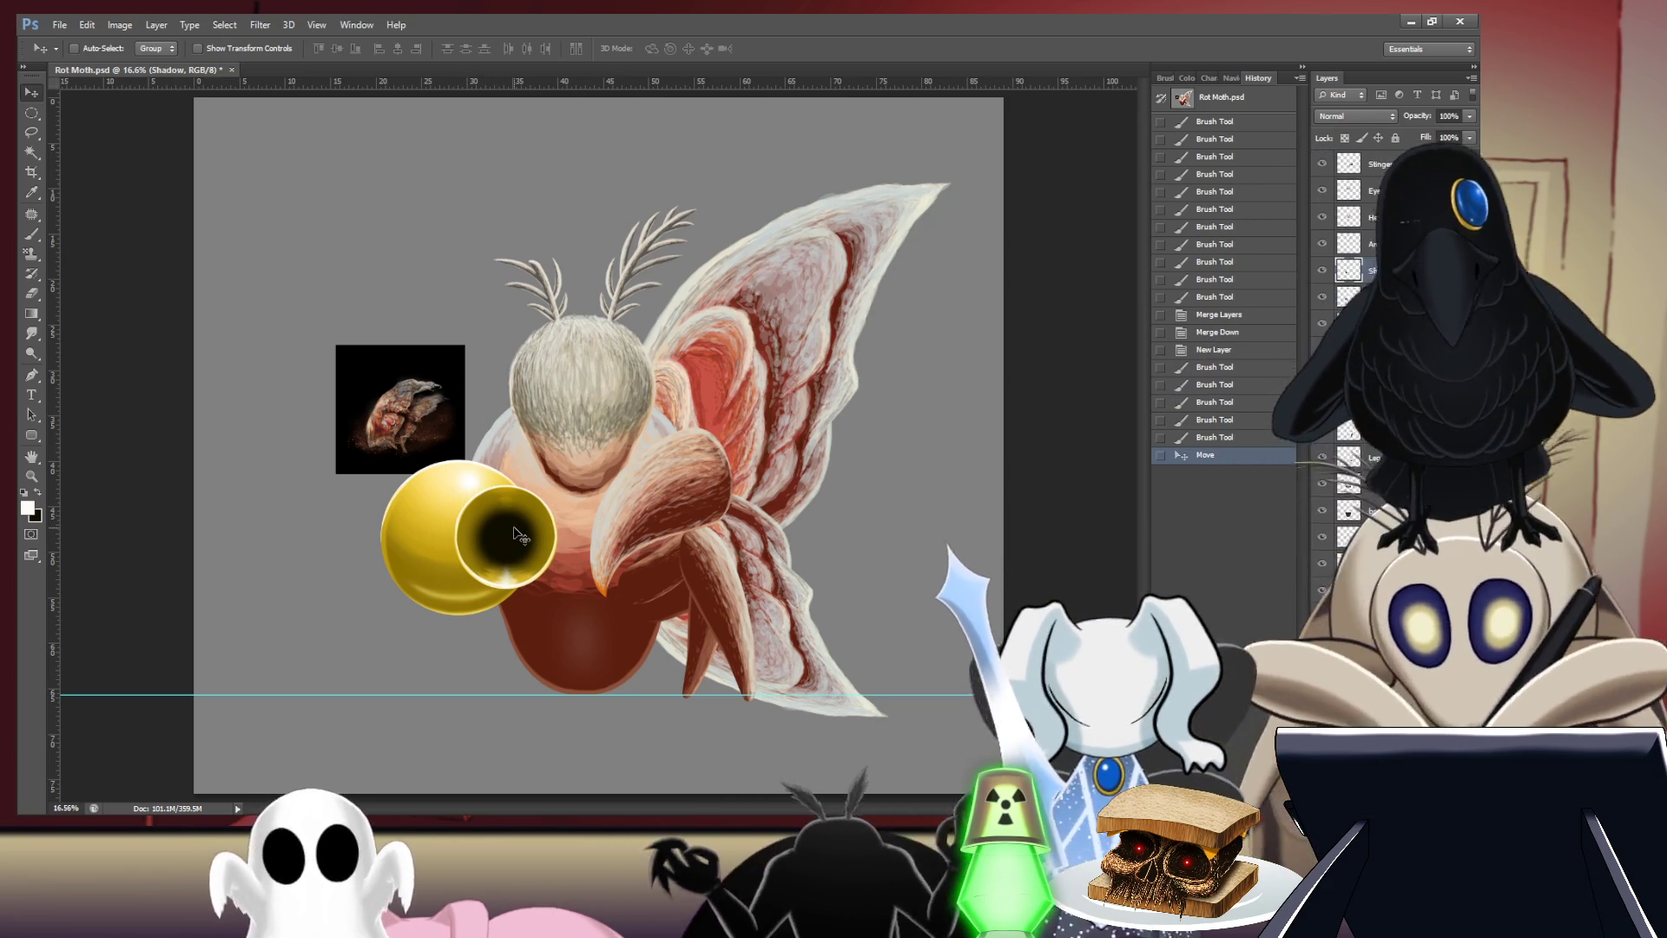
pyautogui.hotkey('ctrl', 't')
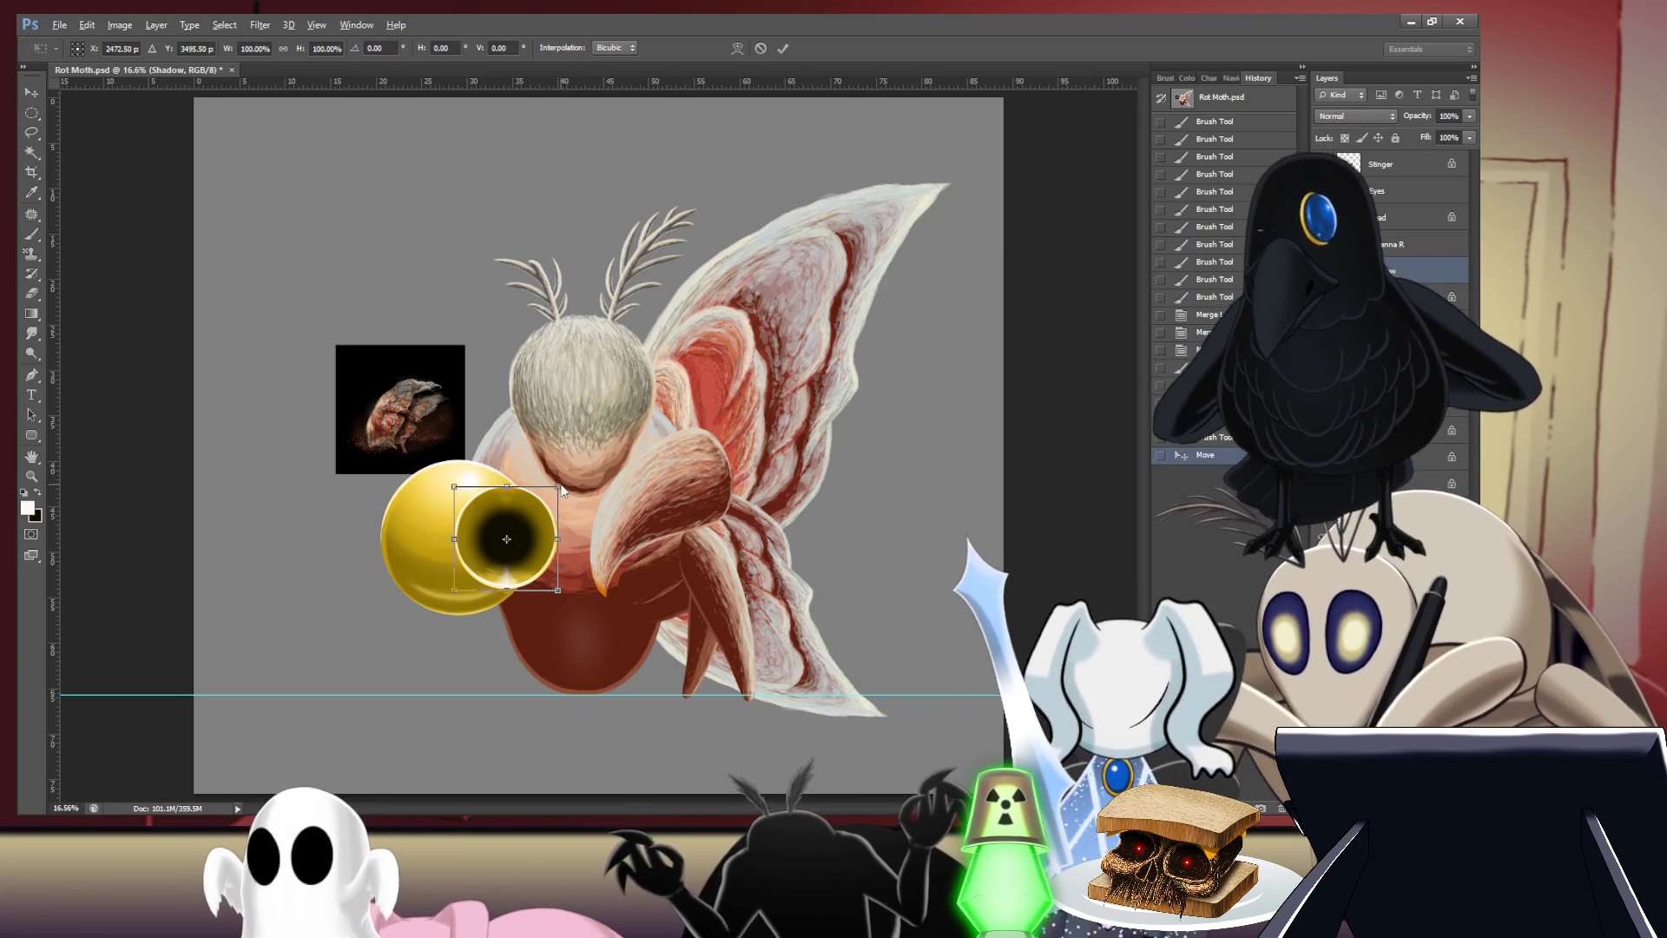
pyautogui.moveTo(561, 482); pyautogui.dragTo(546, 500)
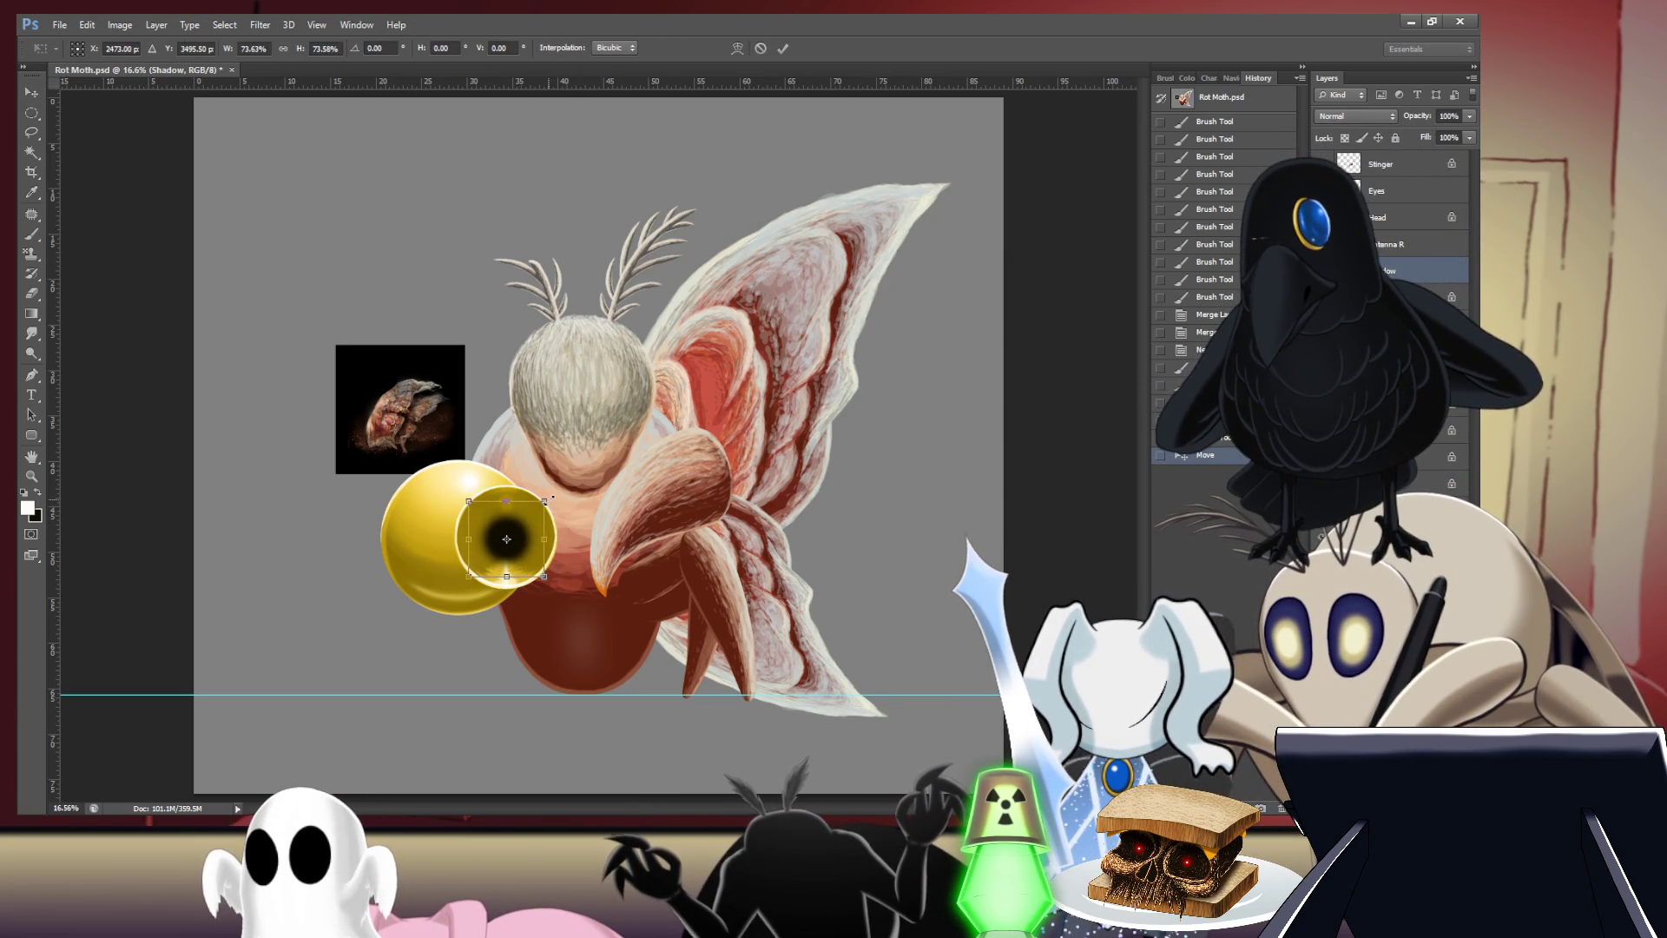
pyautogui.press('Return')
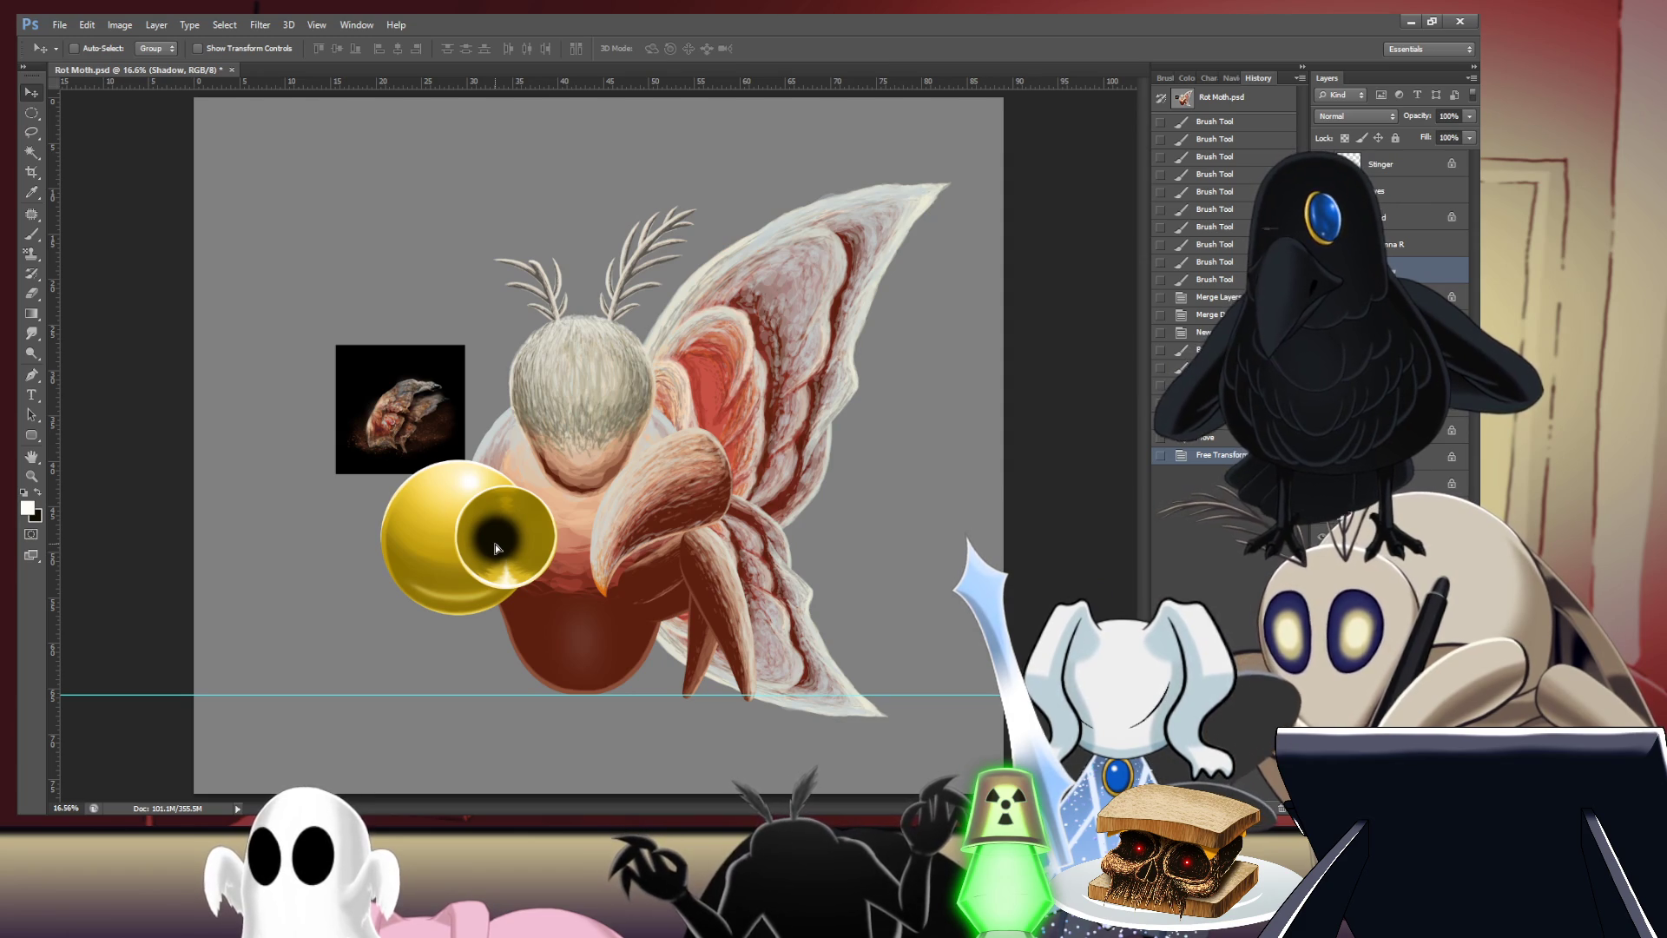
pyautogui.moveTo(495, 547); pyautogui.dragTo(497, 548)
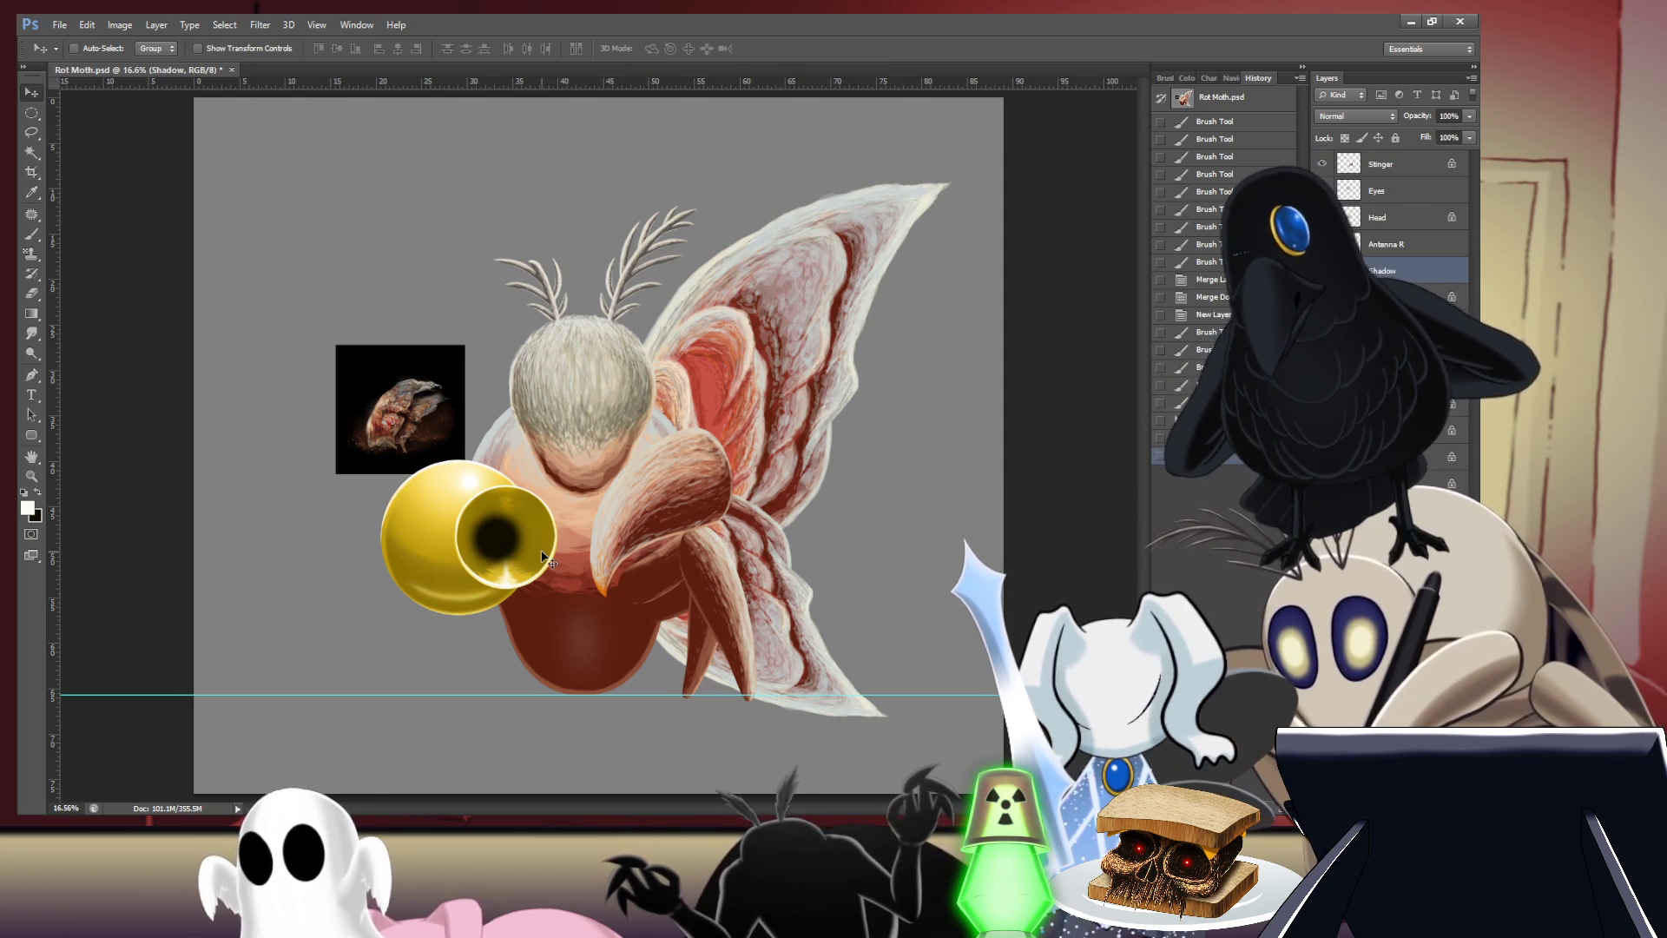
pyautogui.scroll(5, 480, 542)
pyautogui.moveTo(577, 495); pyautogui.dragTo(662, 458)
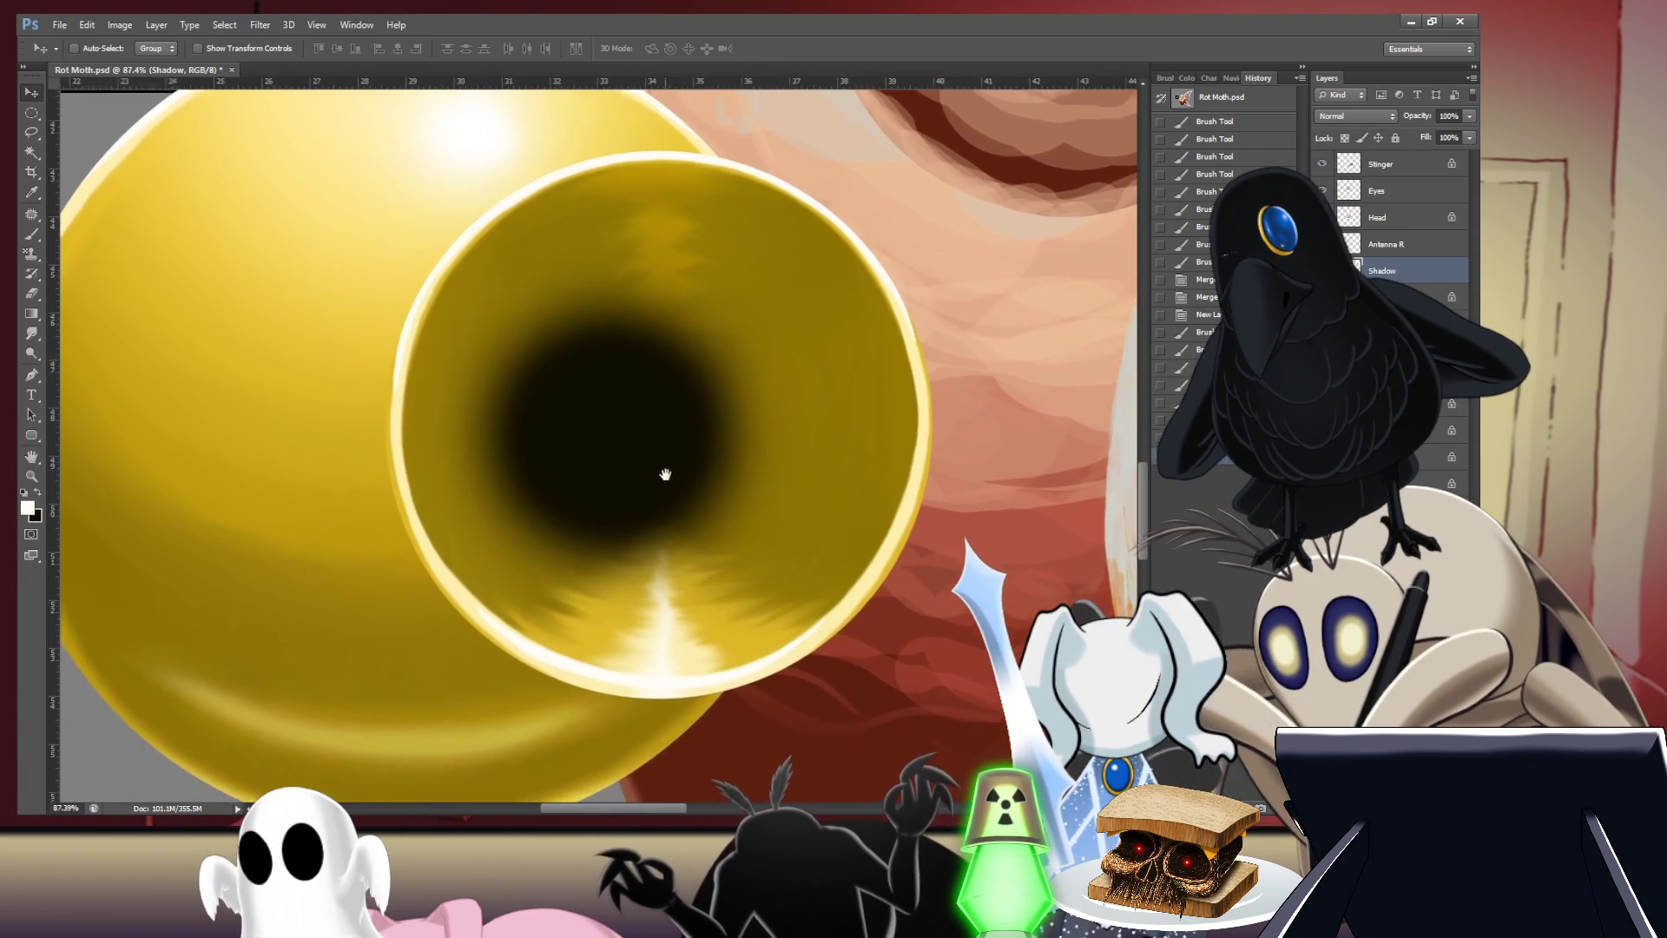
# - Toggle the Shadow layer's dark bore shading off so the bore shows streaky gold
pyautogui.scroll(-3, 713, 439)
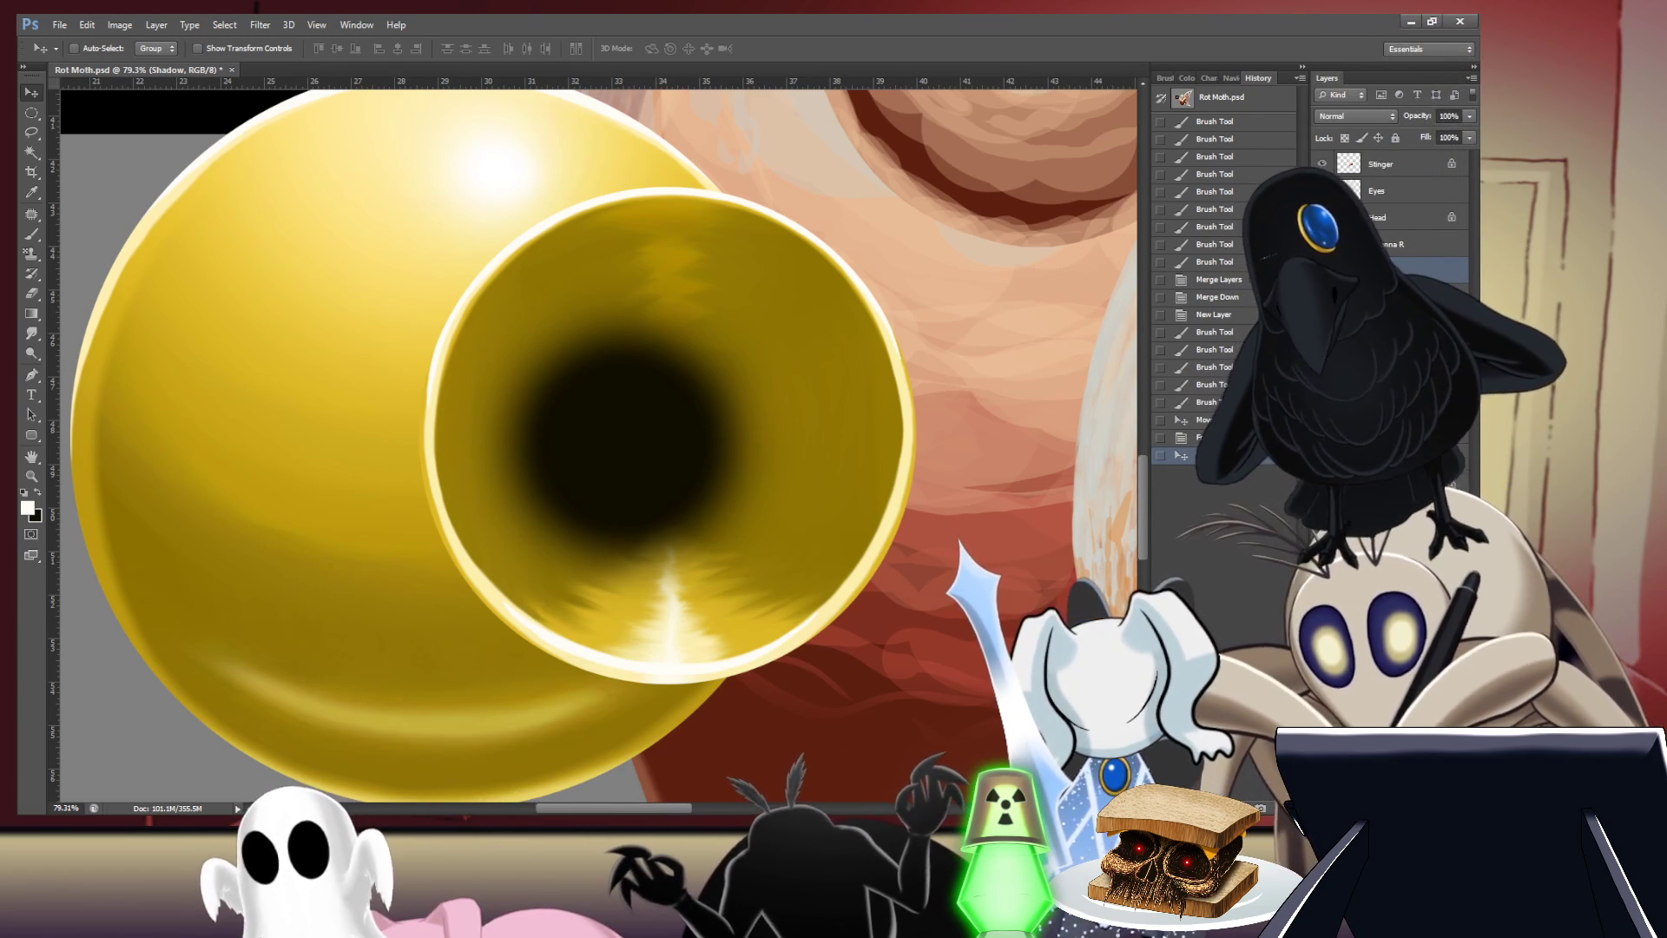
pyautogui.hotkey('ctrl', ',')
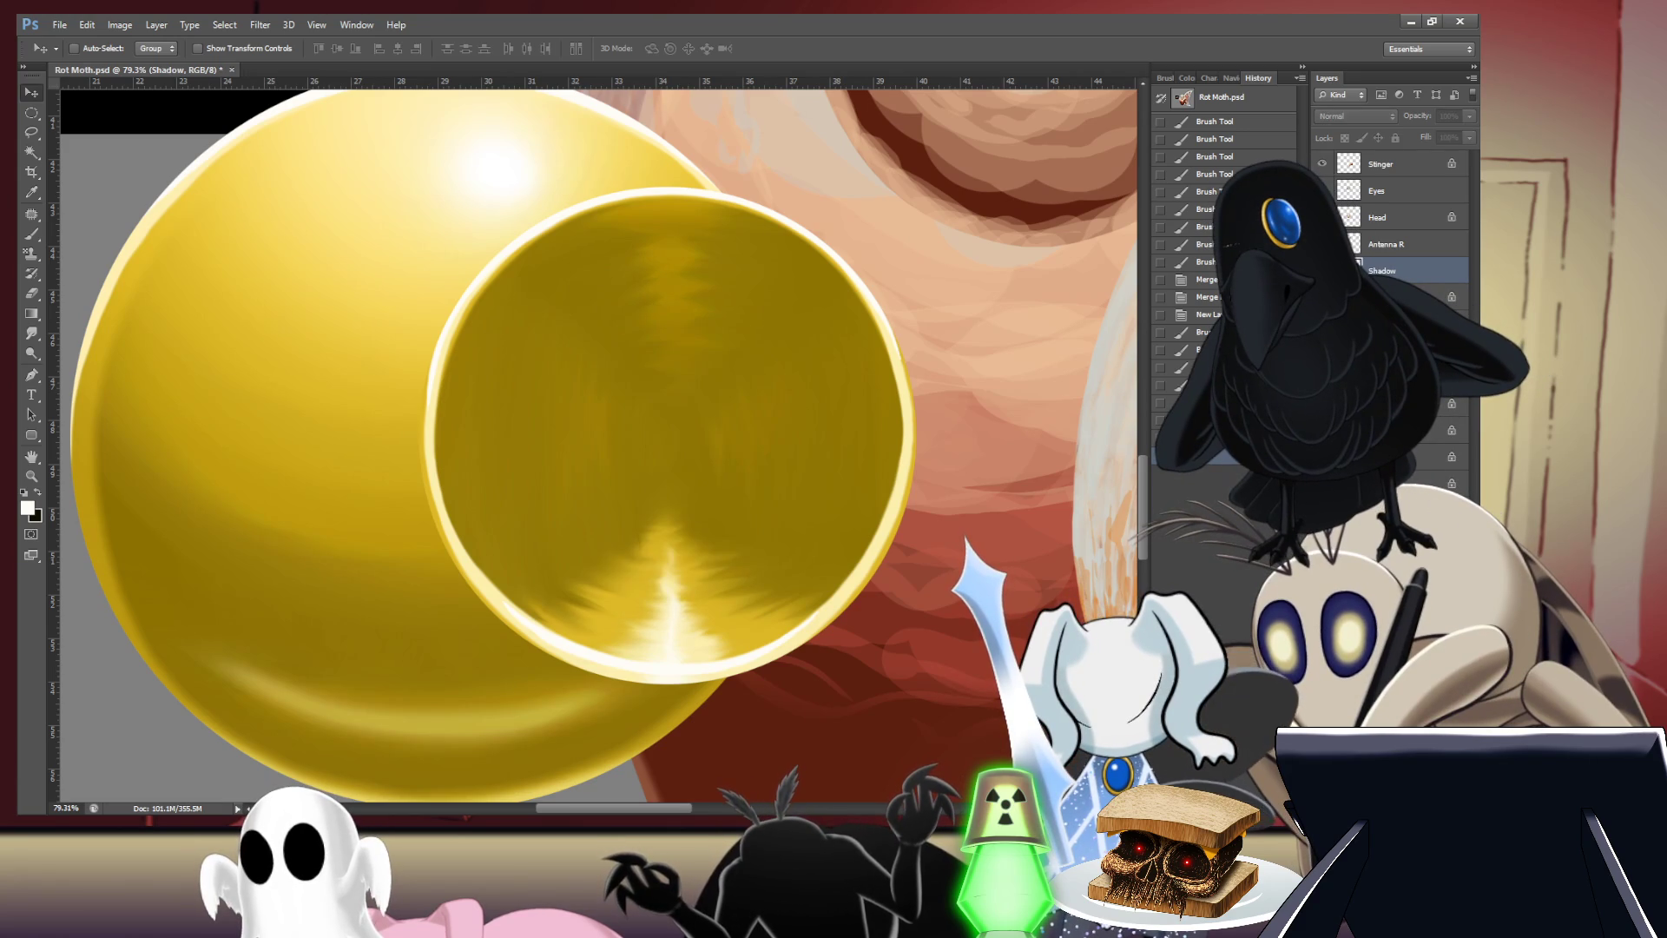
pyautogui.hotkey('ctrl', ',')
pyautogui.hotkey('ctrl', ',')
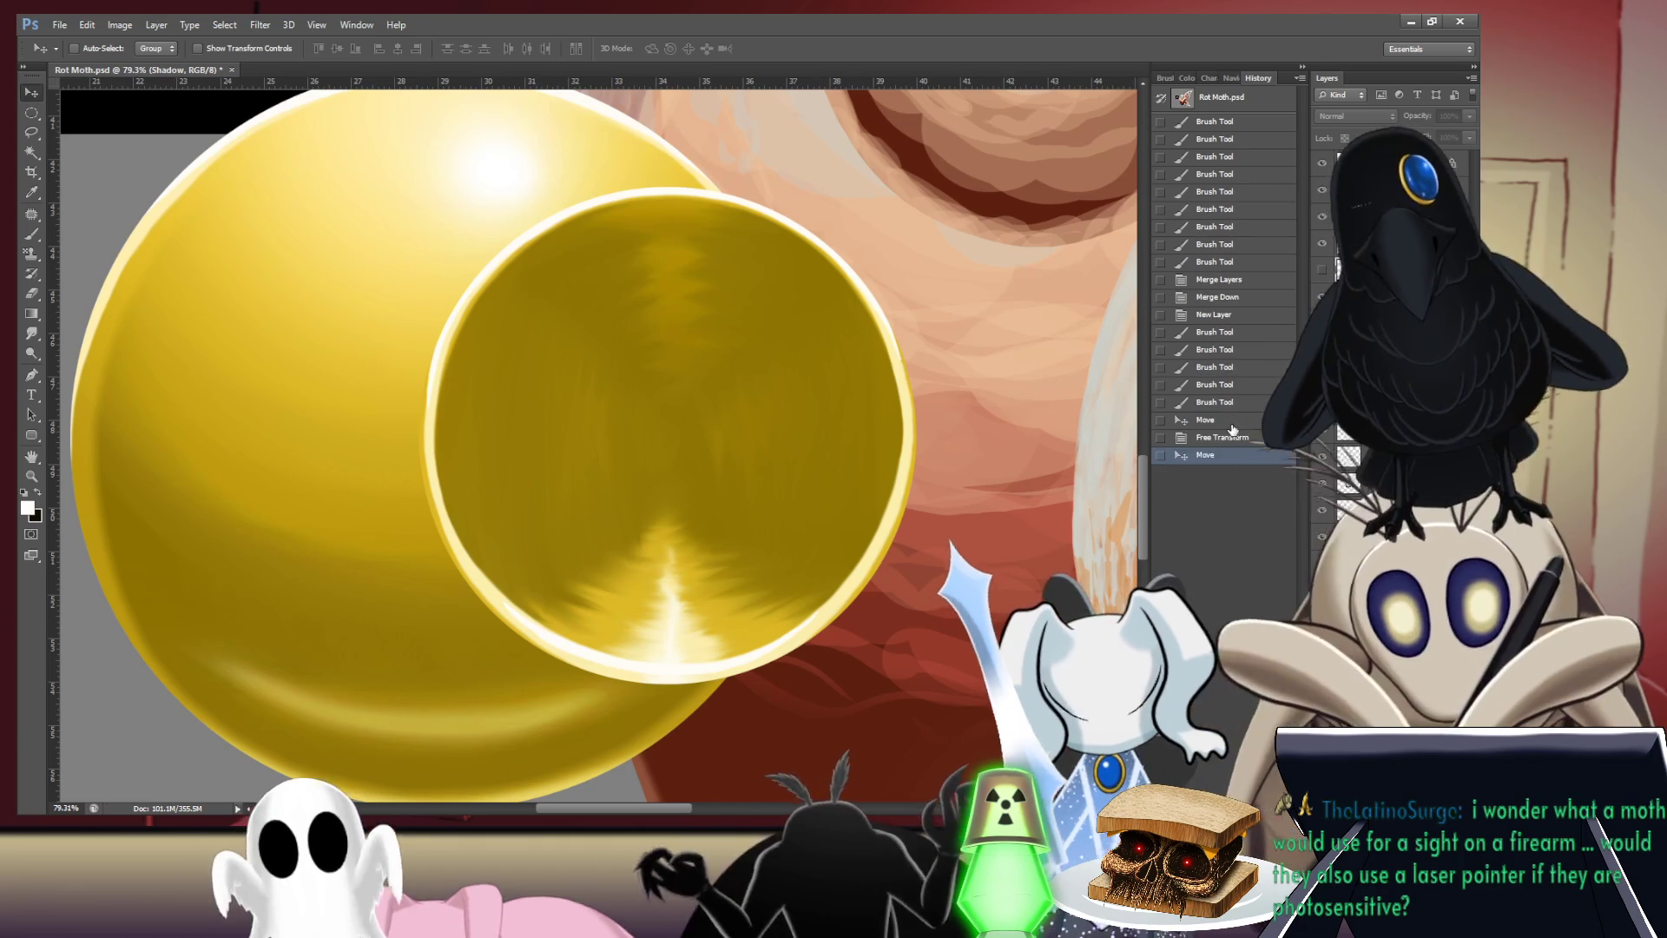
# - Step back through history, then scale the inner muzzle ring and bore to 91.25%
pyautogui.hotkey('ctrl', 'alt', 'z')
pyautogui.hotkey('ctrl', 'alt', 'z')
pyautogui.hotkey('ctrl', 'alt', 'z')
pyautogui.hotkey('ctrl', 'shift', 'z')
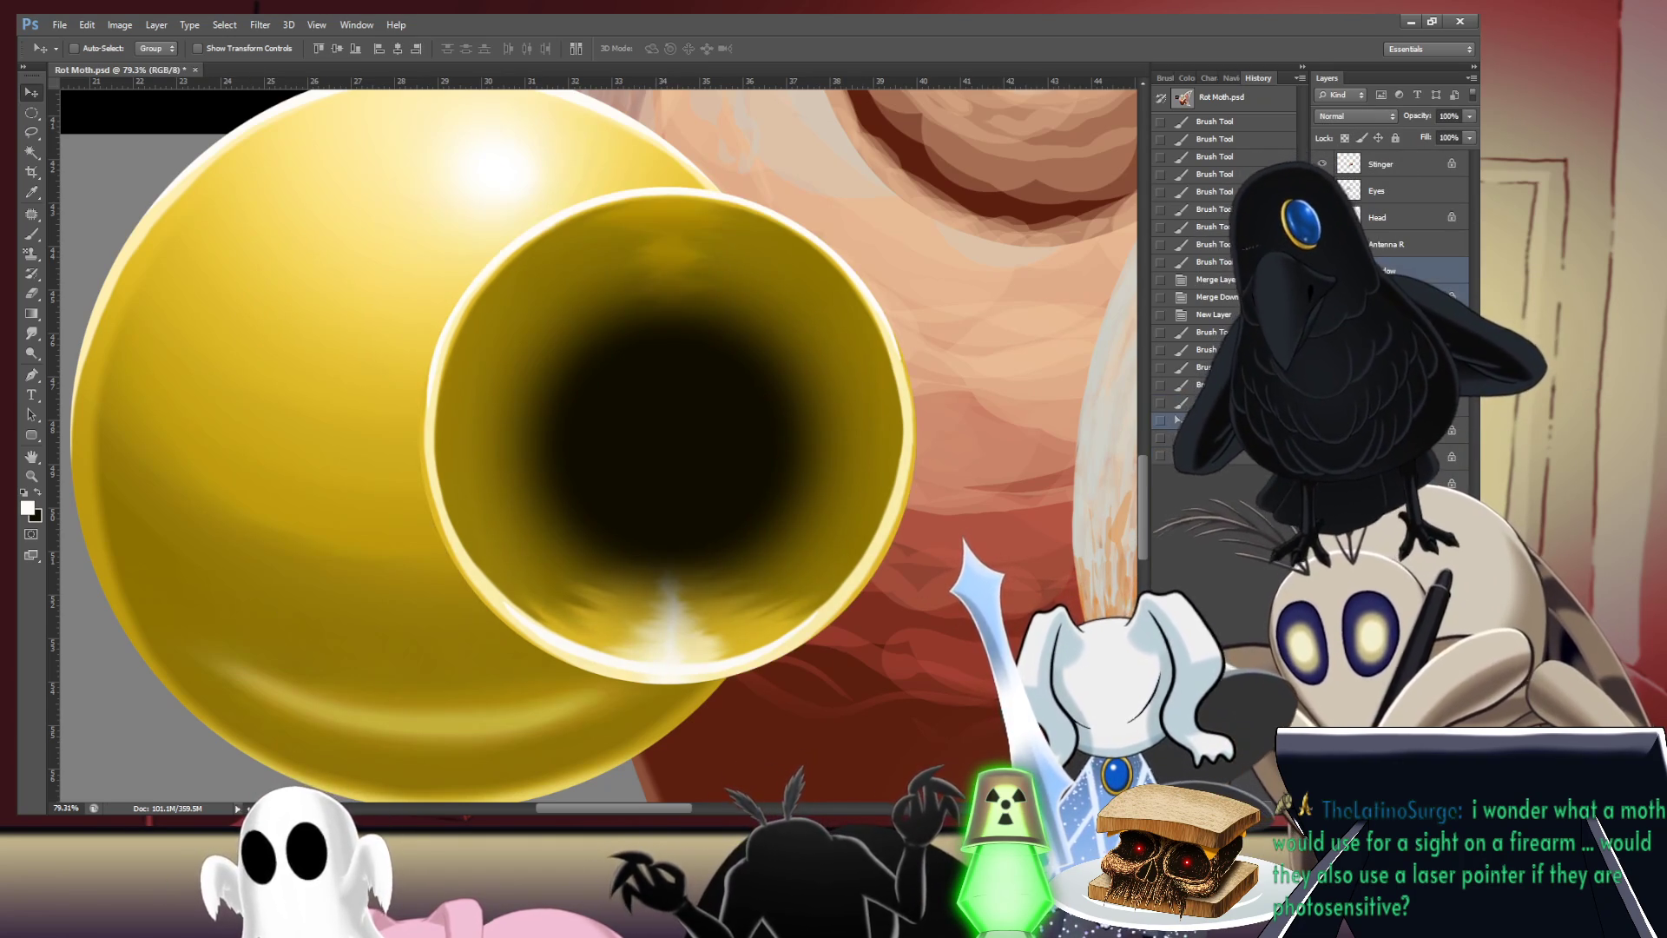
pyautogui.hotkey('ctrl', 'alt', 'z')
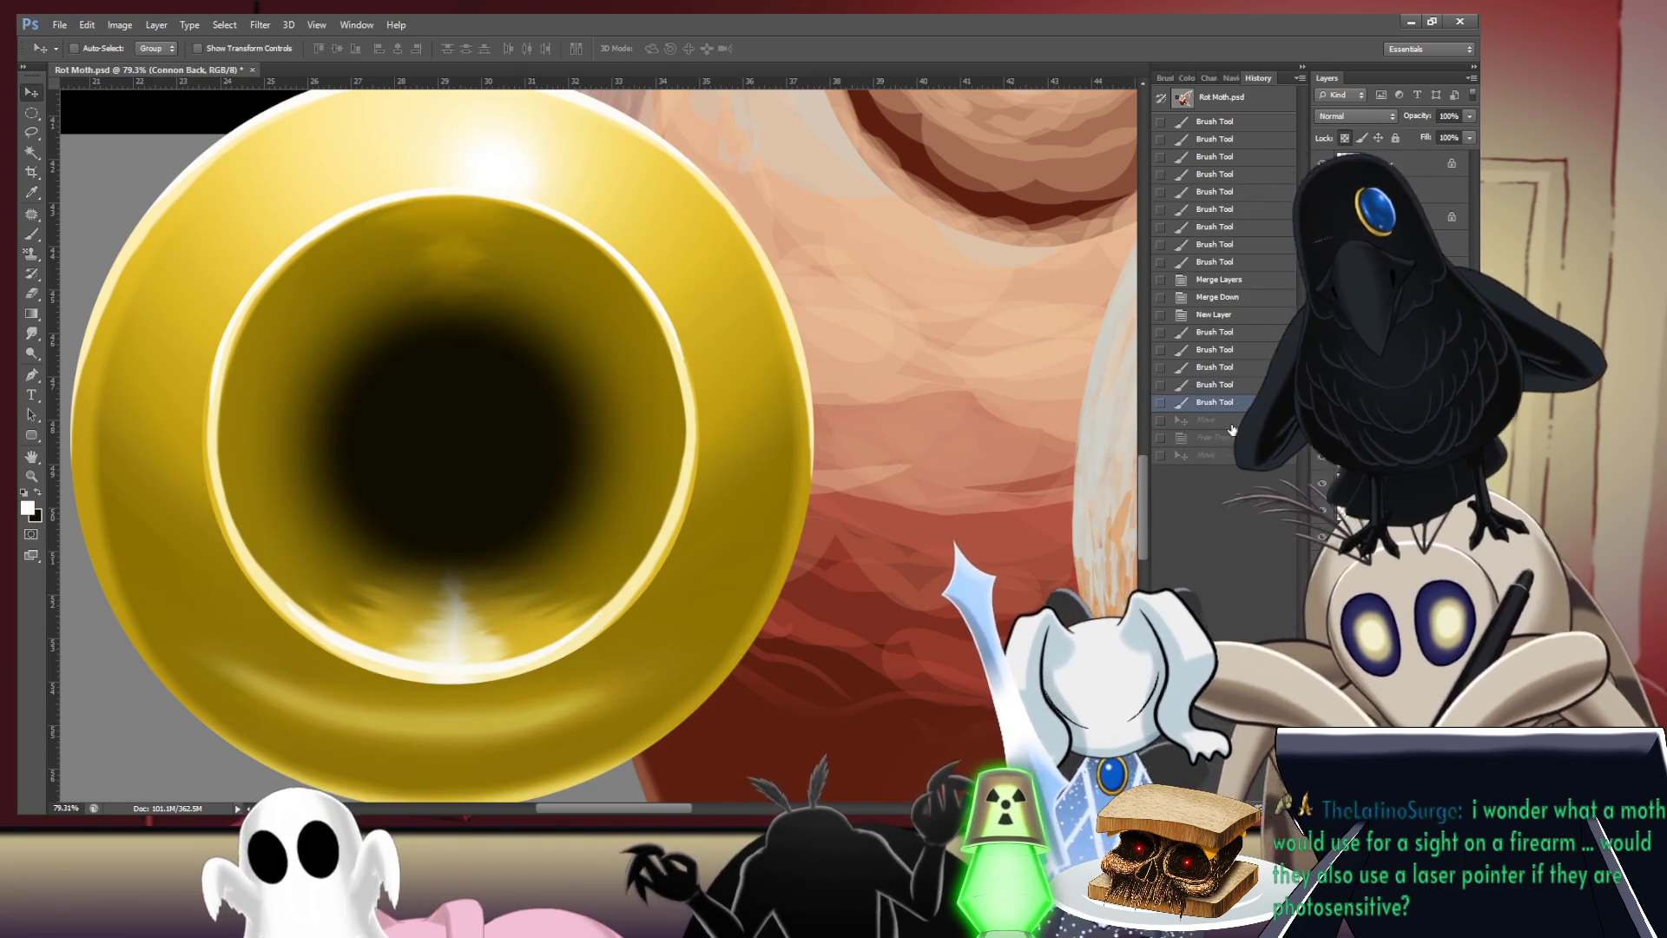
pyautogui.hotkey('ctrl', 't')
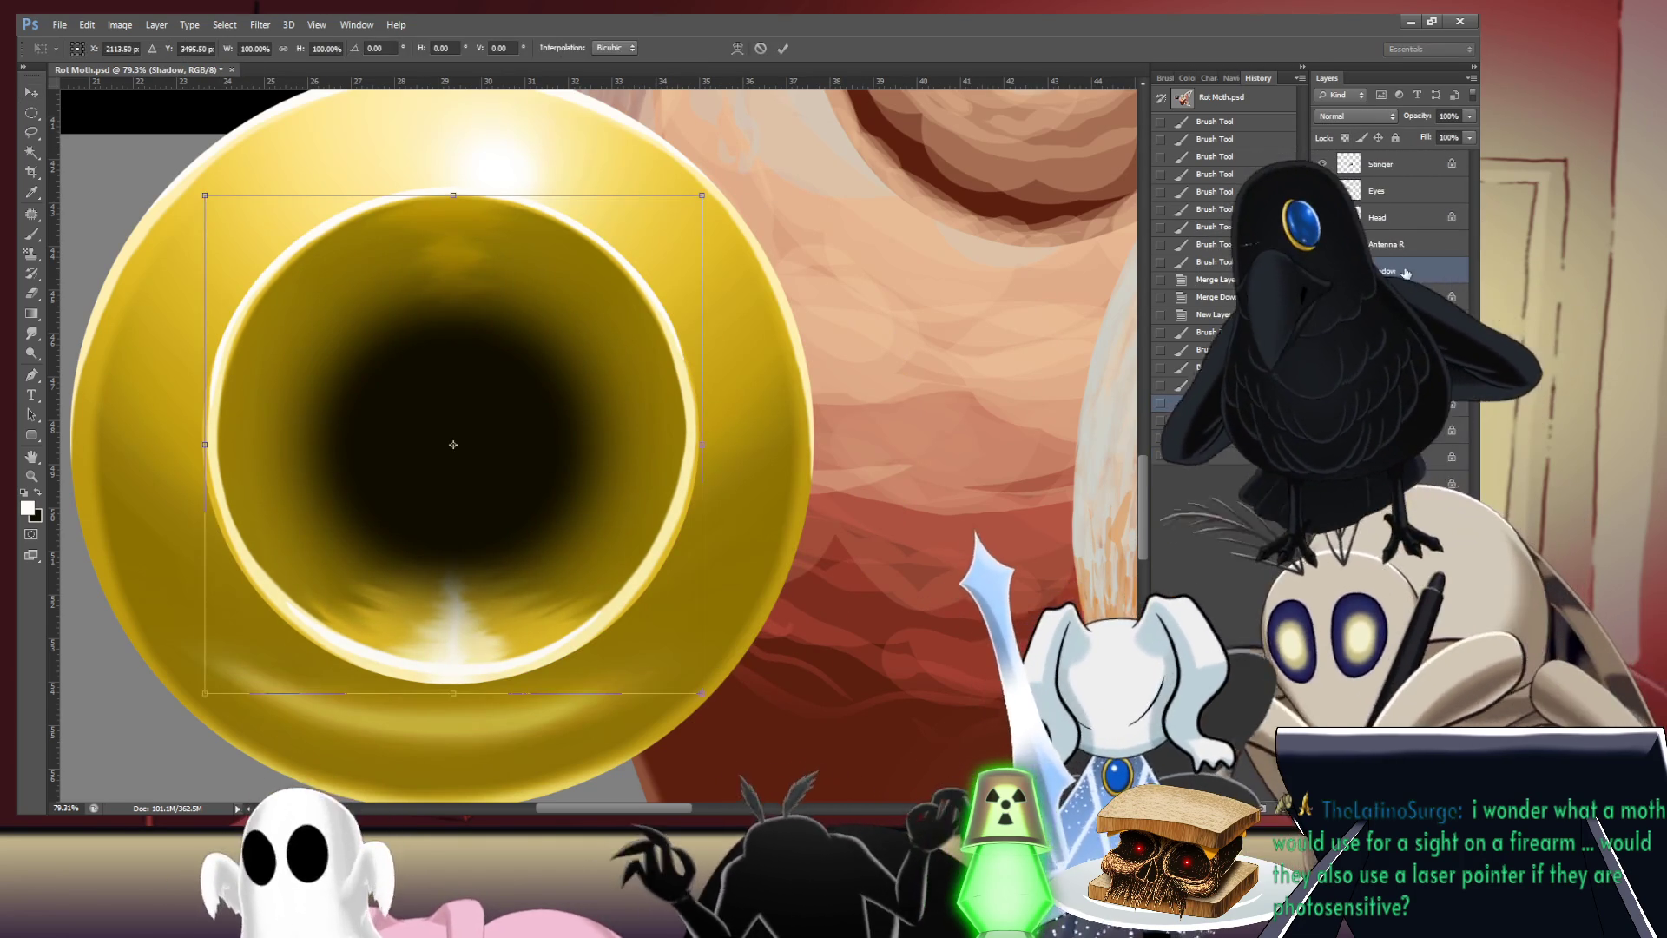
pyautogui.moveTo(693, 209); pyautogui.dragTo(684, 223)
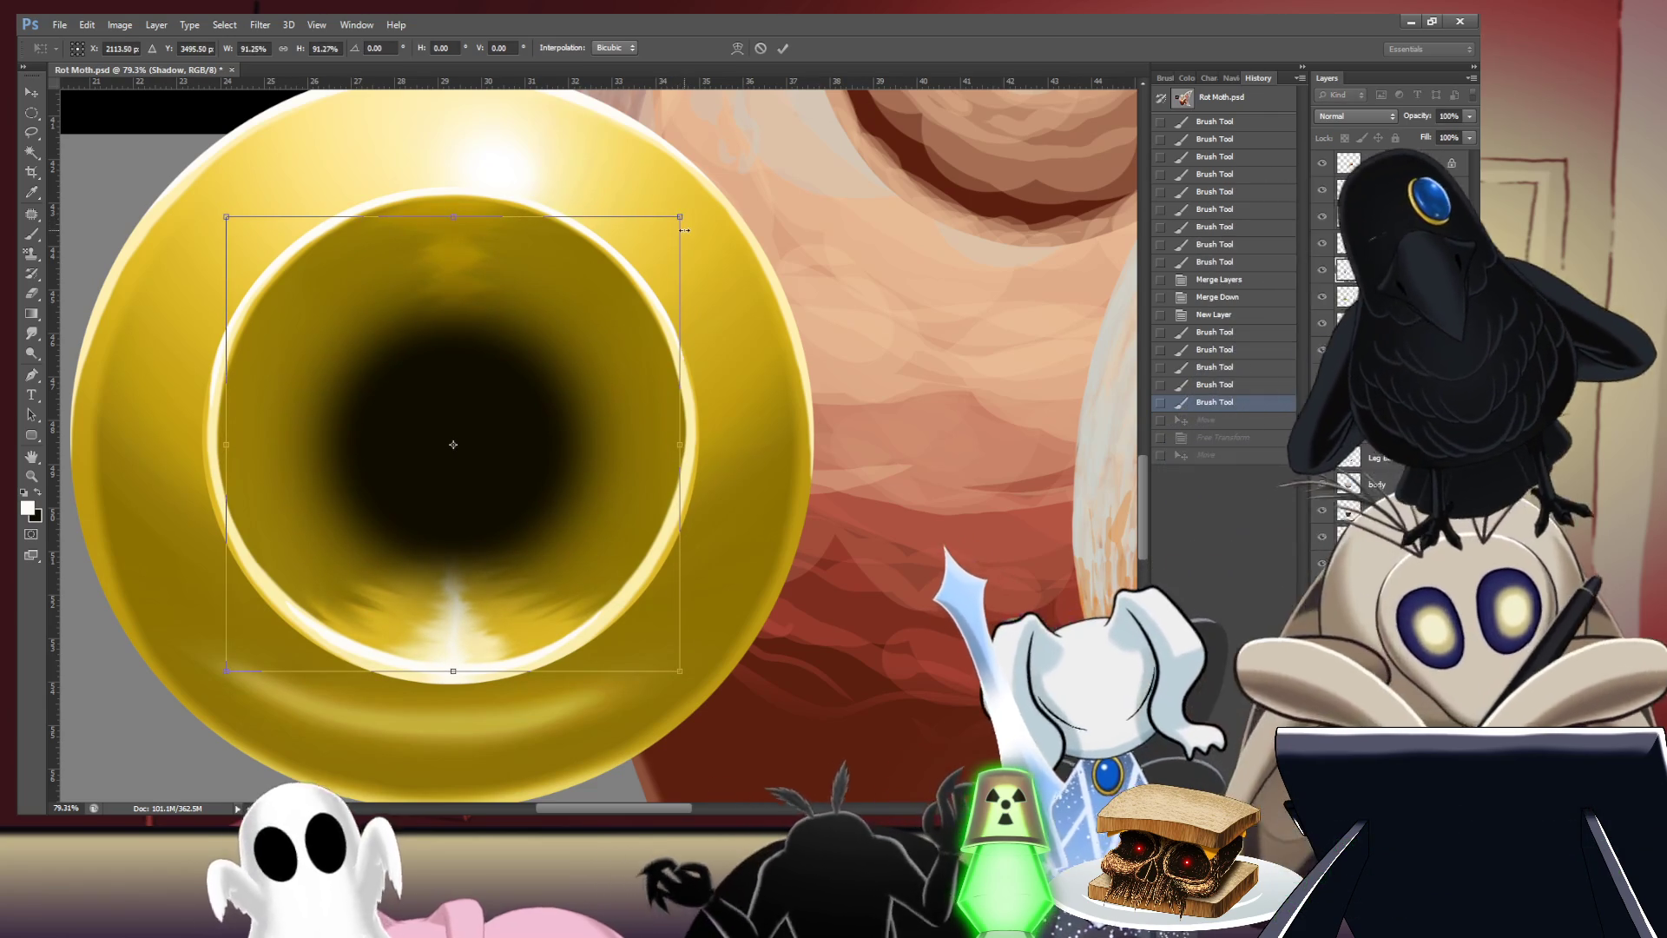
pyautogui.press('Return')
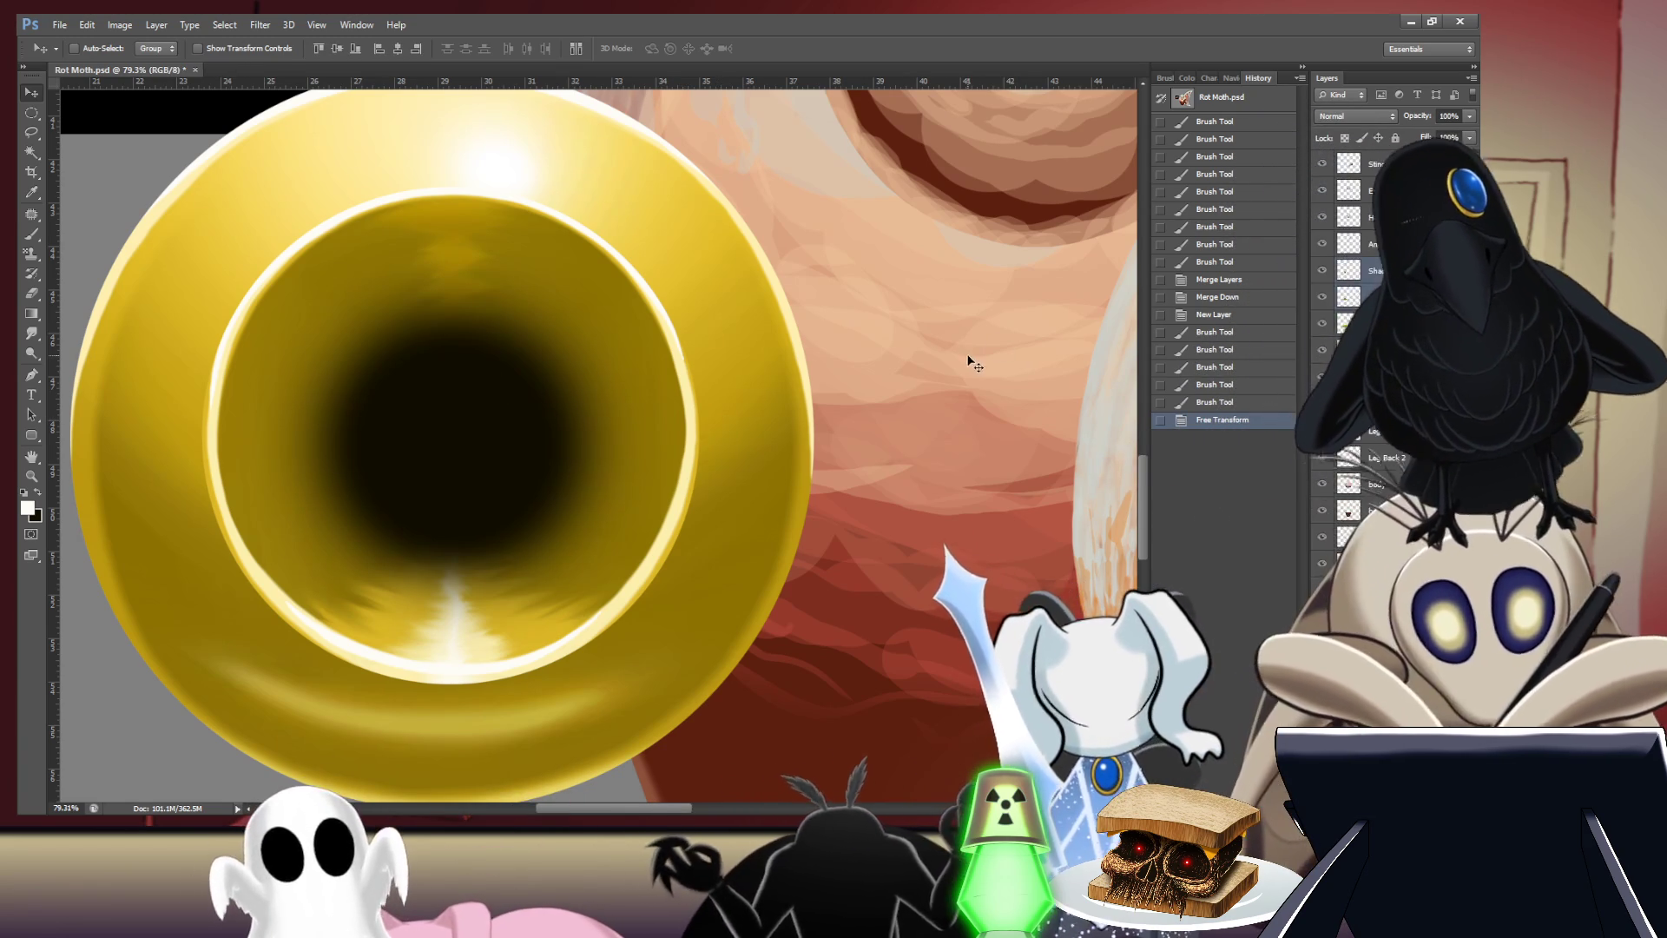
# - Move the muzzle ring and bore about 85 px right and zoom in to check them
pyautogui.moveTo(495, 461); pyautogui.dragTo(763, 437)
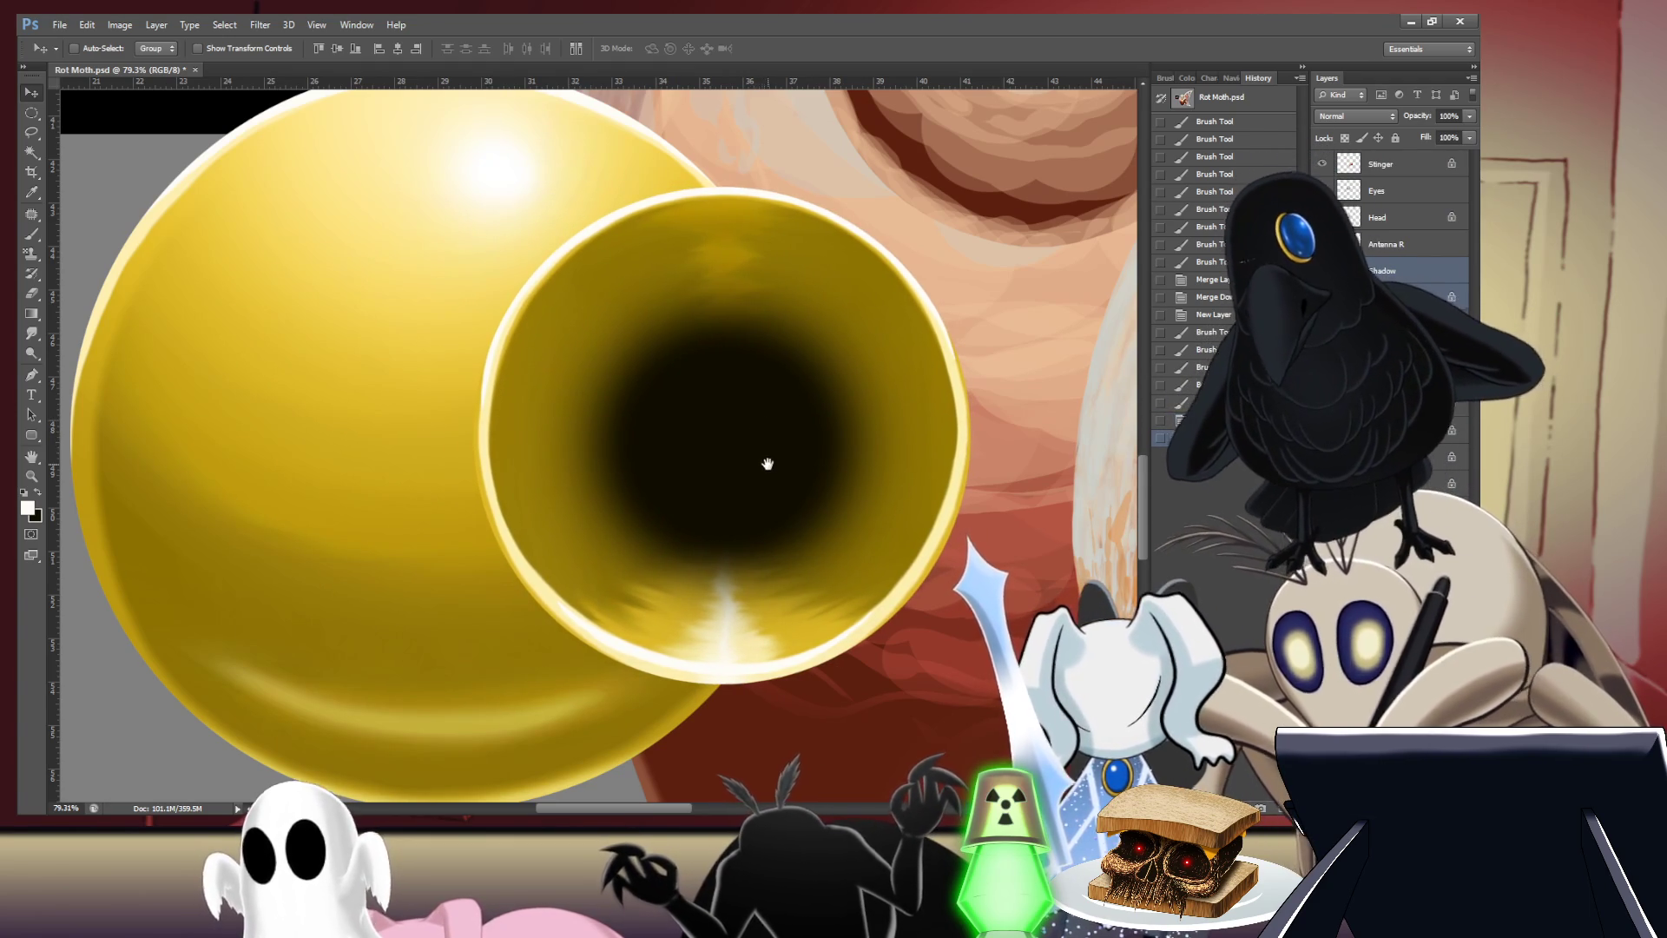
pyautogui.keyDown('alt'); pyautogui.scroll(-5, 763, 437); pyautogui.keyUp('alt')
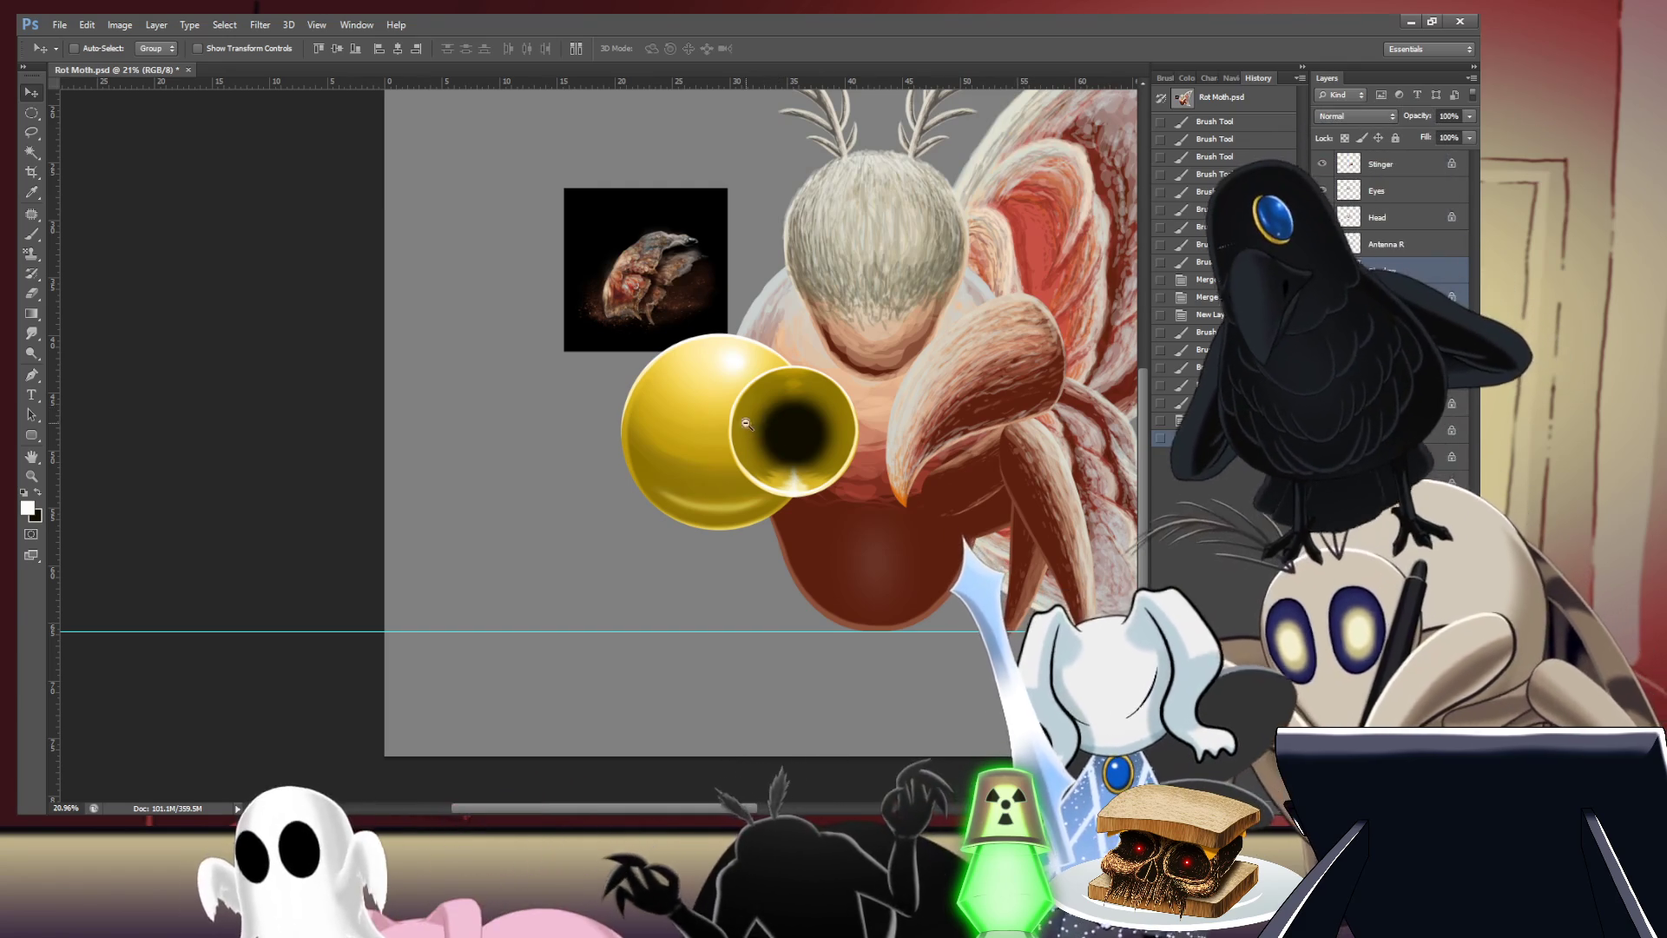
pyautogui.moveTo(764, 413); pyautogui.dragTo(838, 411)
pyautogui.moveTo(904, 365); pyautogui.dragTo(893, 364)
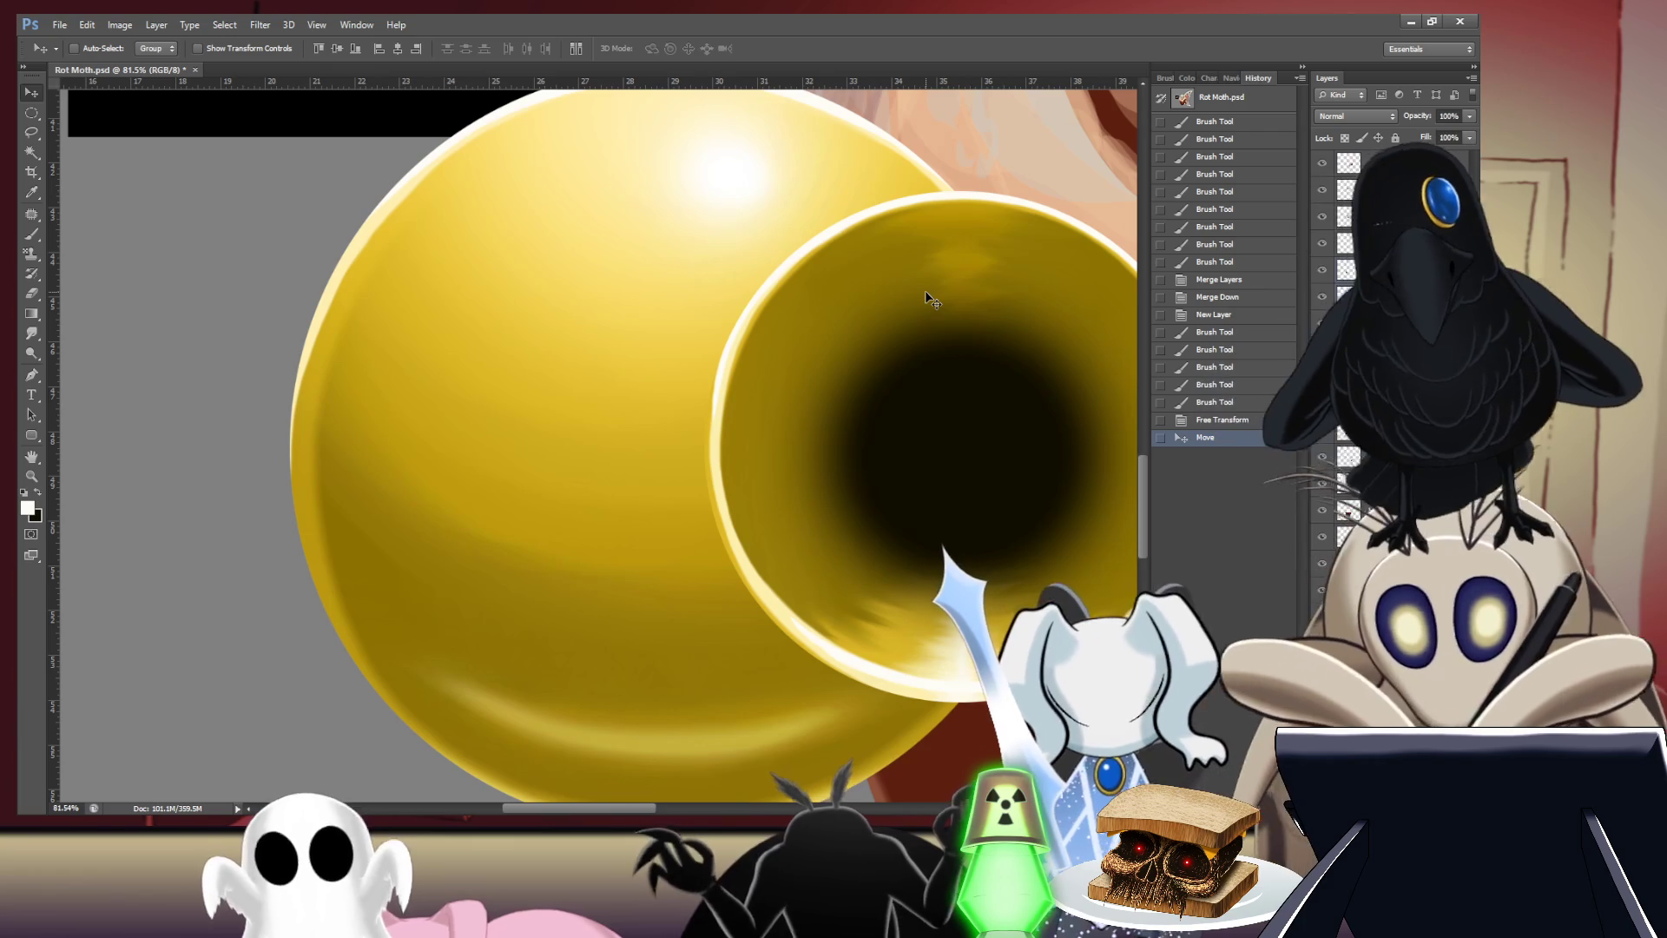
pyautogui.press('b')
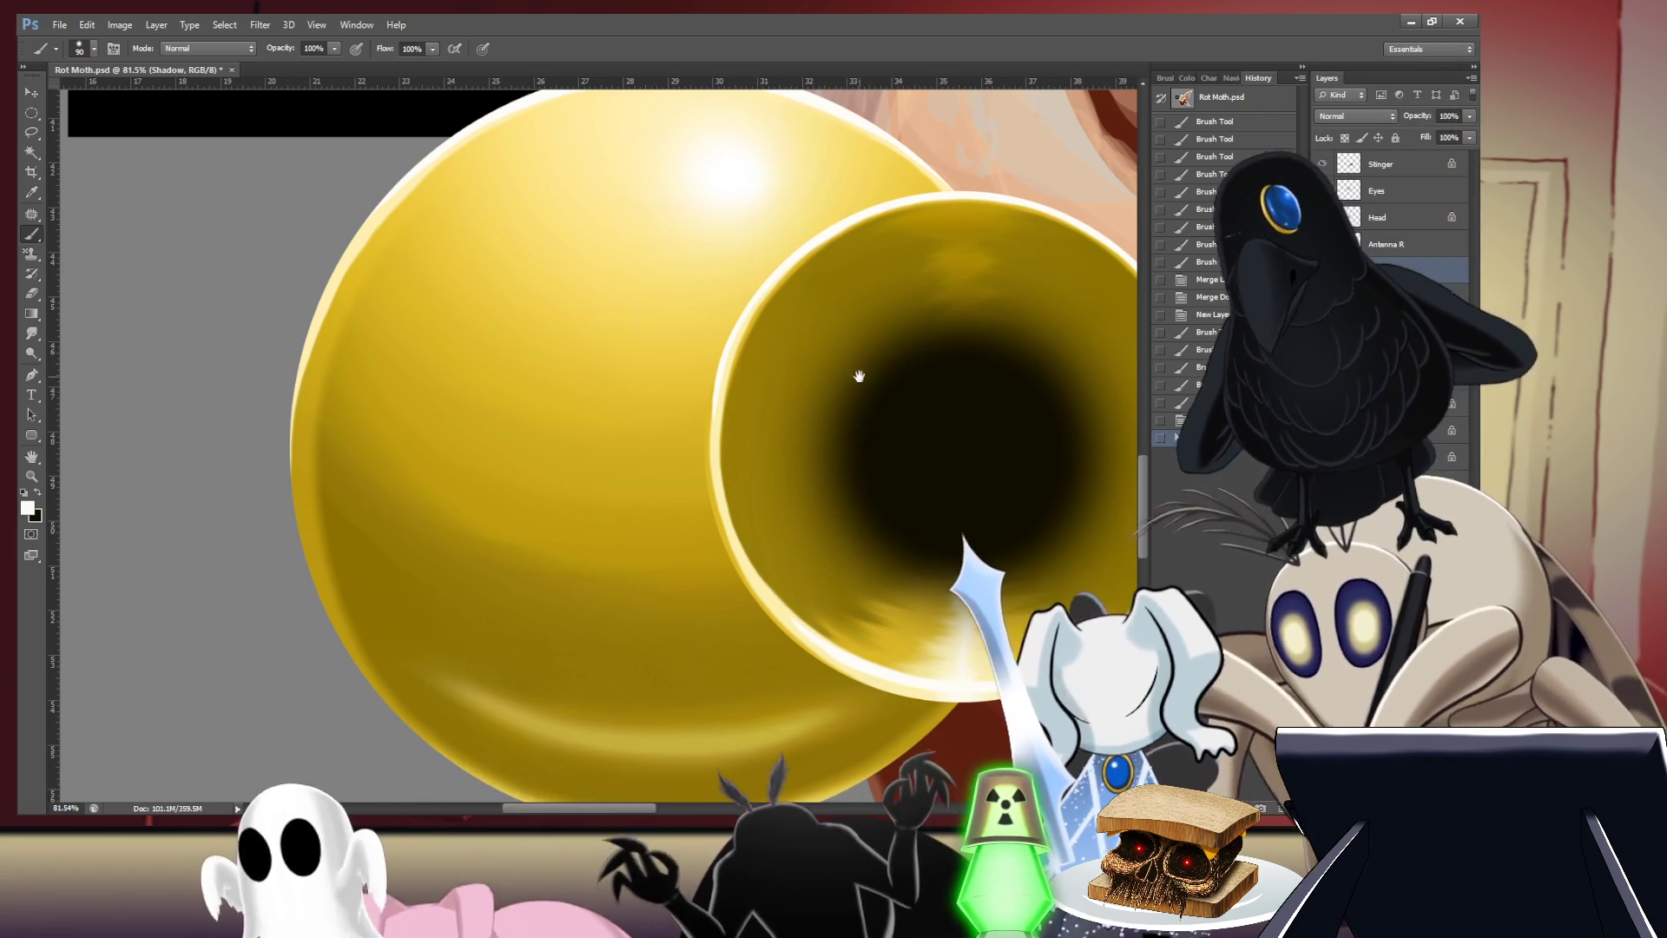
pyautogui.scroll(-2, 859, 376)
pyautogui.scroll(-3, 834, 382)
pyautogui.scroll(-2, 808, 390)
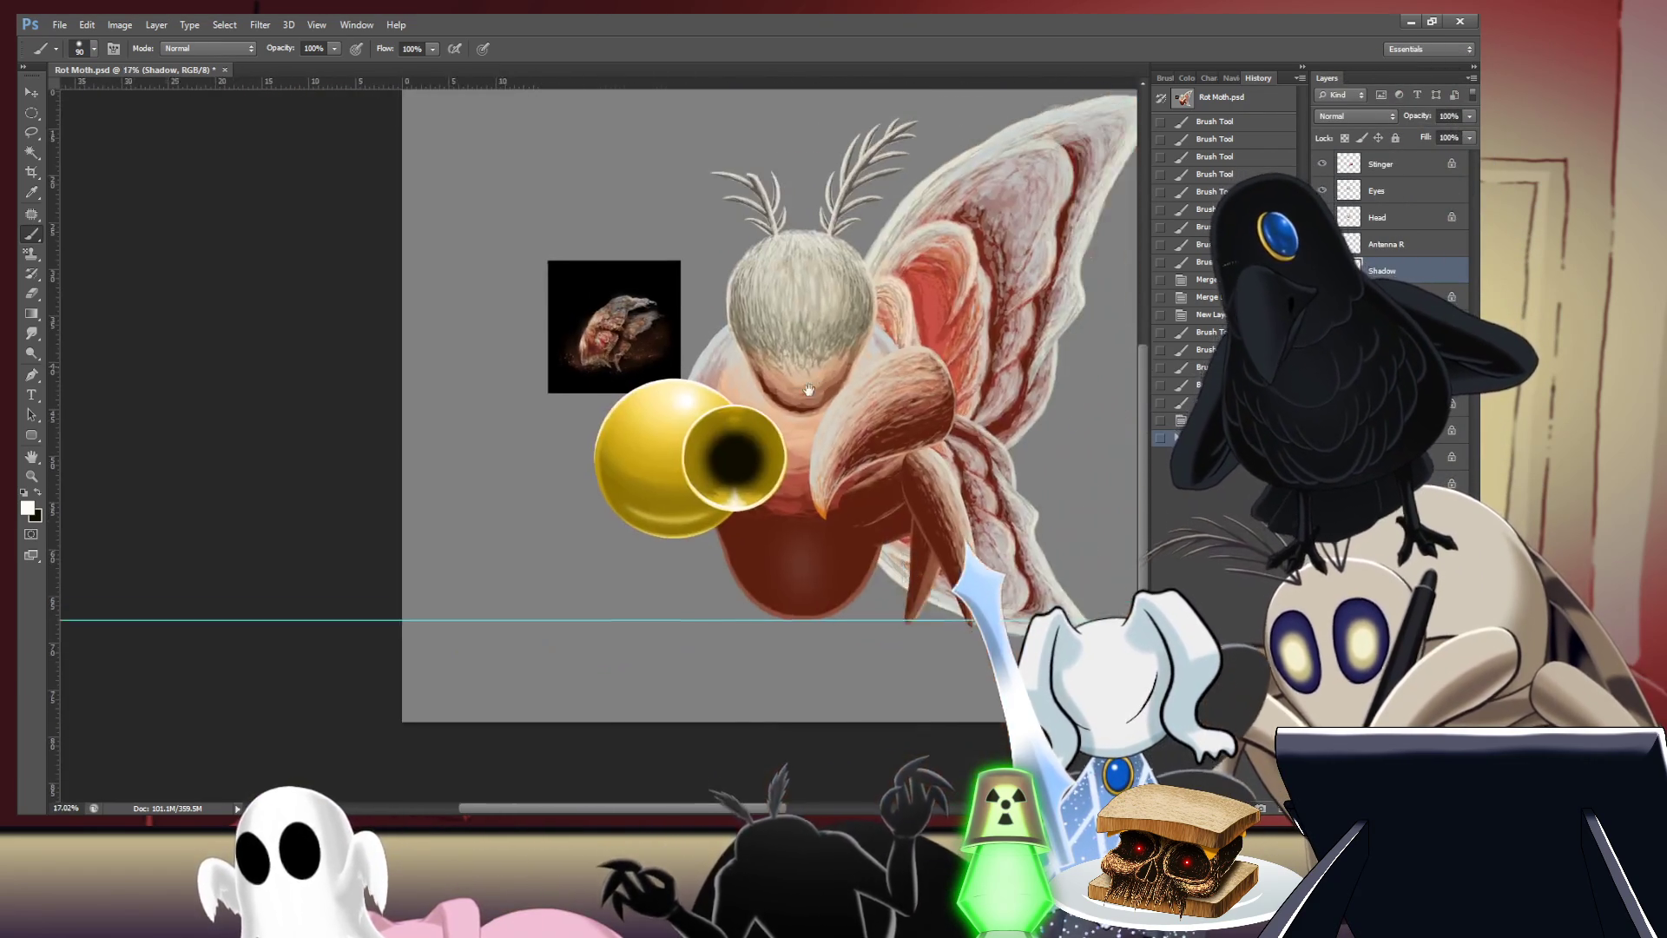
pyautogui.scroll(2, 808, 390)
pyautogui.scroll(2, 745, 482)
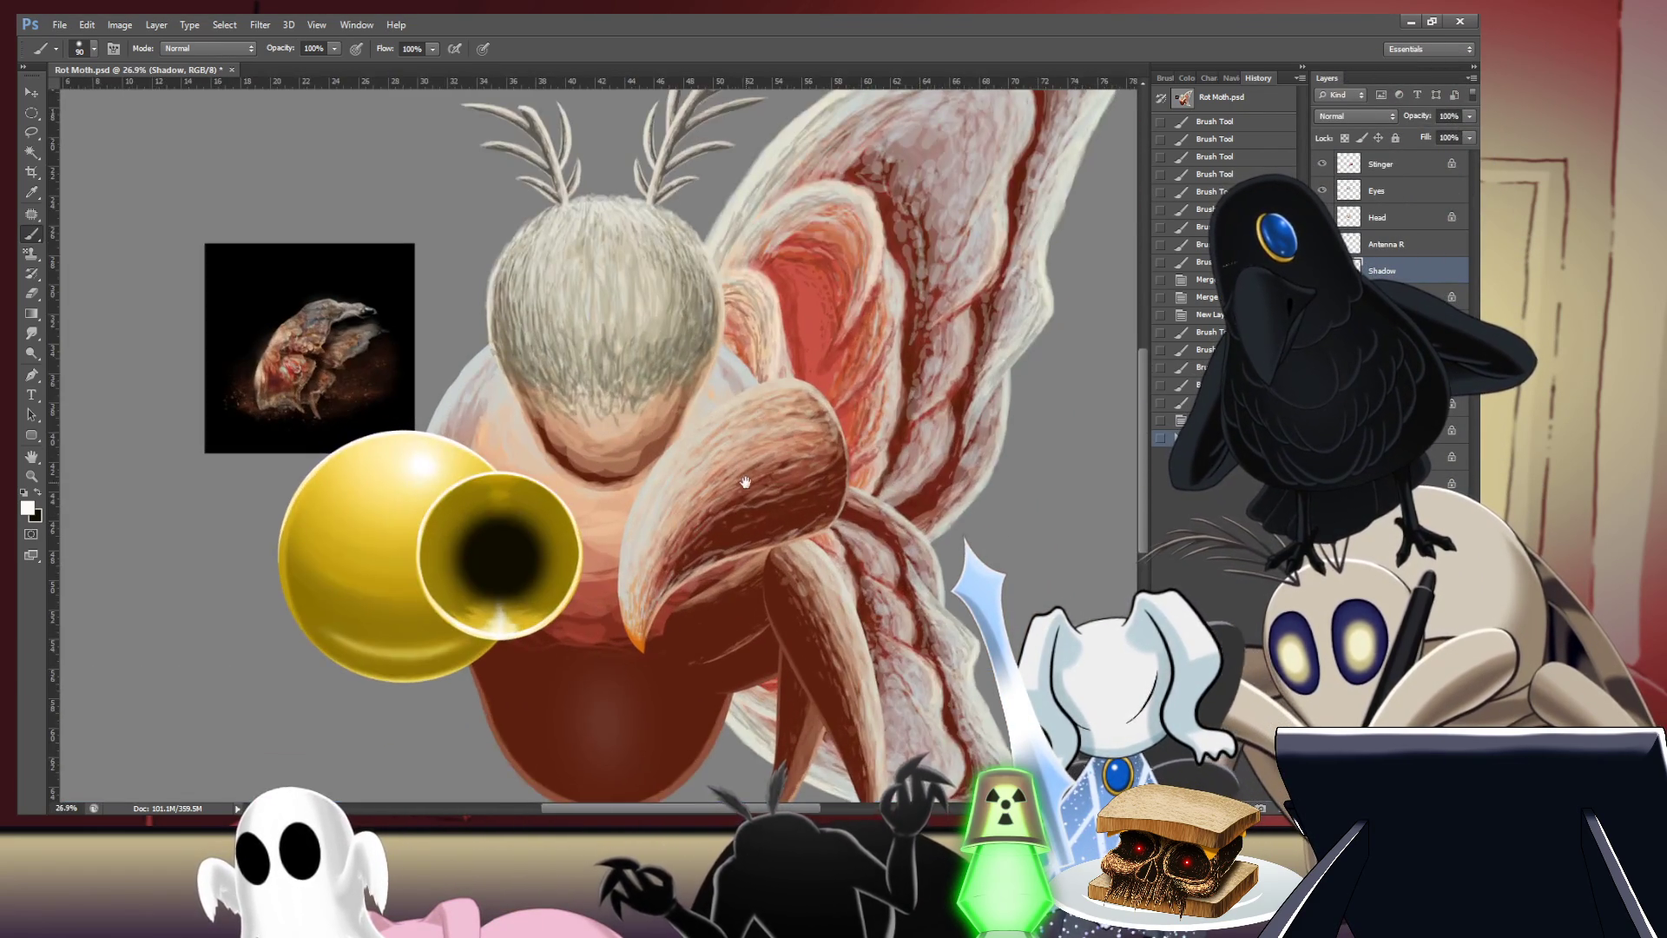
pyautogui.scroll(2, 834, 391)
pyautogui.scroll(2, 920, 294)
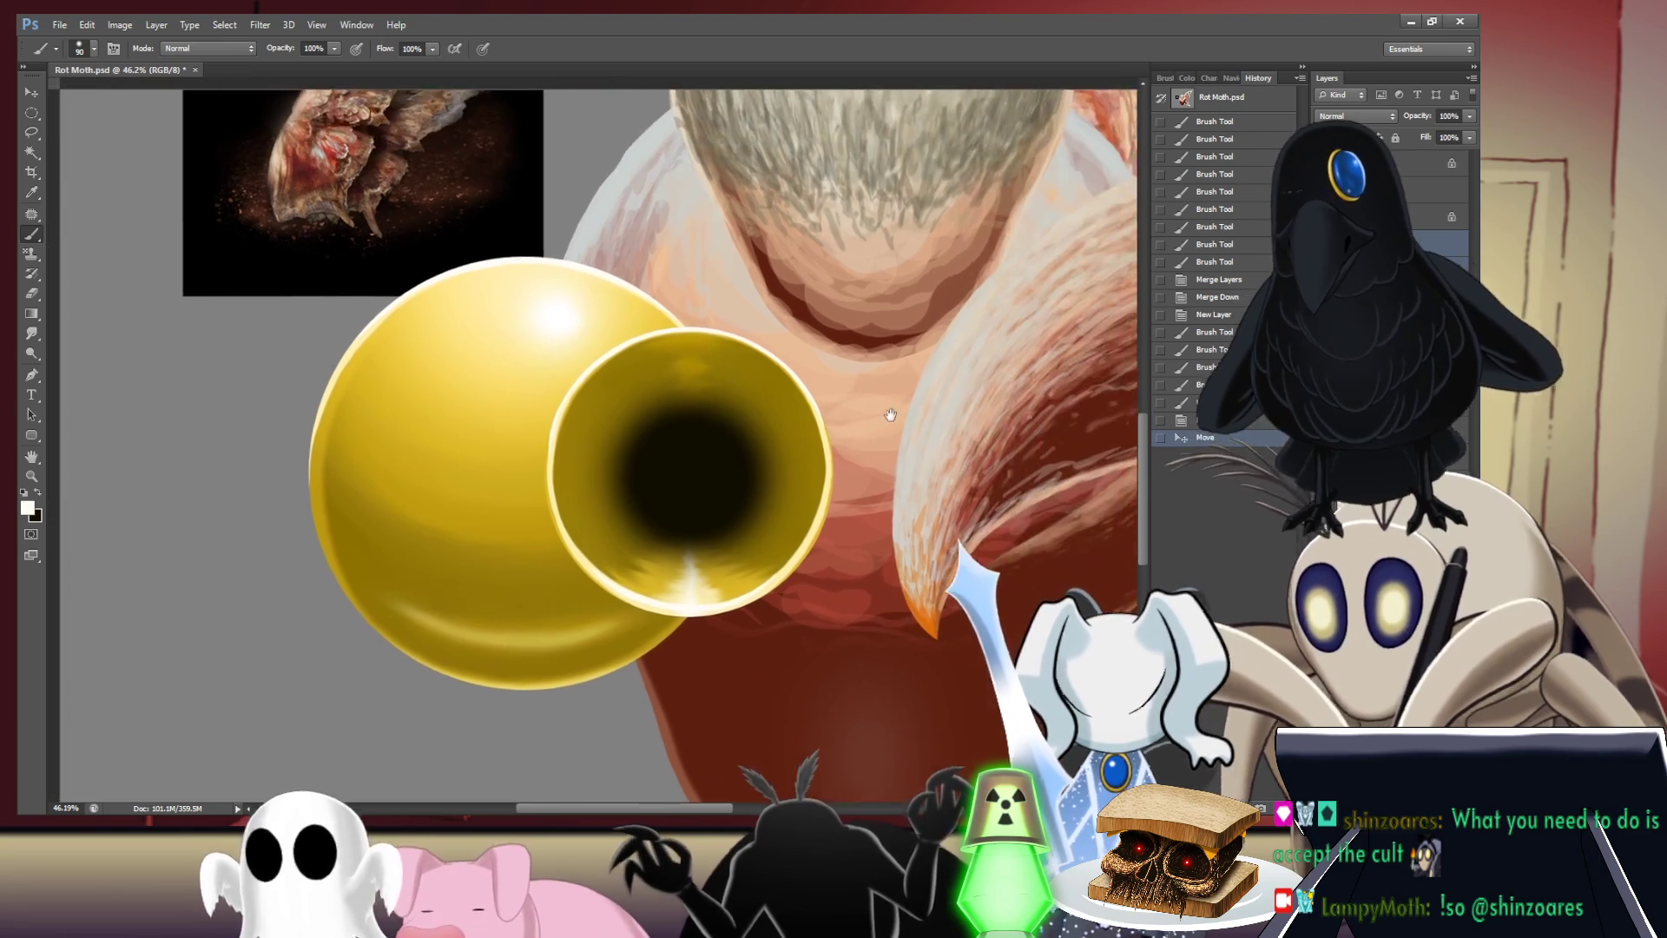
pyautogui.scroll(-5, 1028, 349)
pyautogui.scroll(-1, 884, 399)
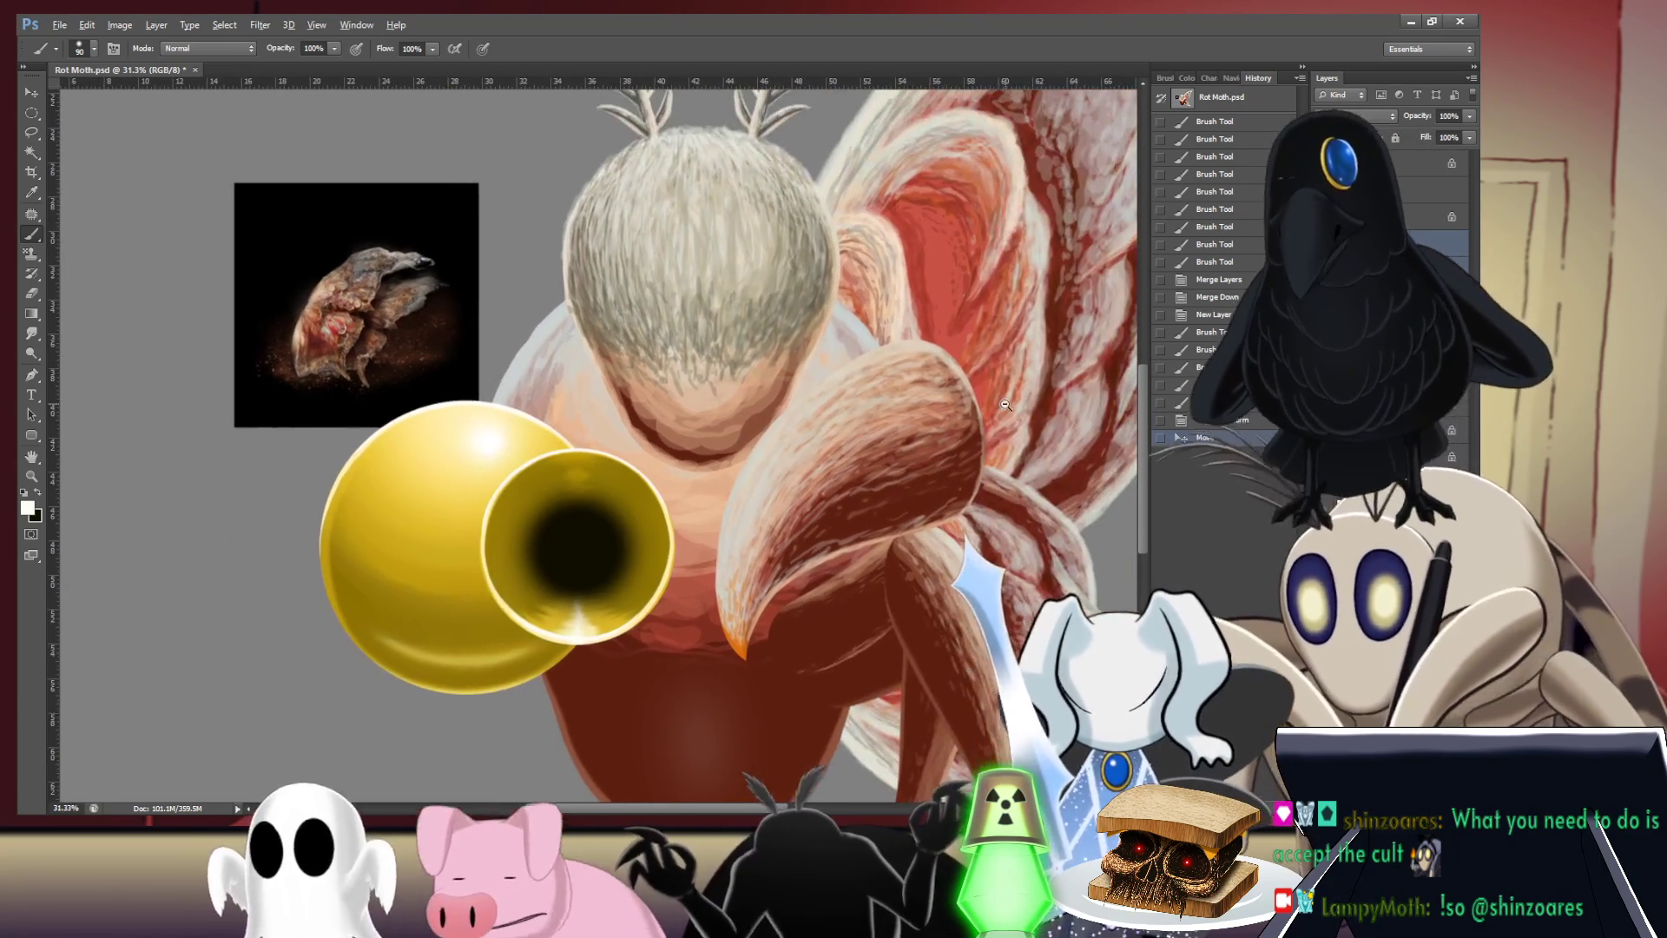
pyautogui.scroll(-1, 890, 426)
pyautogui.scroll(-1, 895, 451)
pyautogui.moveTo(898, 466); pyautogui.dragTo(769, 423)
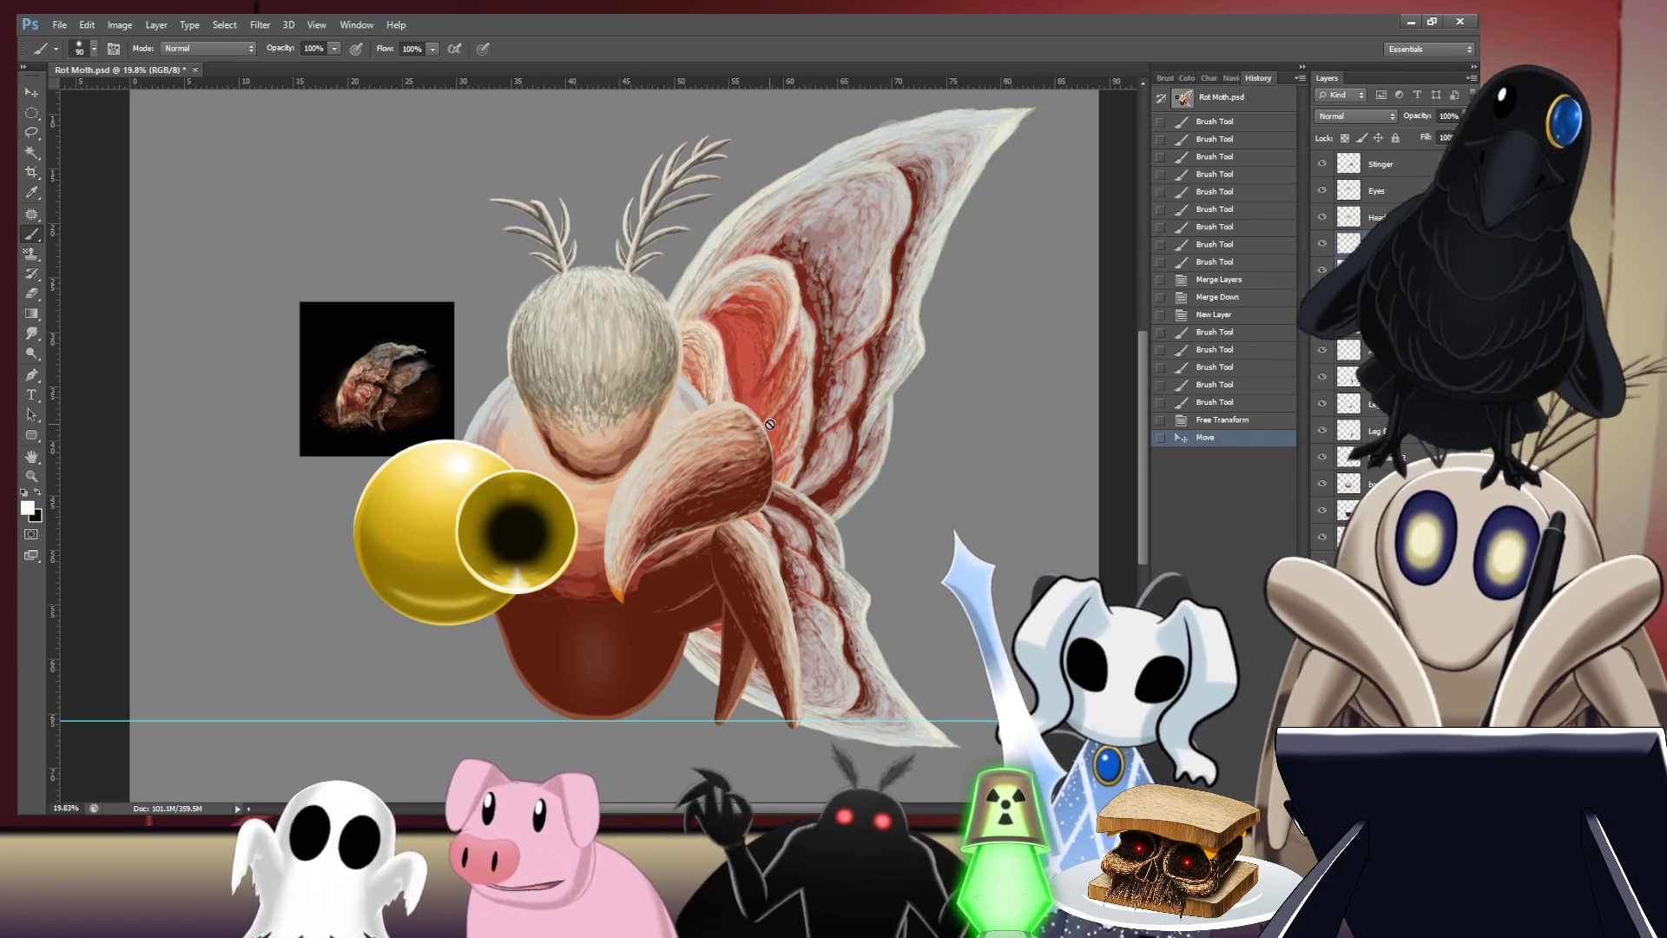
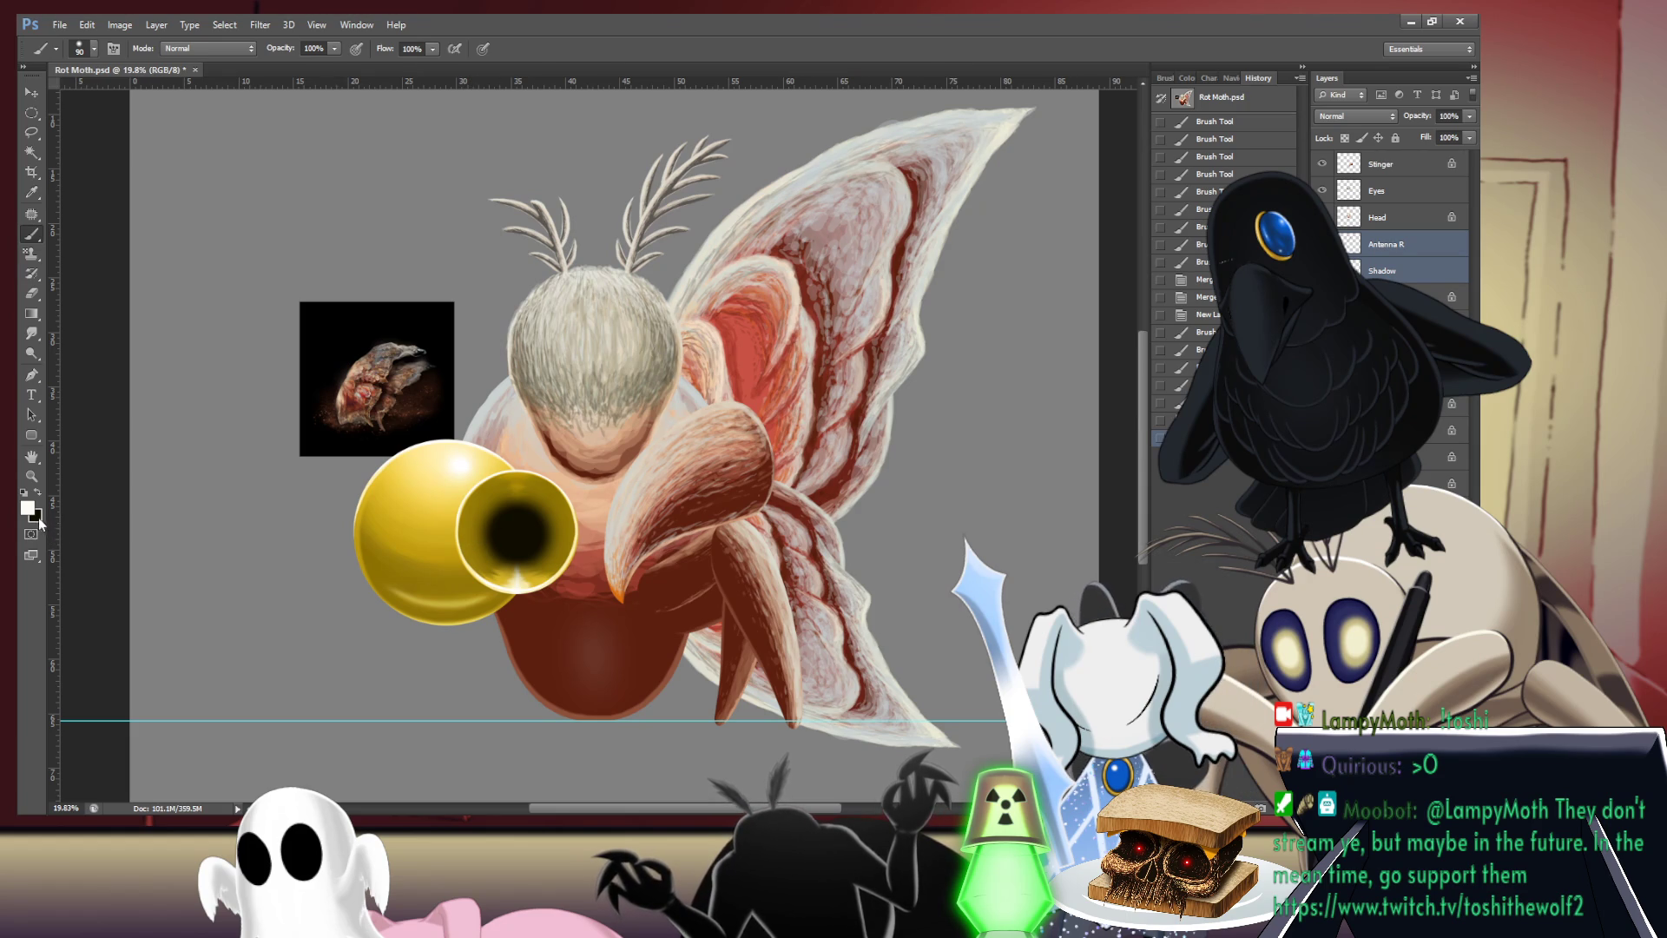
# - Sample the cannon's gold with the Eyedropper and set the brush size to 500
pyautogui.press('i')
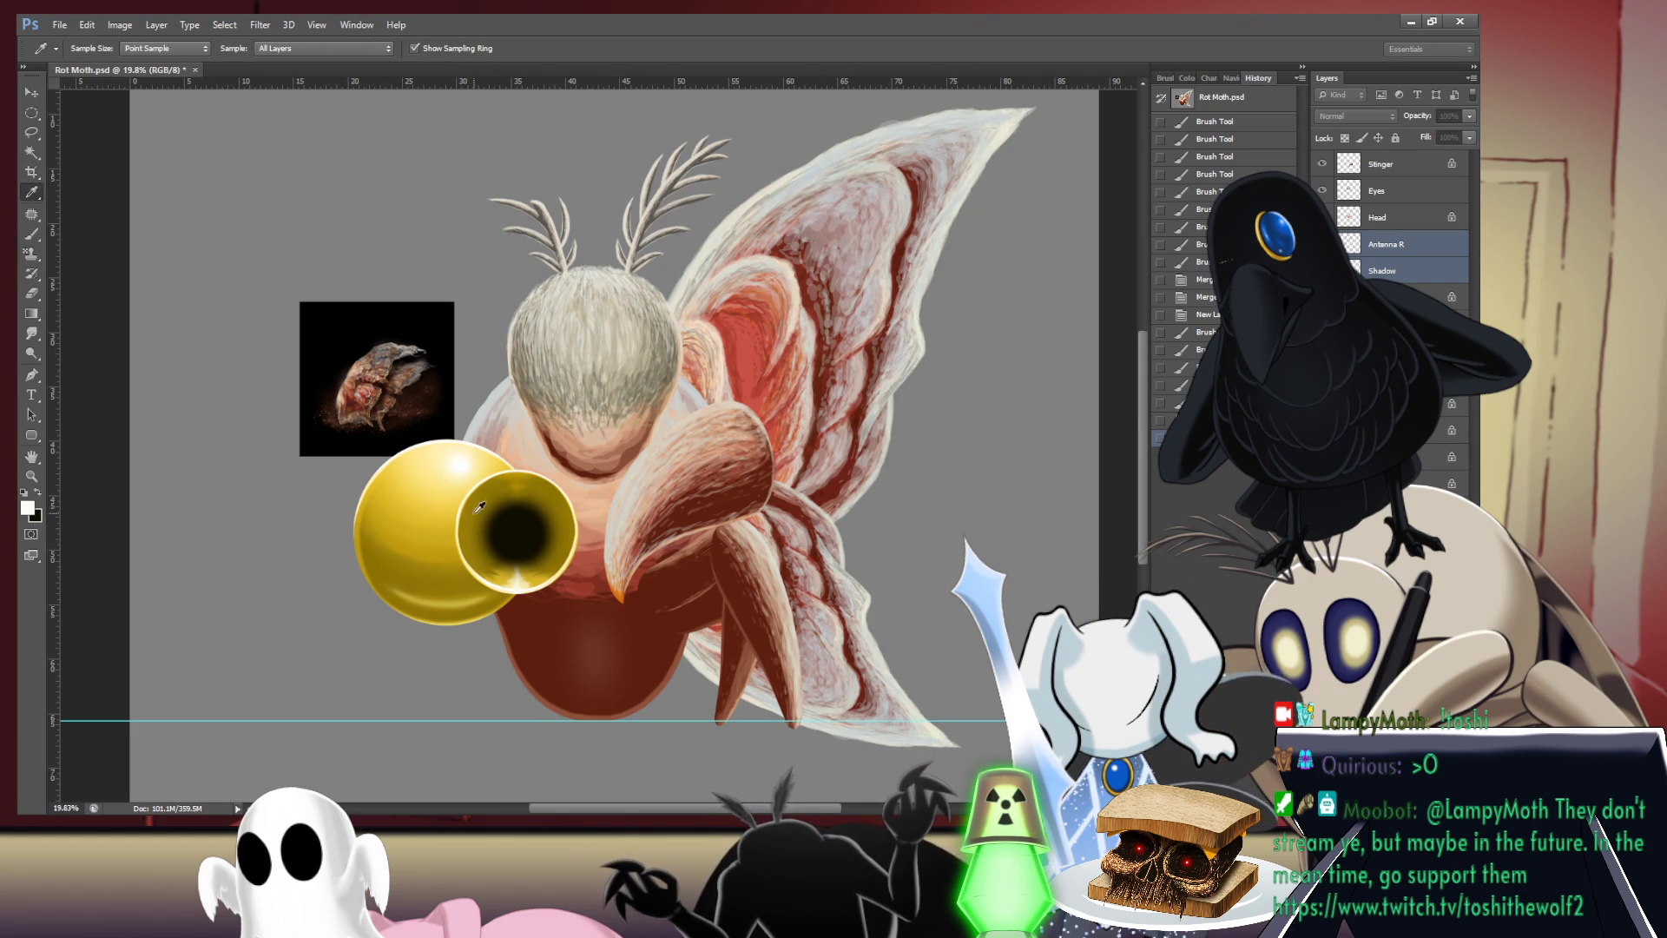
pyautogui.press('b')
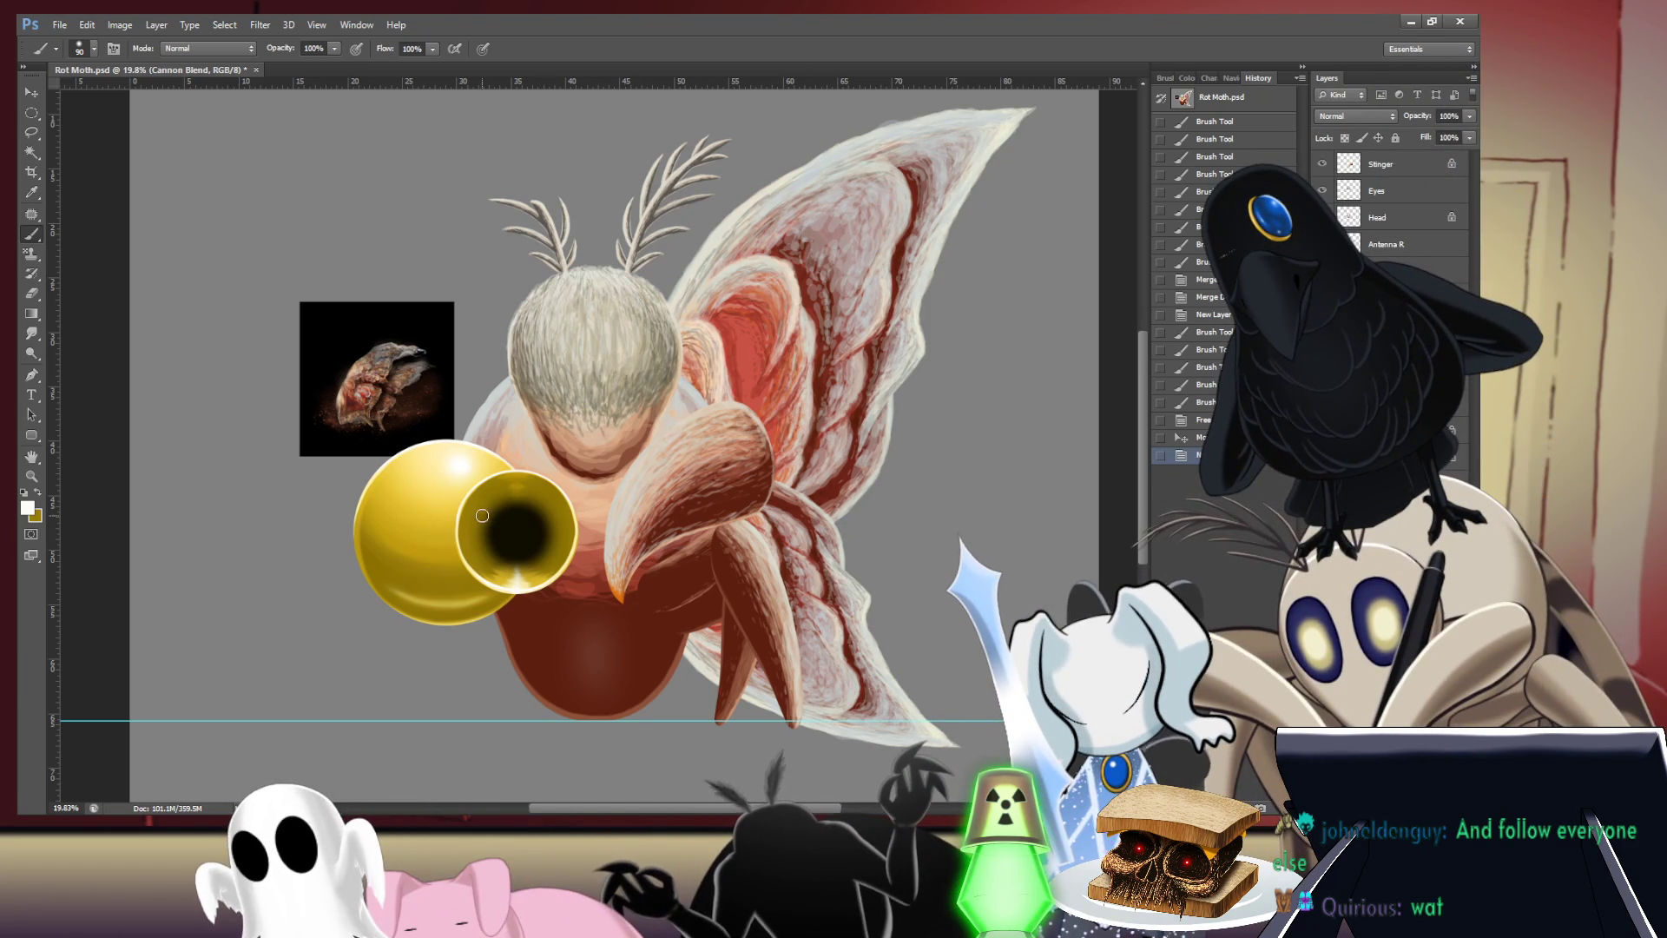
pyautogui.press('l')
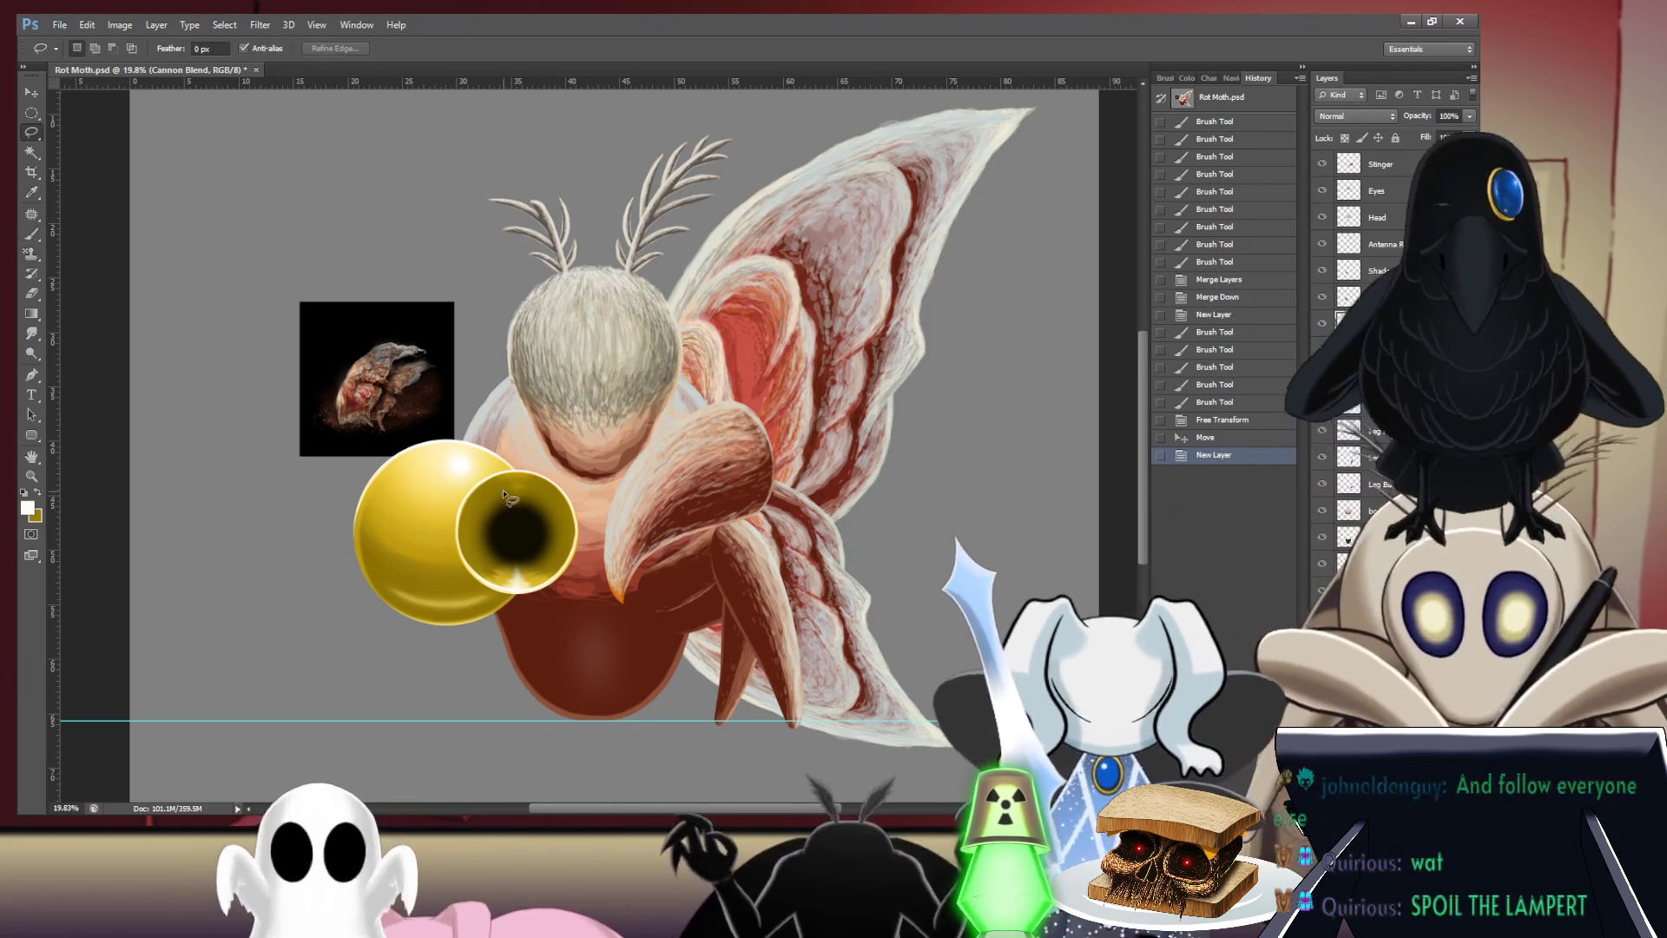
pyautogui.press('b')
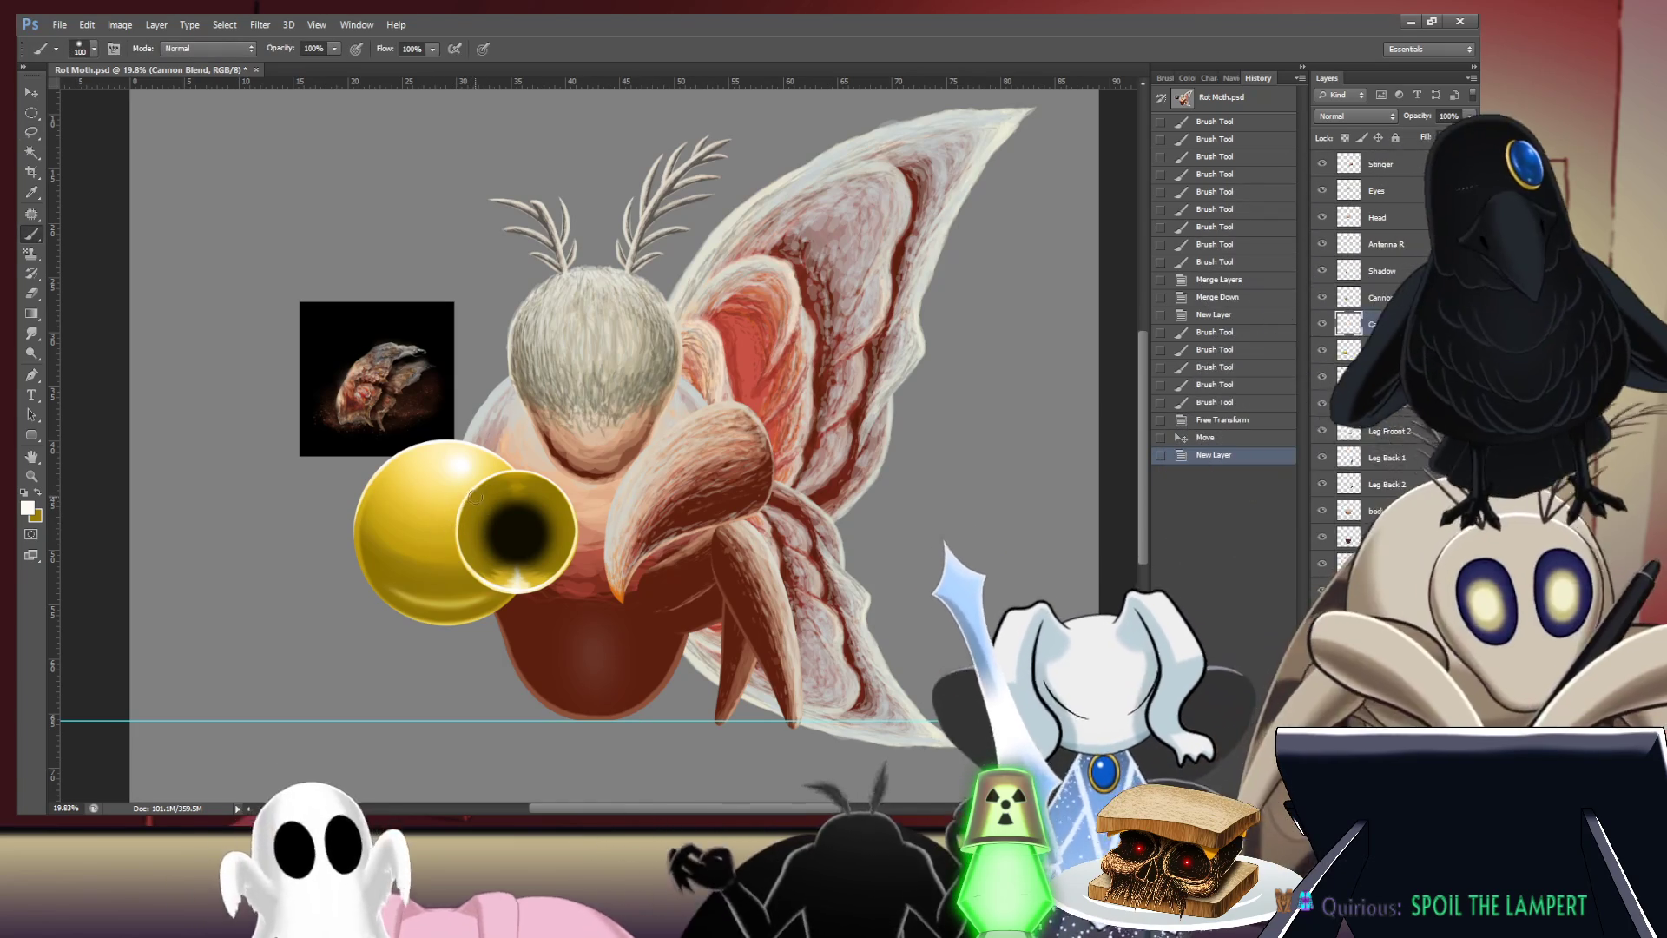
pyautogui.press(']')
pyautogui.press(']')
pyautogui.press(']')
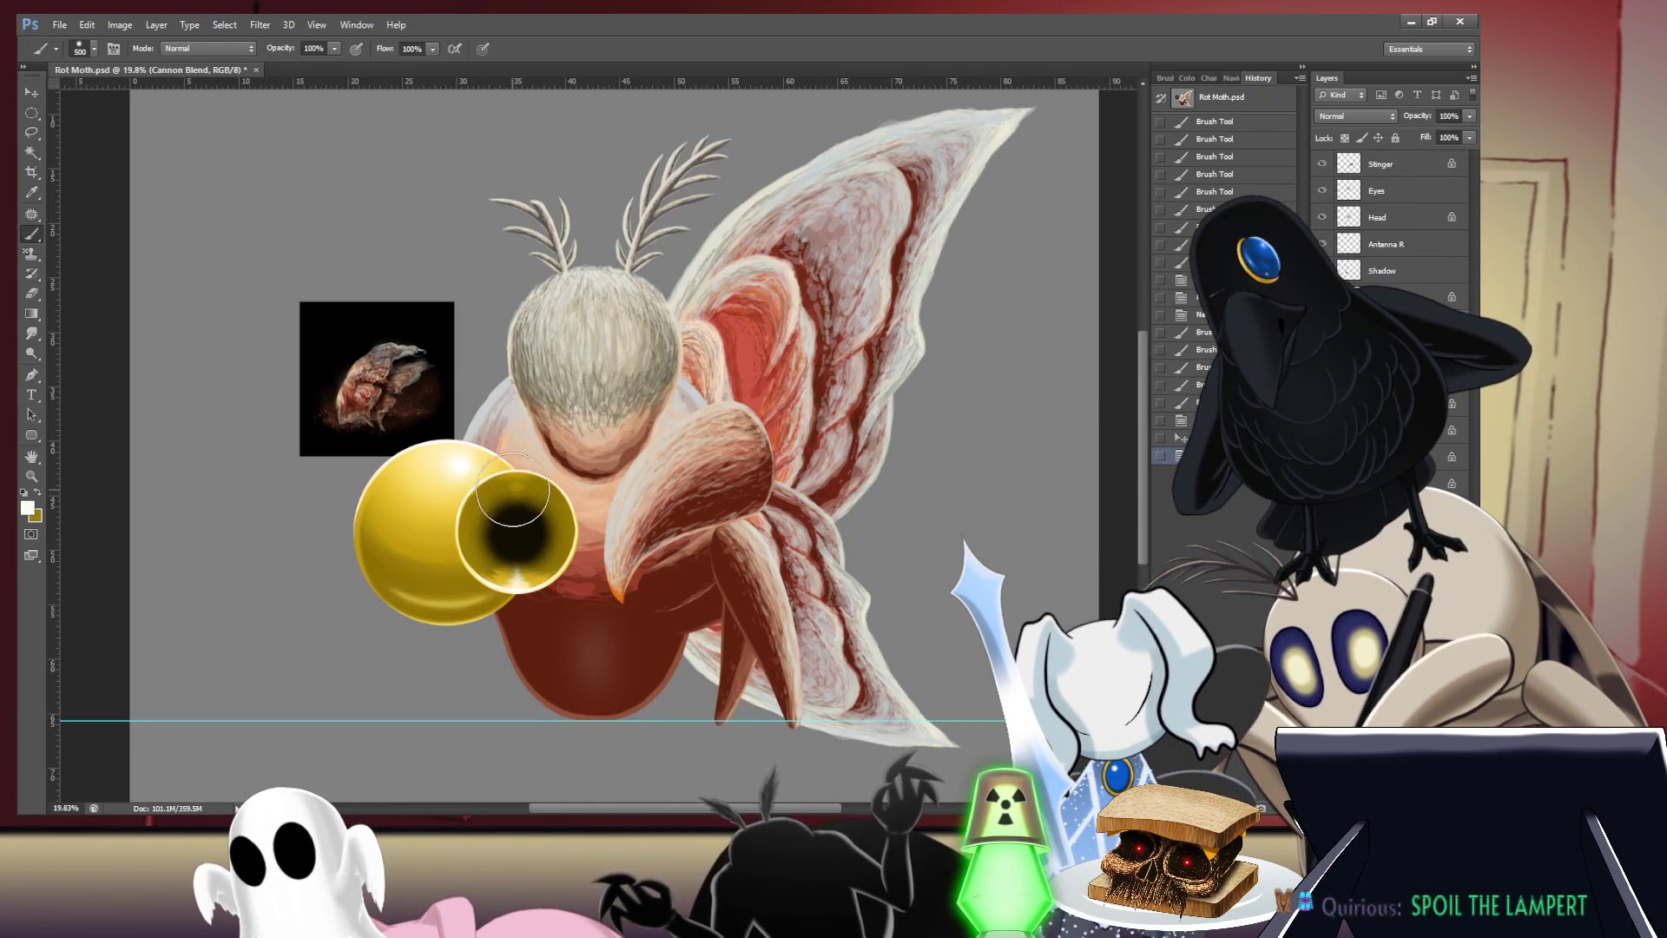
# - Discard a trial white highlight stroke on the golden sphere, keeping white and gold as colours
pyautogui.moveTo(467, 505); pyautogui.dragTo(488, 500)
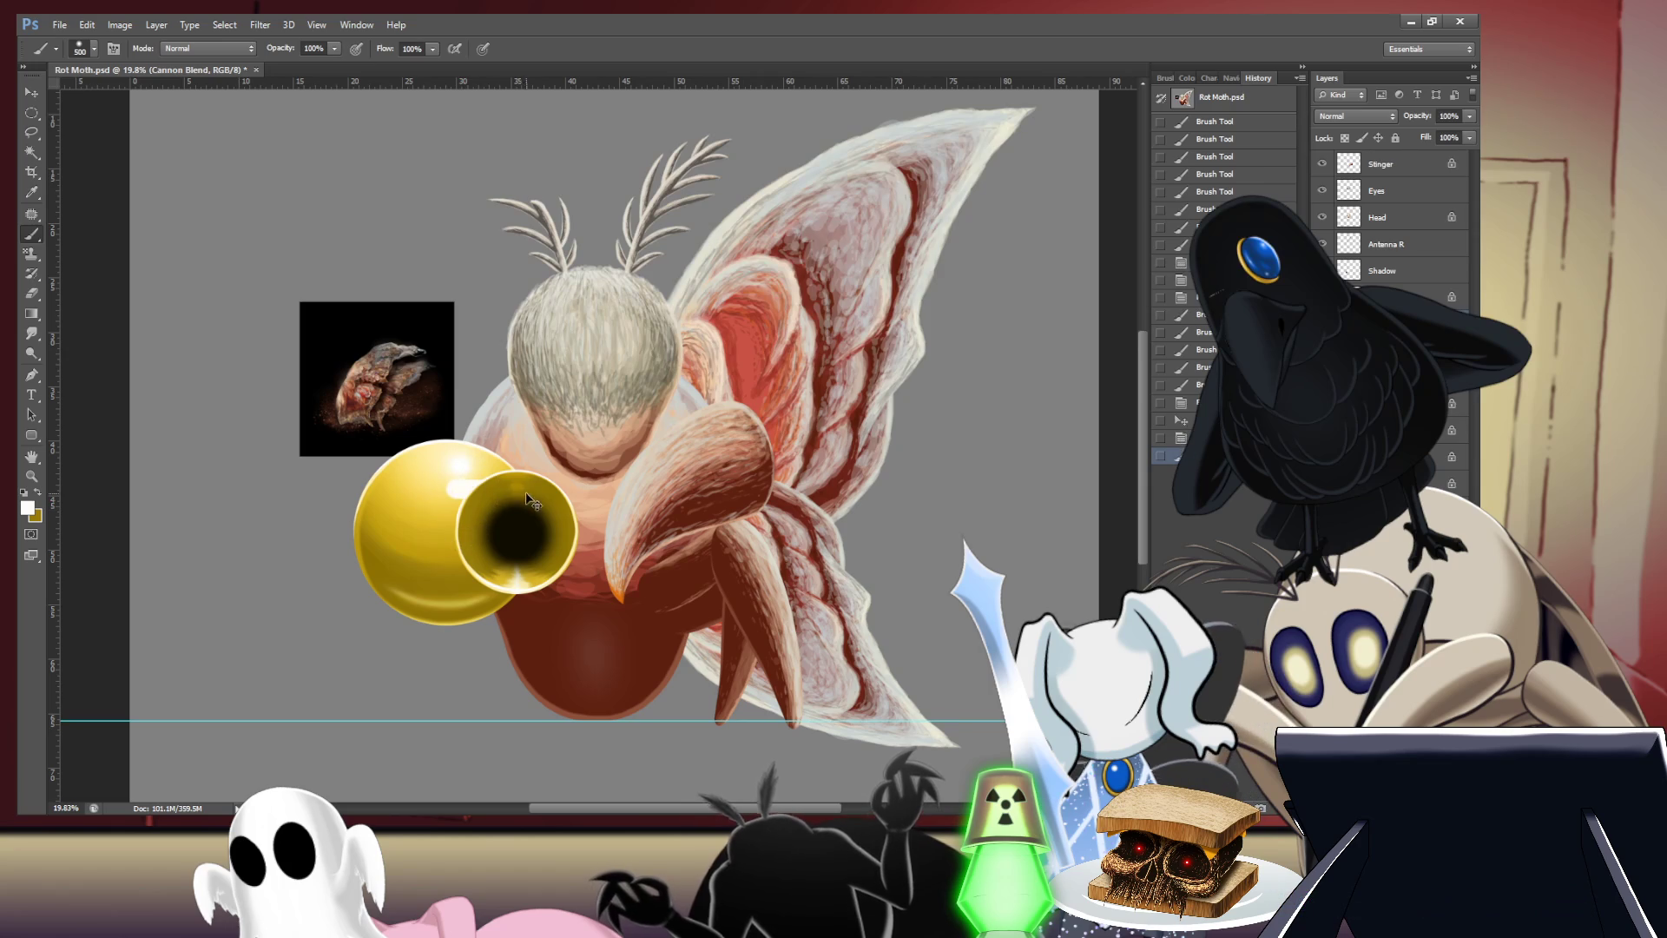
pyautogui.press('x')
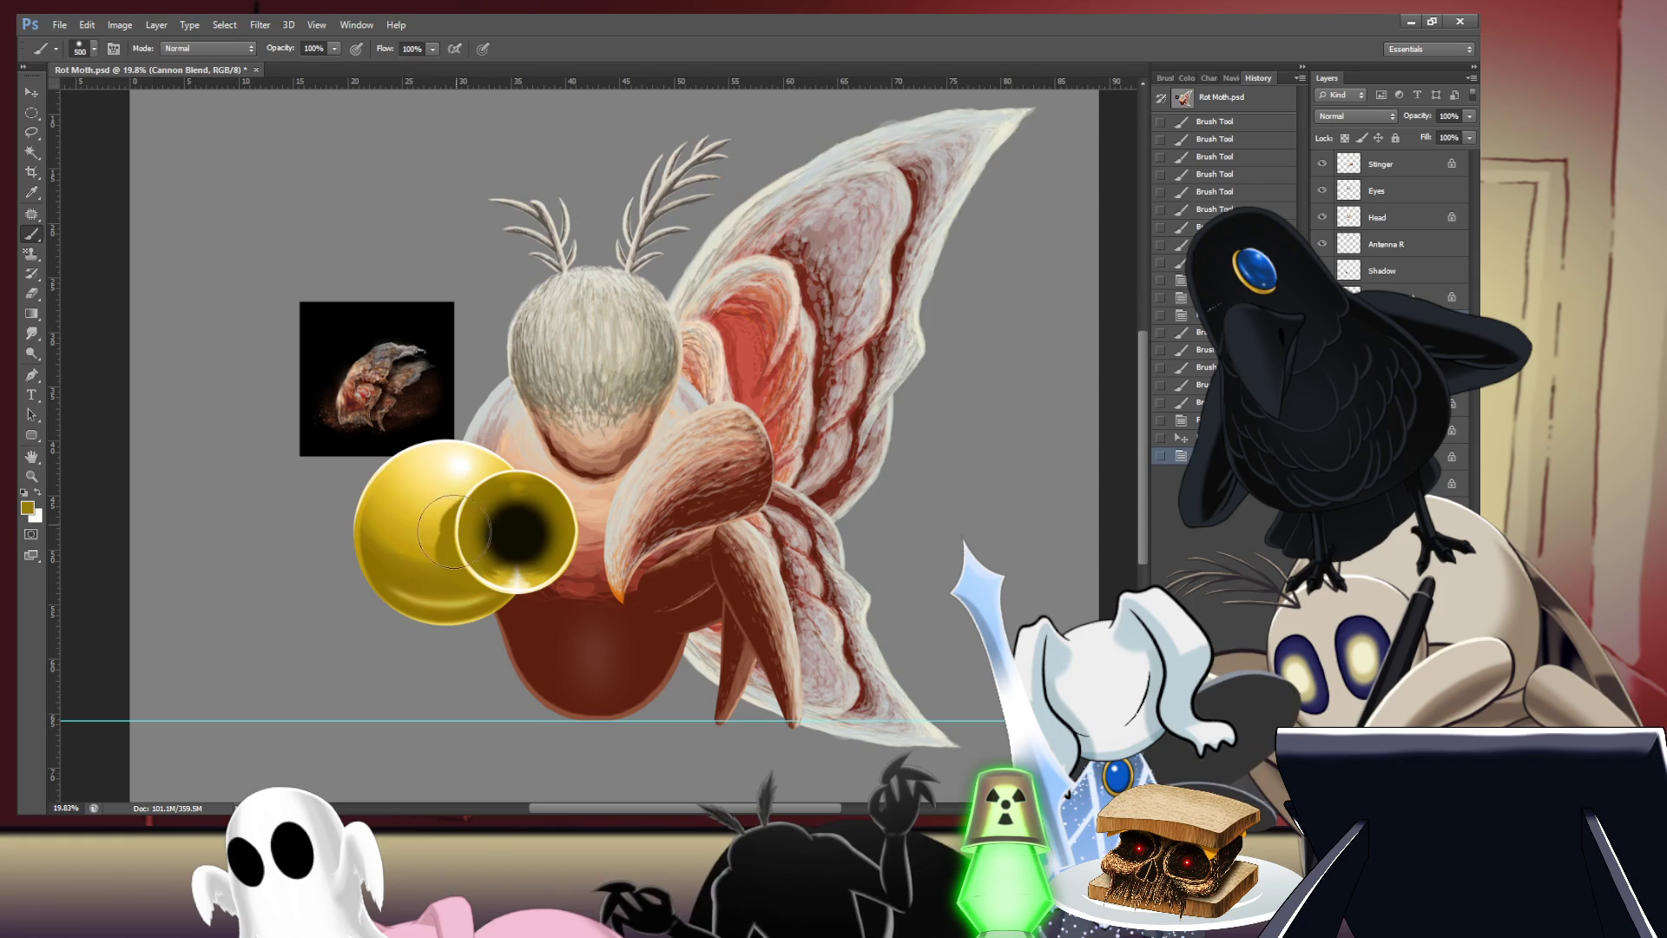
pyautogui.hotkey('ctrl', 'z')
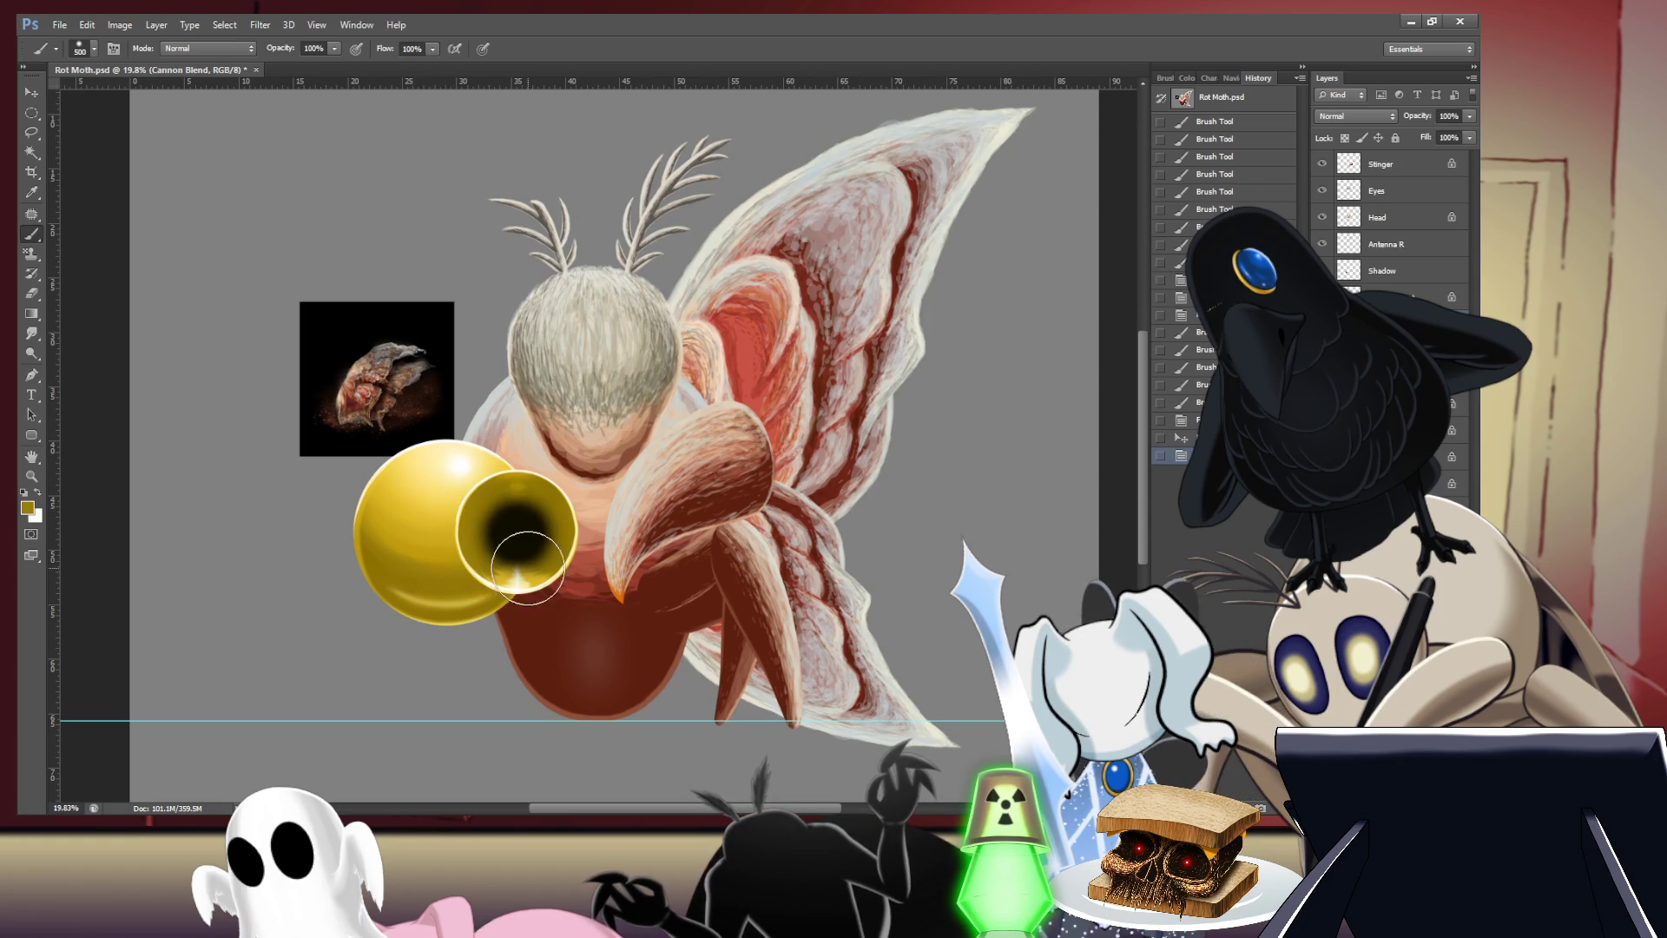
pyautogui.press('m')
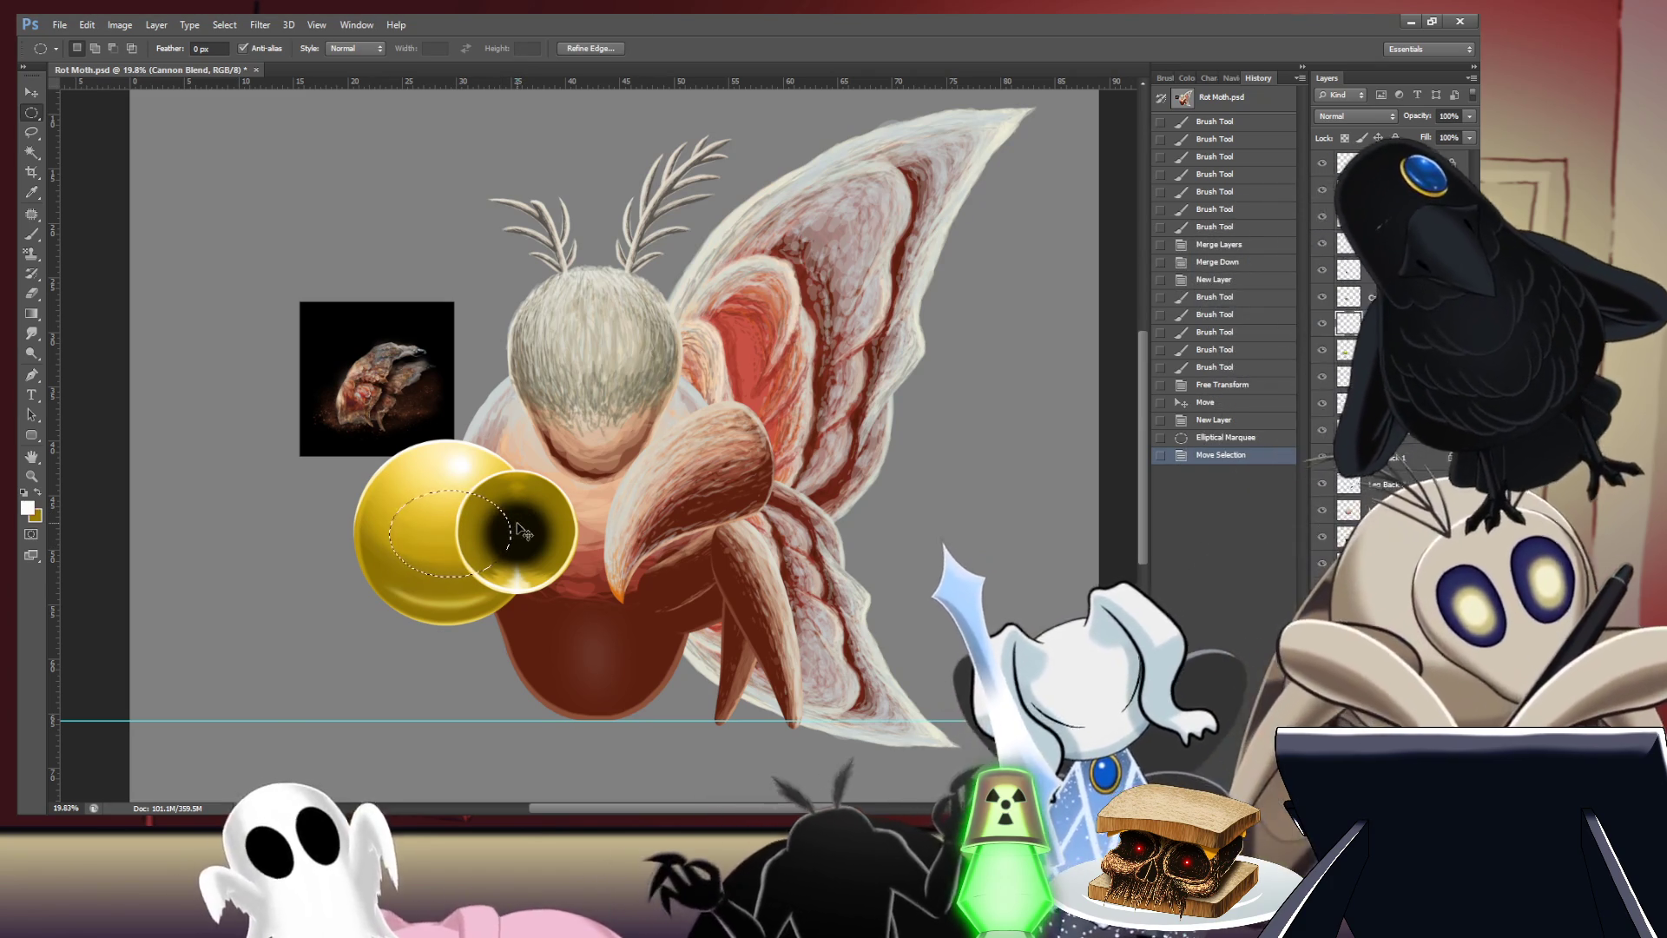
# - Fill the oval selection on the sphere with darker gold, deselect, and return to the Brush
pyautogui.hotkey('alt', 'BackSpace')
pyautogui.press('x')
pyautogui.hotkey('ctrl', 'd')
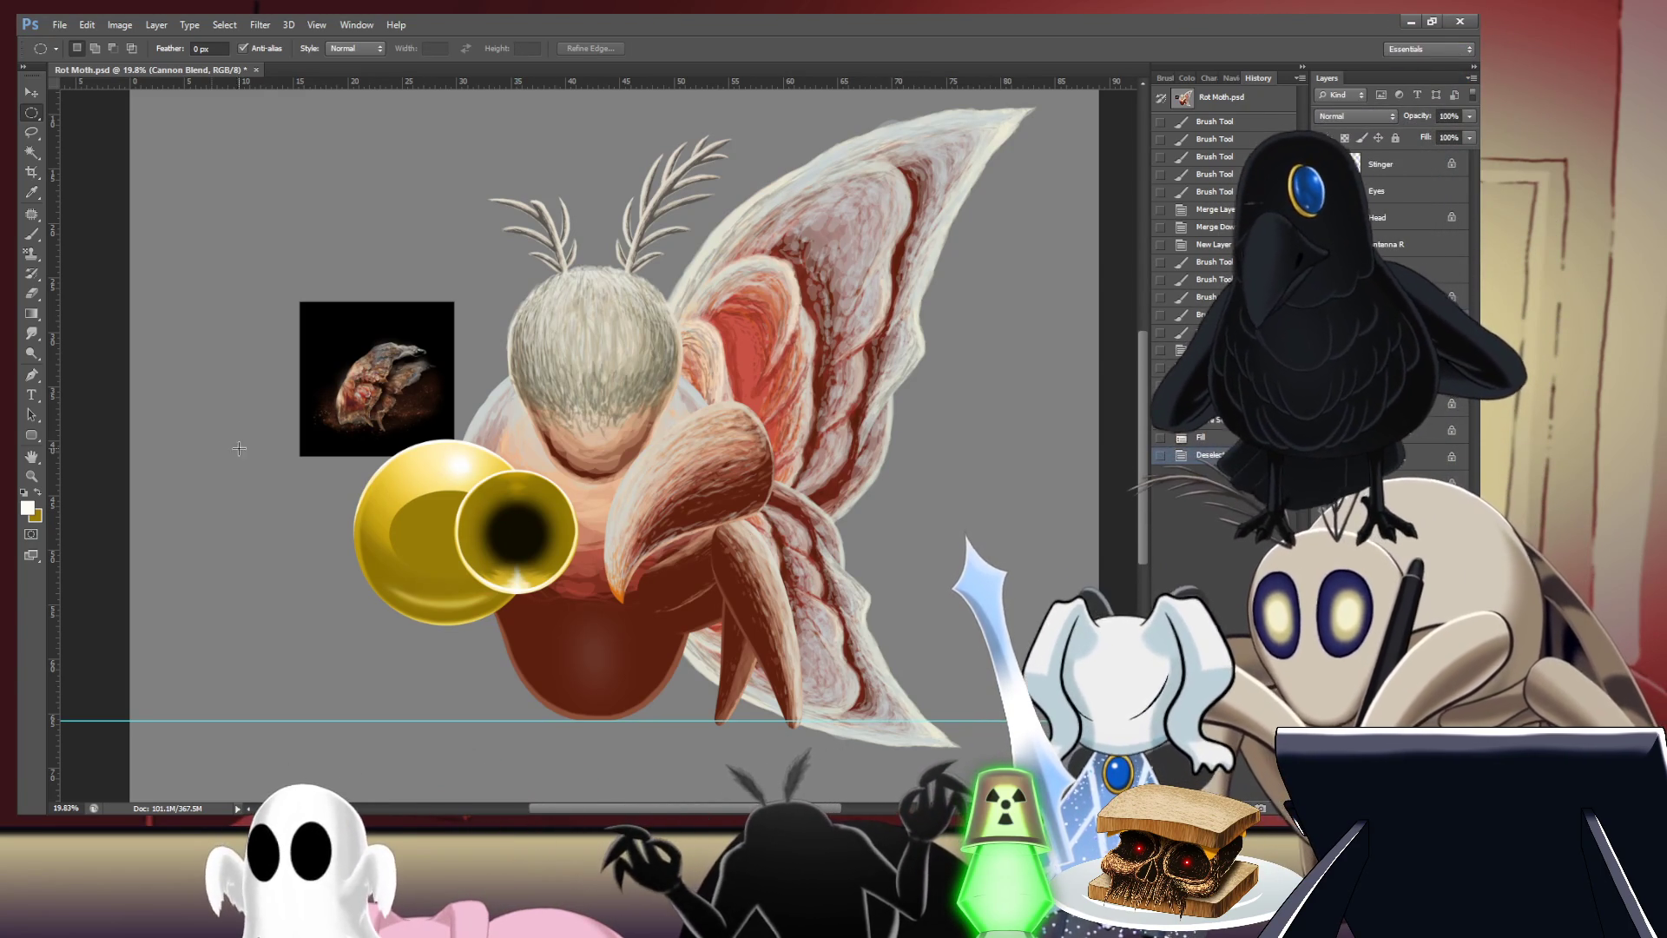
pyautogui.press('i')
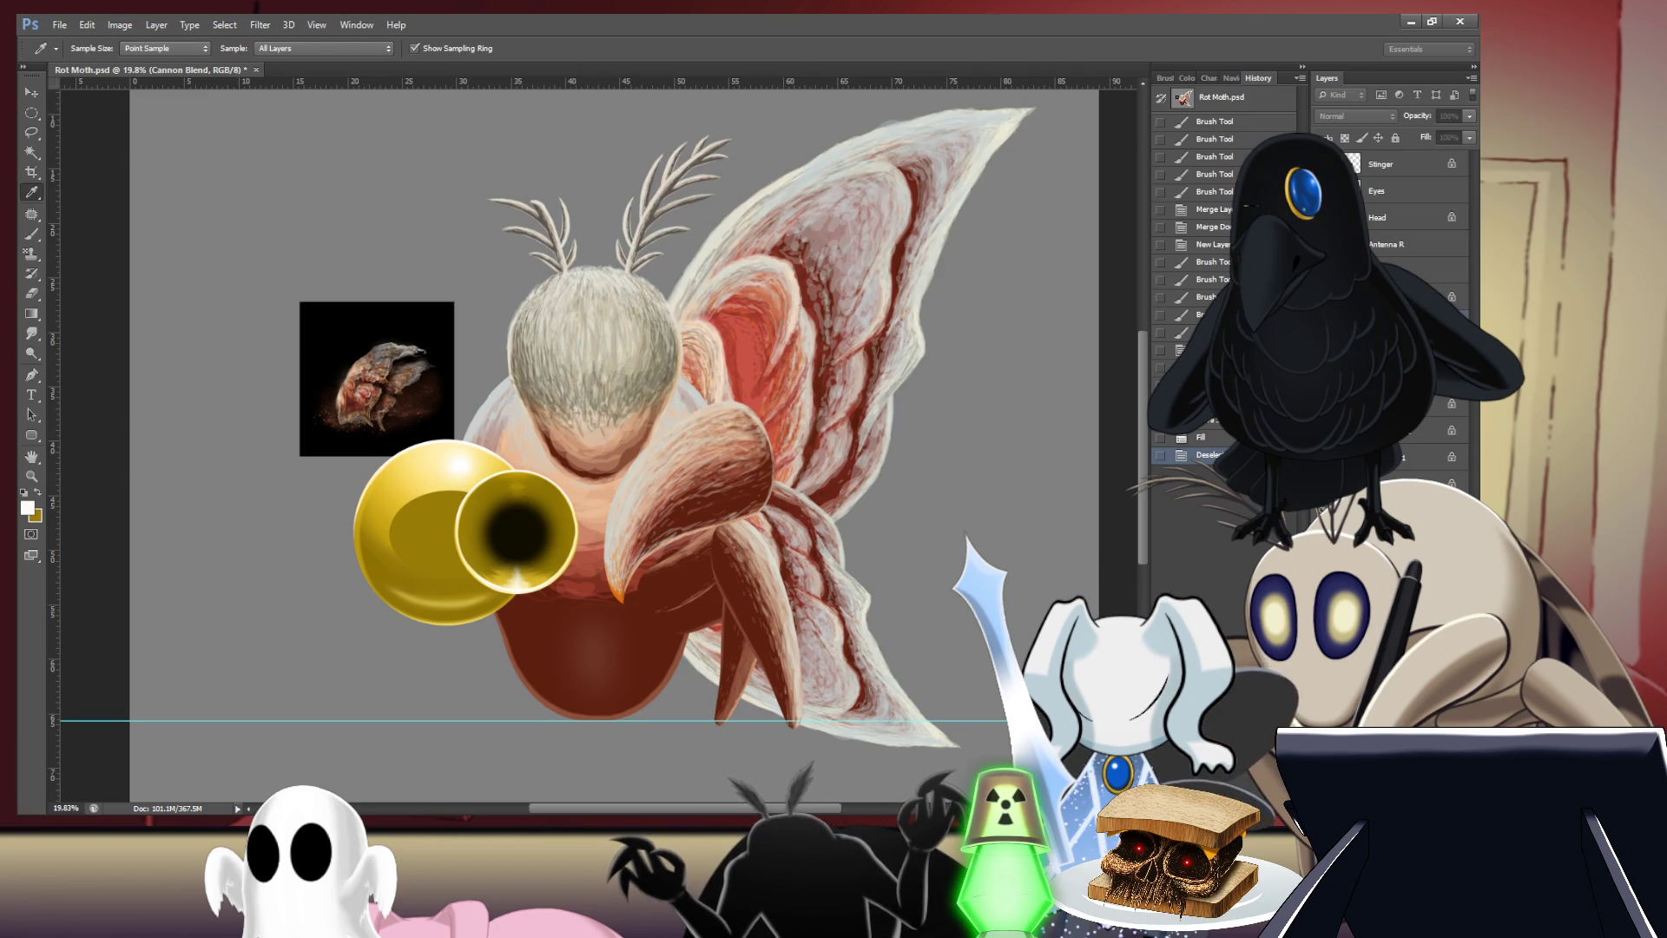
pyautogui.press('m')
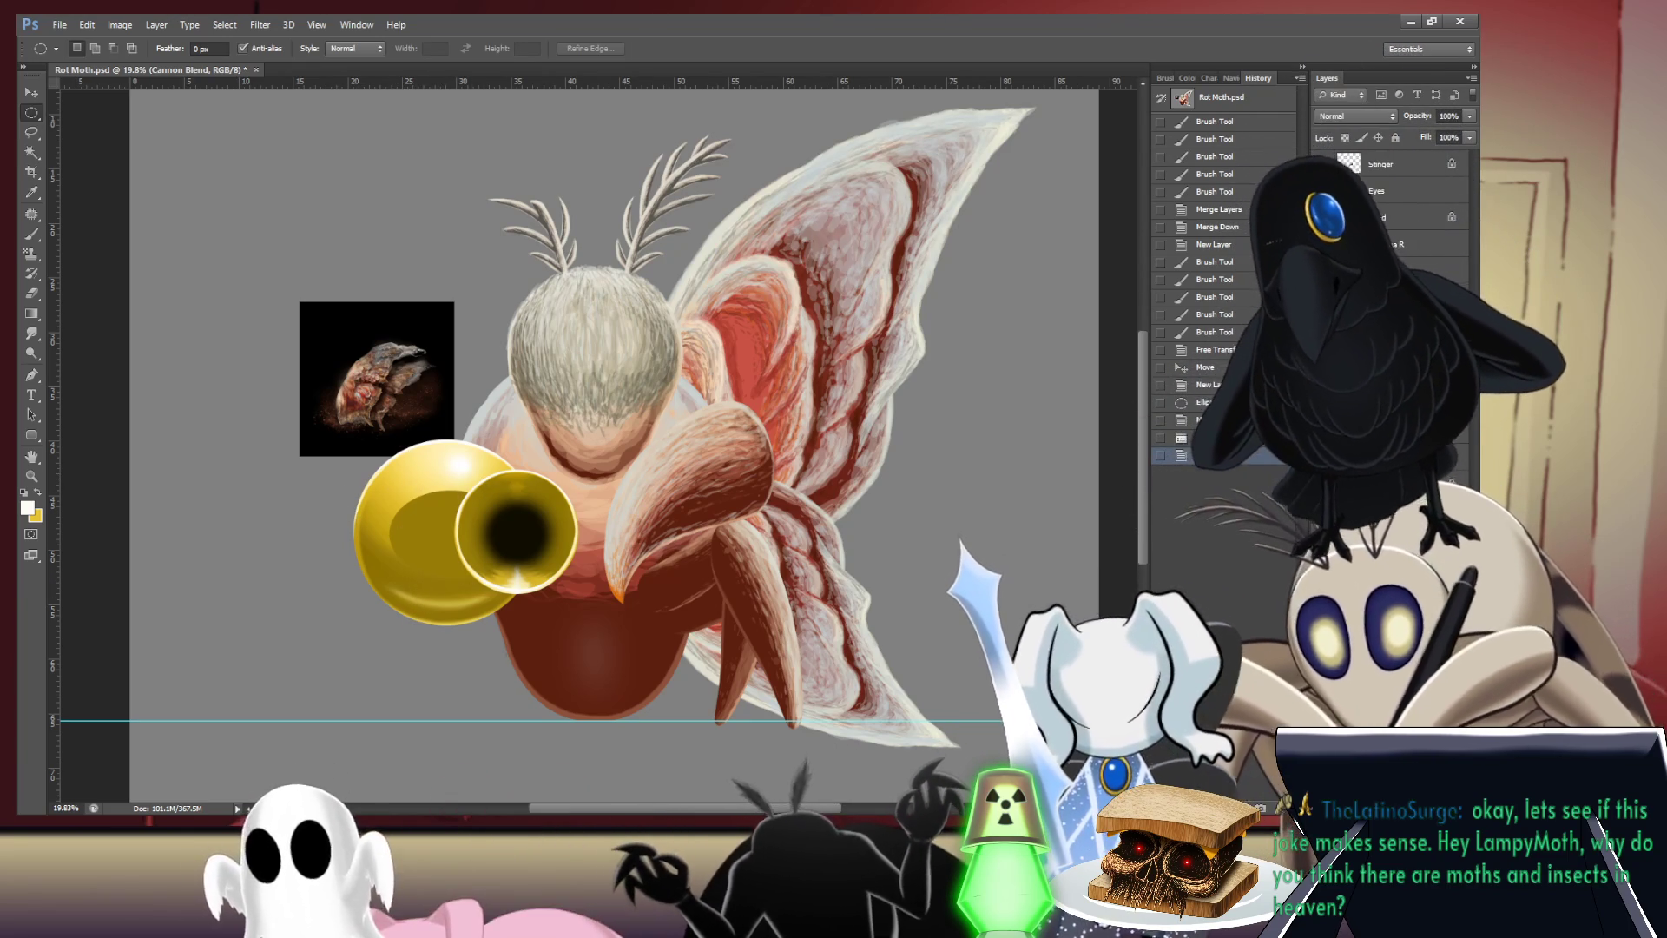
pyautogui.press('b')
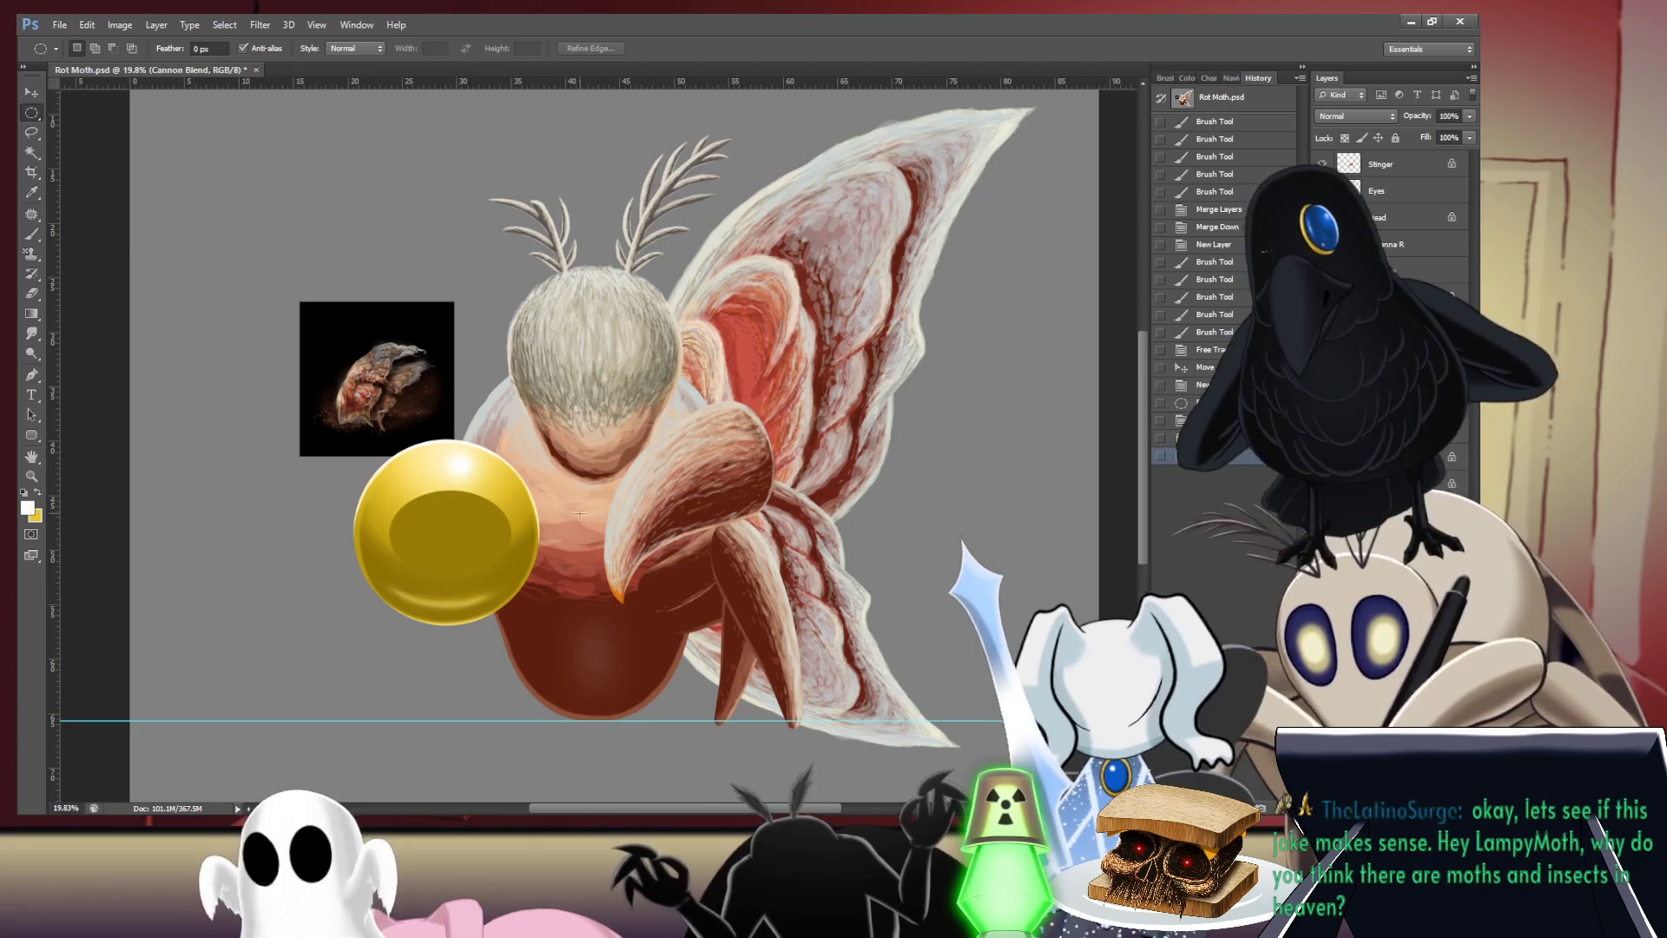
# - Paint soft 30%-opacity gold strokes on the sphere's oval, then undo the last two
pyautogui.press('x')
pyautogui.click(356, 499)
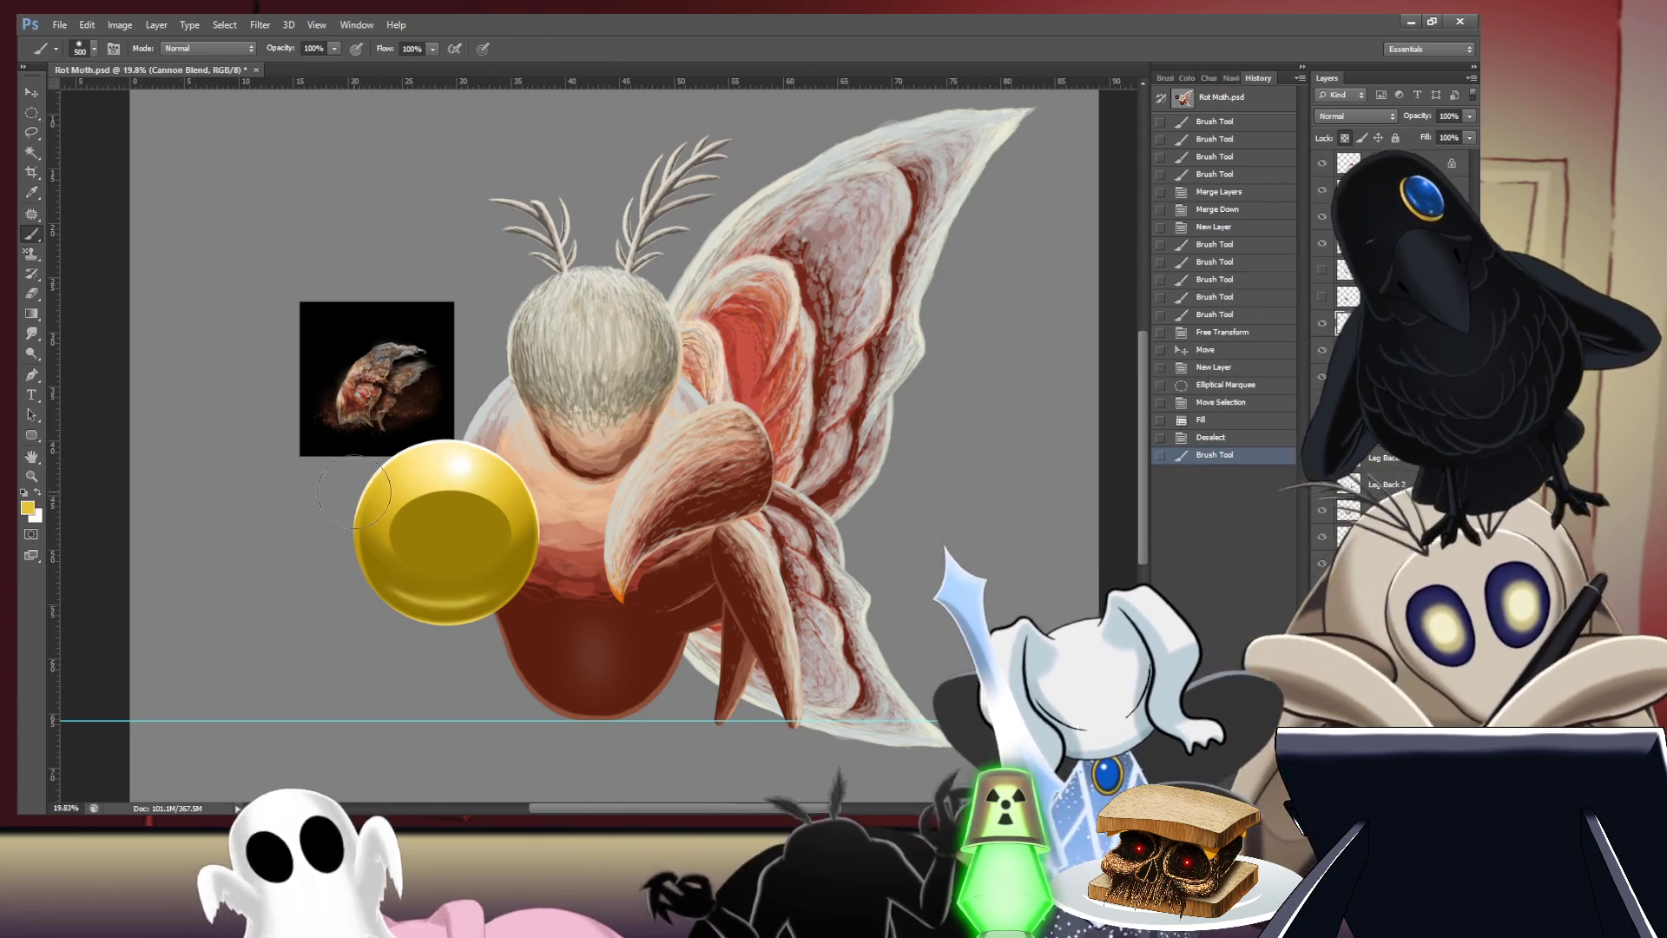
pyautogui.press('3')
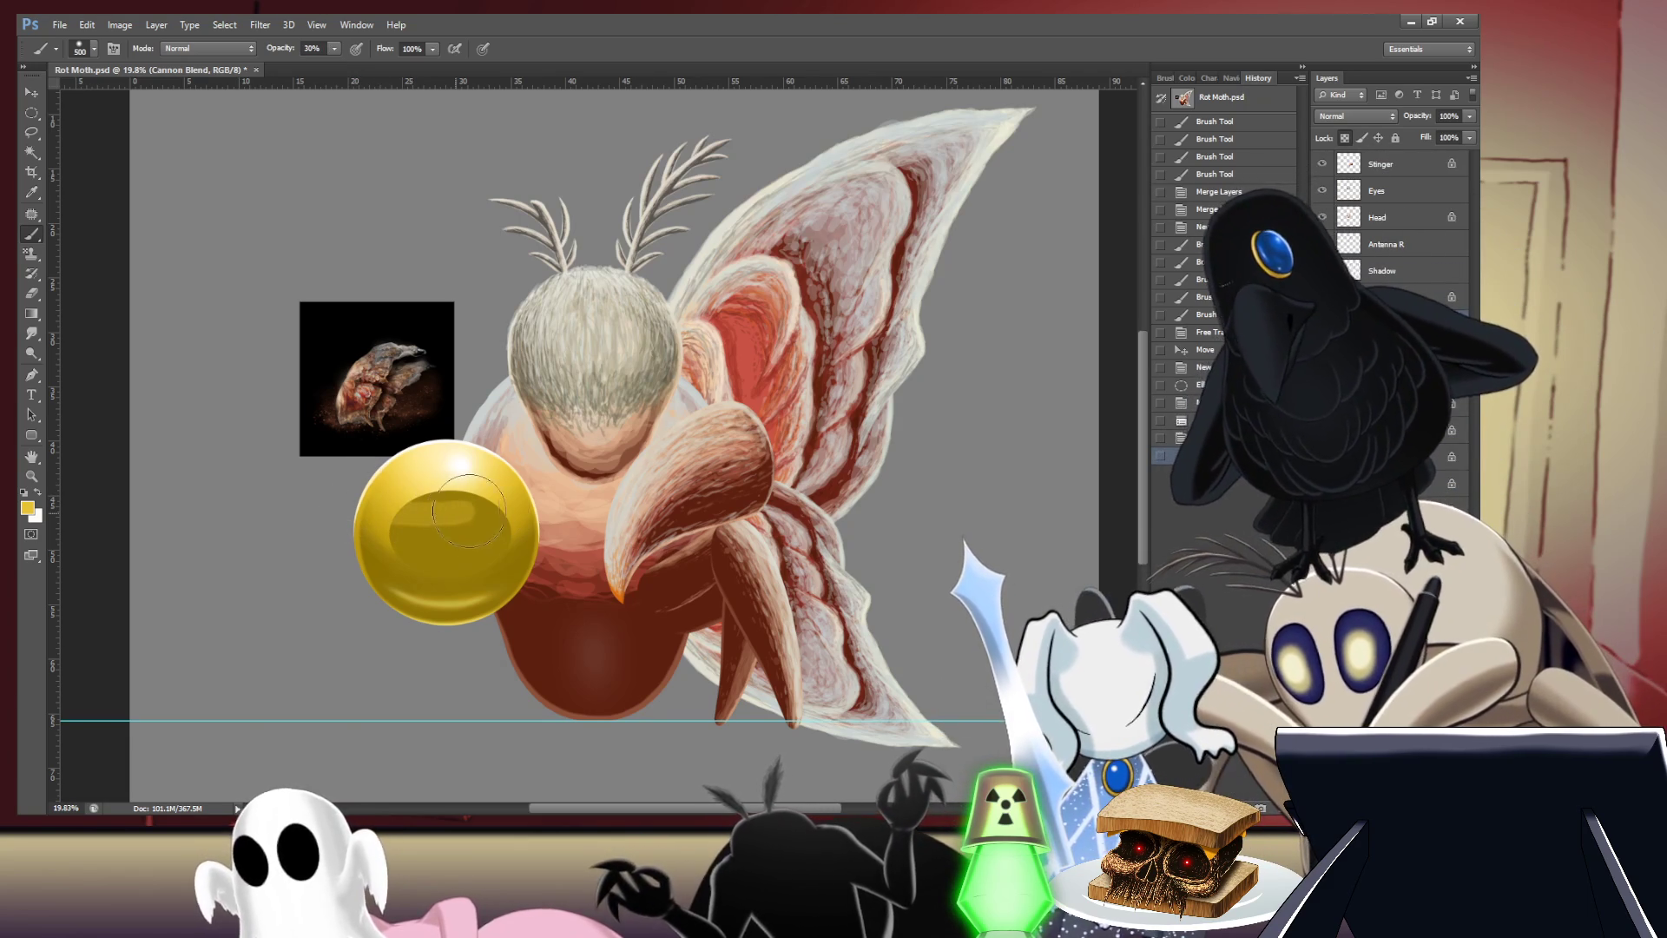
pyautogui.moveTo(469, 511)
pyautogui.mouseDown()
pyautogui.moveTo(519, 495)
pyautogui.moveTo(465, 509)
pyautogui.mouseUp()
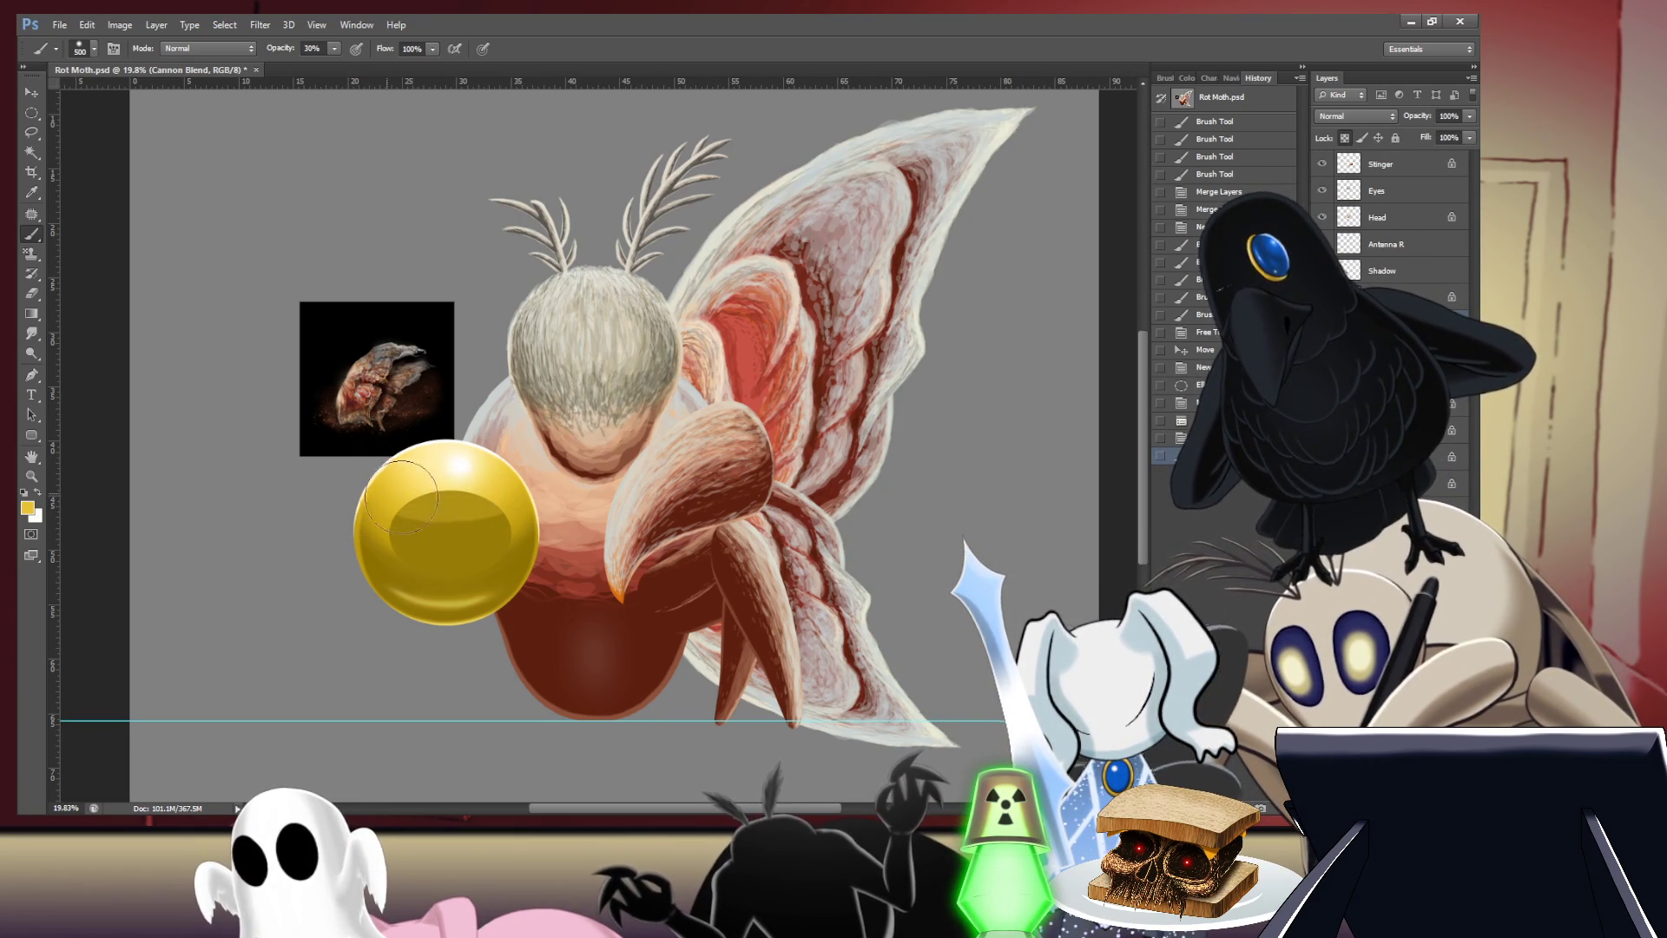
pyautogui.moveTo(403, 496)
pyautogui.mouseDown()
pyautogui.moveTo(524, 478)
pyautogui.moveTo(416, 502)
pyautogui.mouseUp()
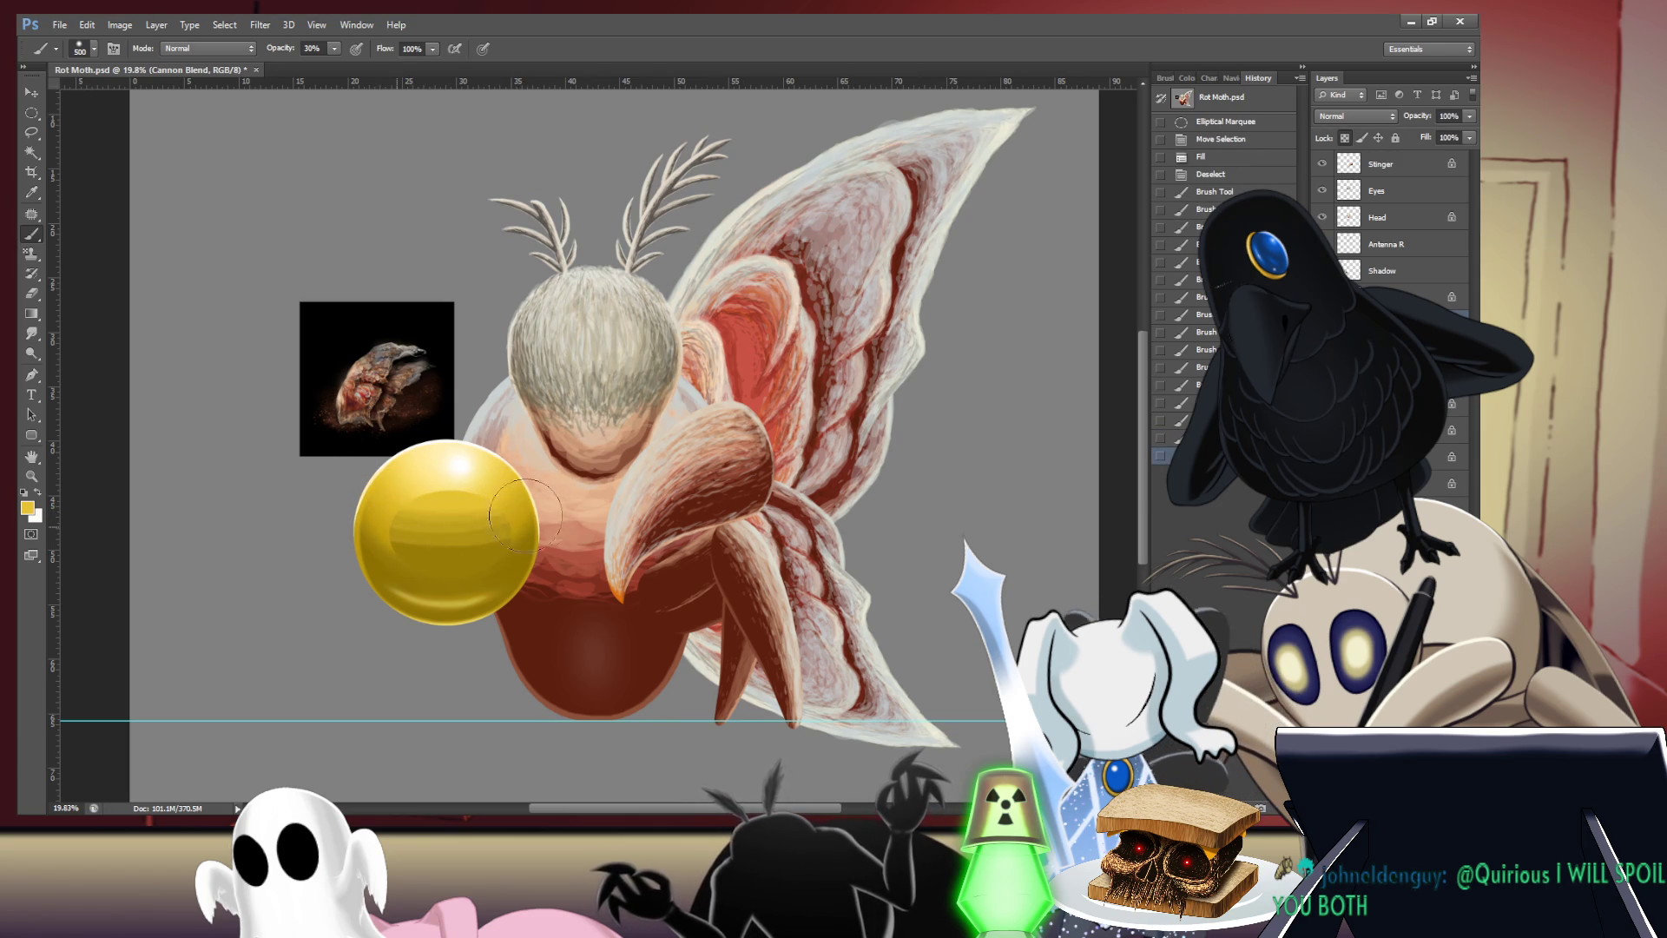
pyautogui.hotkey('ctrl', 'z')
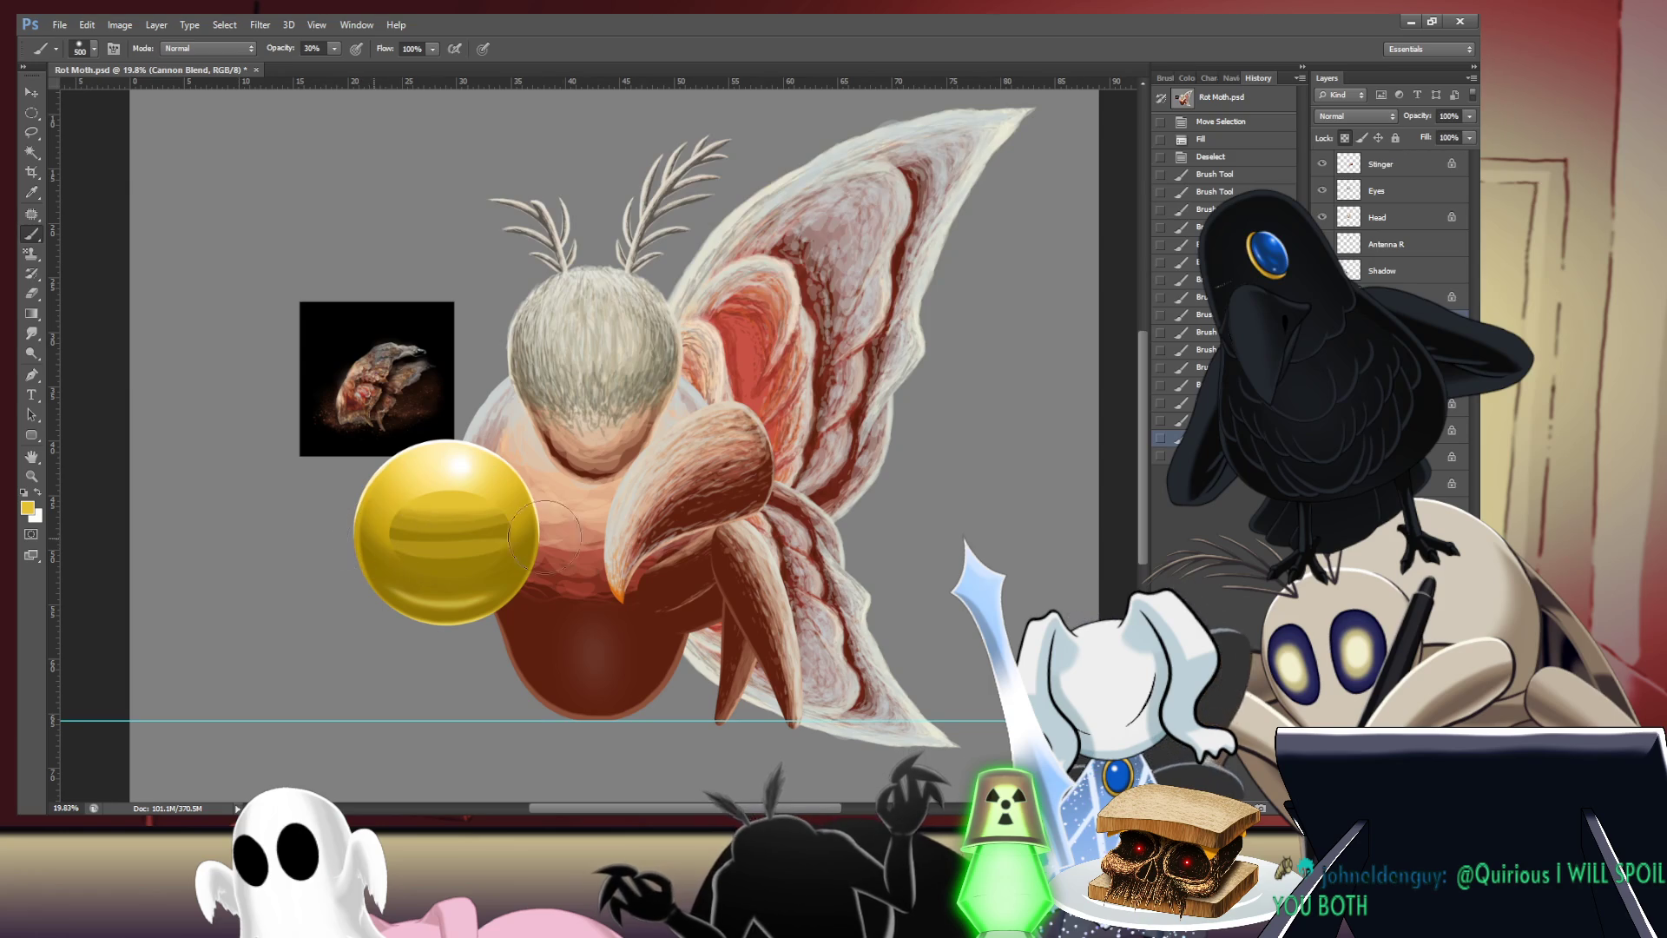
pyautogui.hotkey('ctrl', 'alt', 'z')
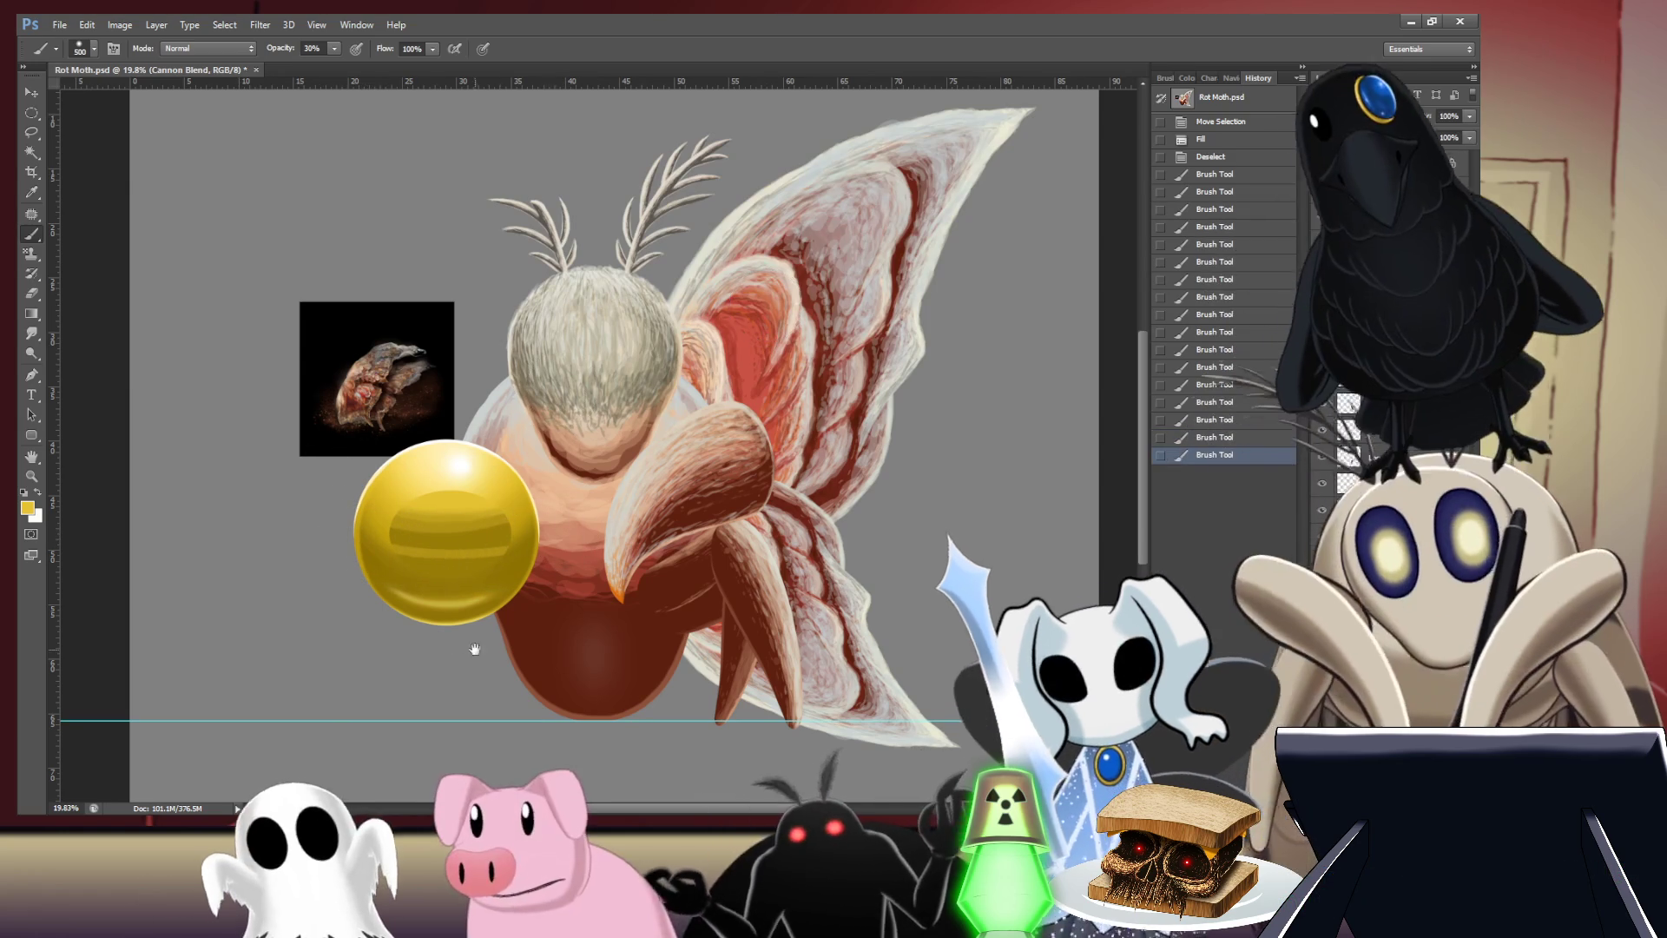
# - Zoom in on the sphere and paint a light 30% stroke across the oval's lower part
pyautogui.scroll(5, 528, 444)
pyautogui.scroll(3, 528, 443)
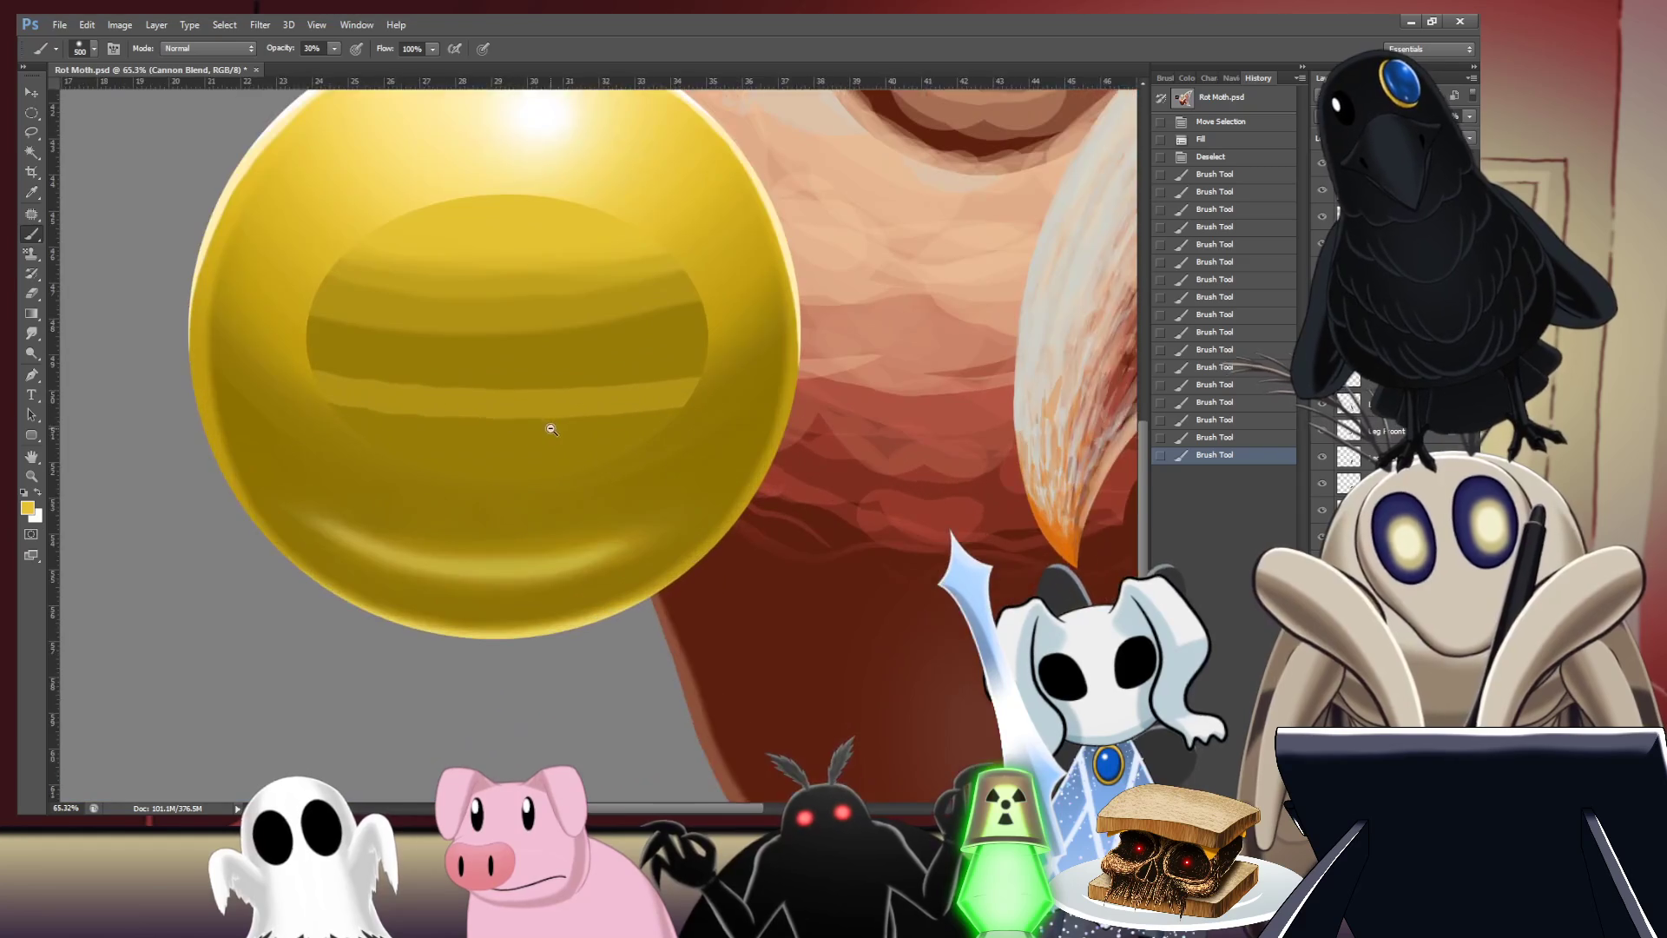
pyautogui.hotkey('ctrl', 'r')
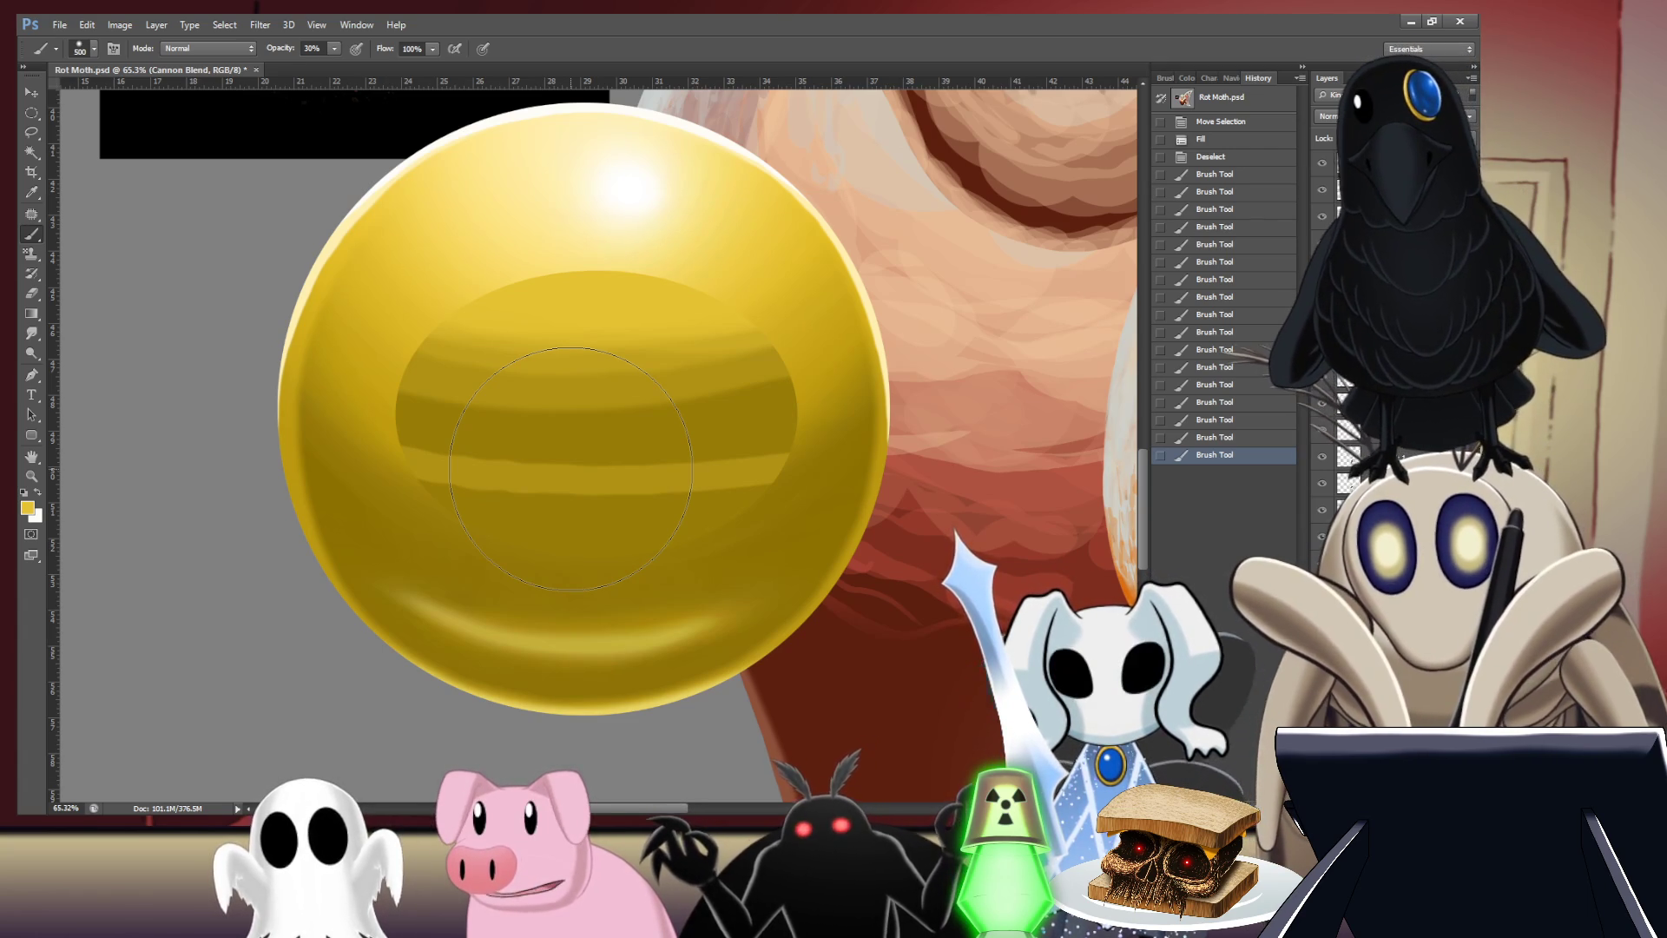
pyautogui.hotkey('ctrl', 'z')
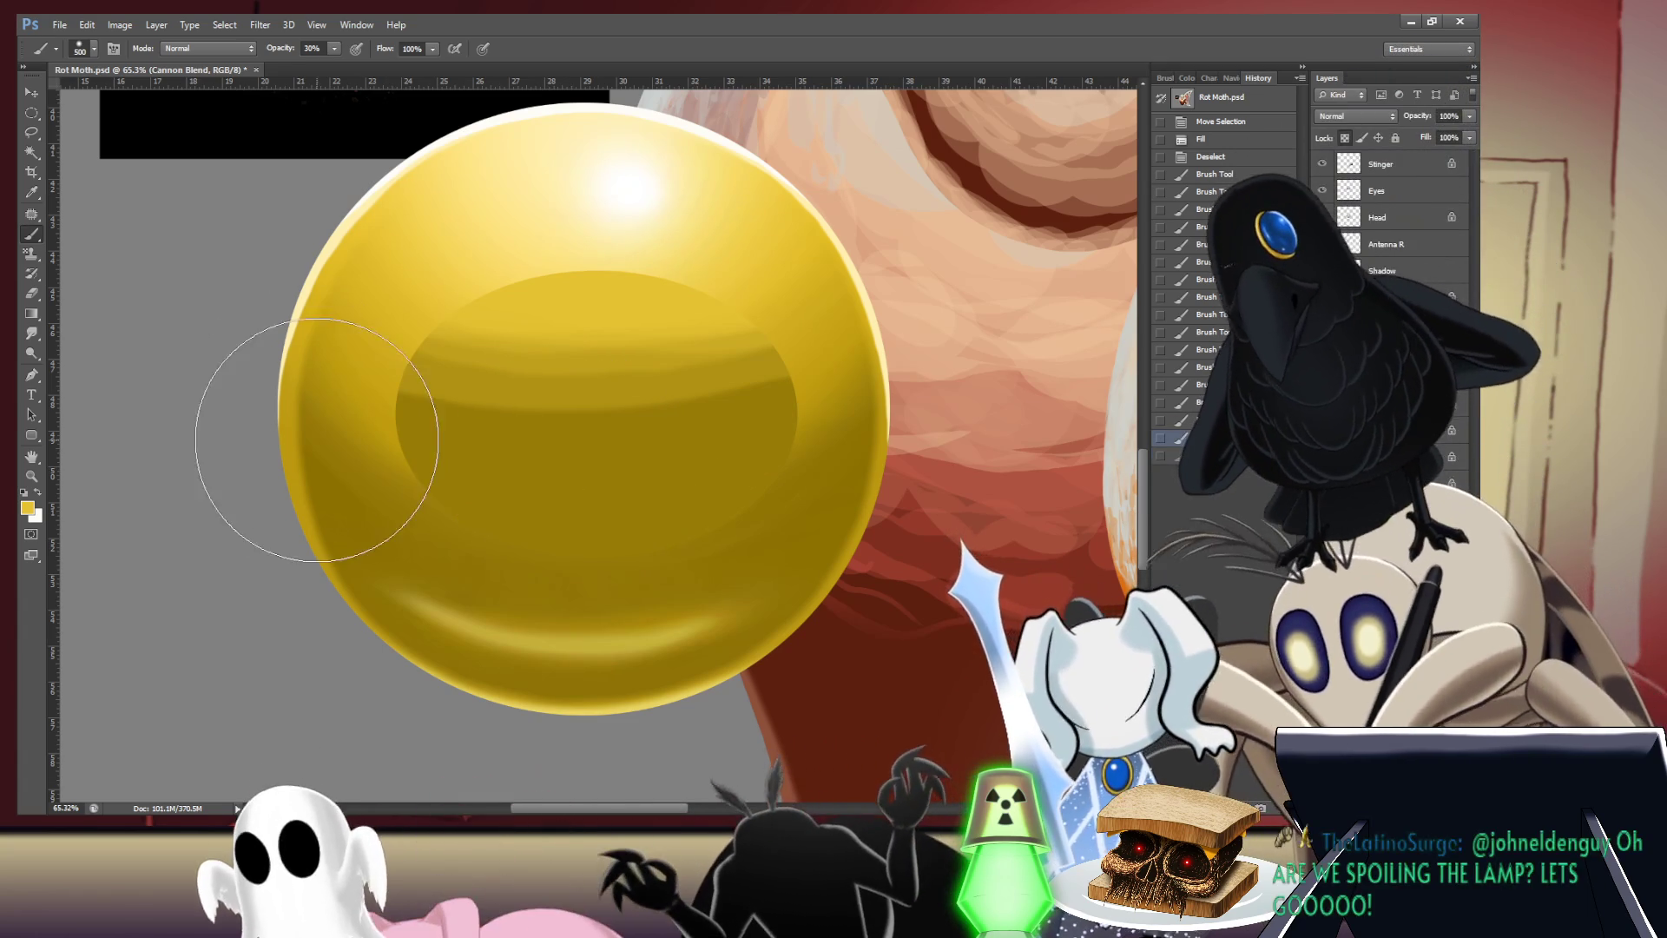
pyautogui.moveTo(417, 465); pyautogui.dragTo(762, 465)
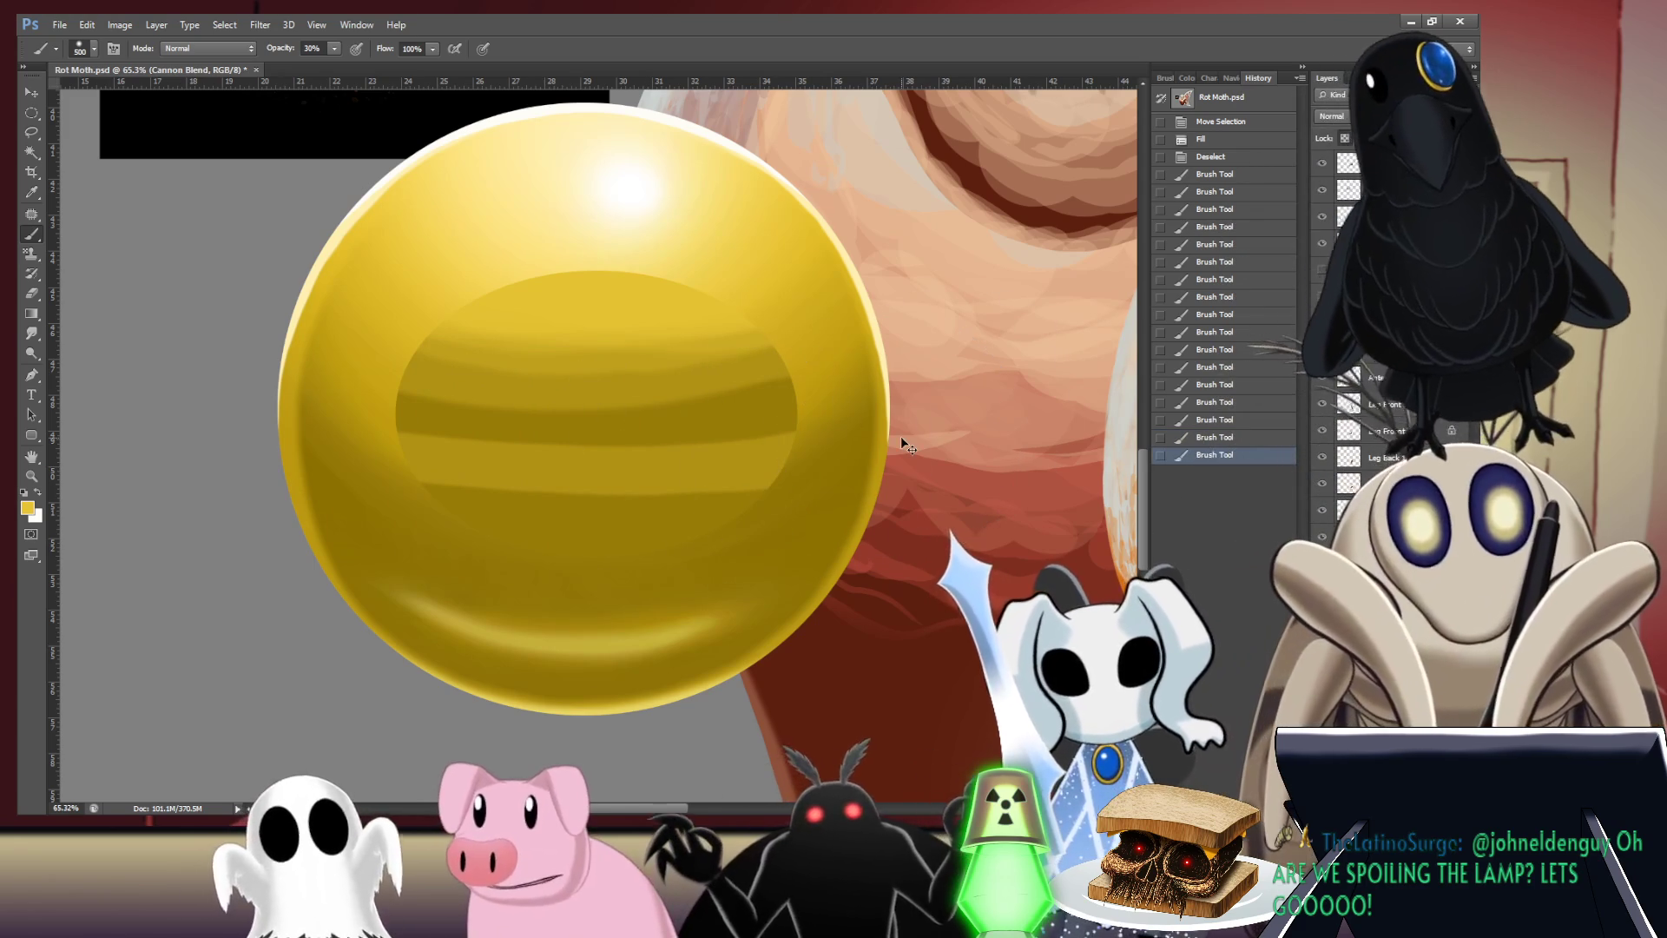
pyautogui.hotkey('ctrl', 'z')
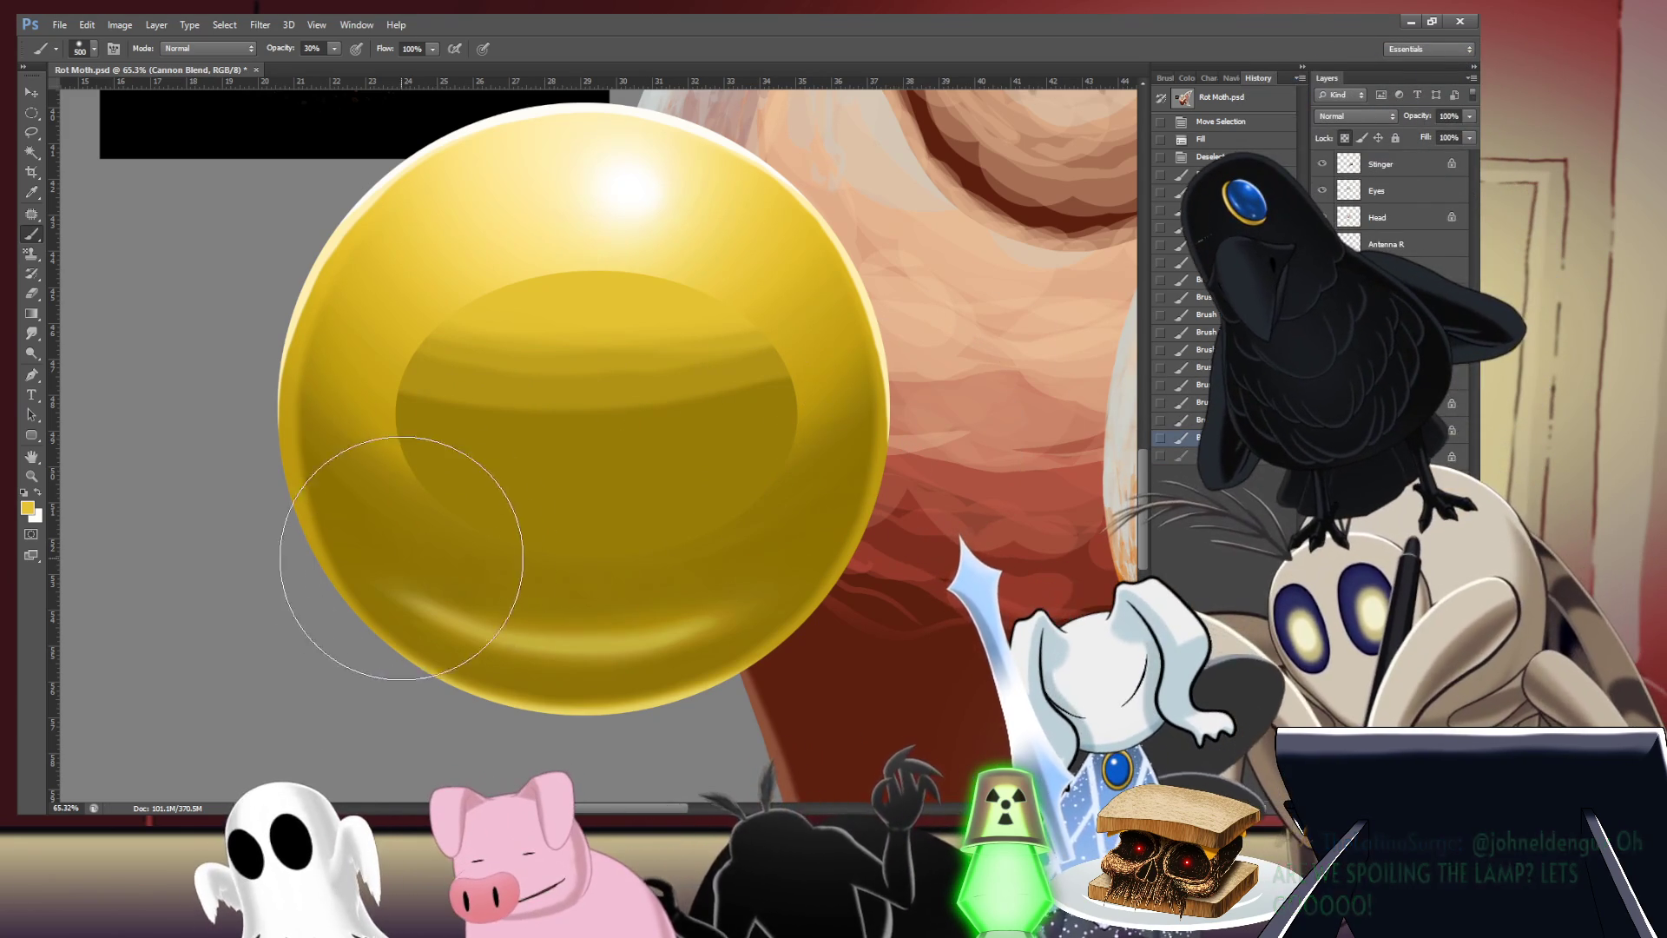
pyautogui.moveTo(442, 555); pyautogui.dragTo(686, 573)
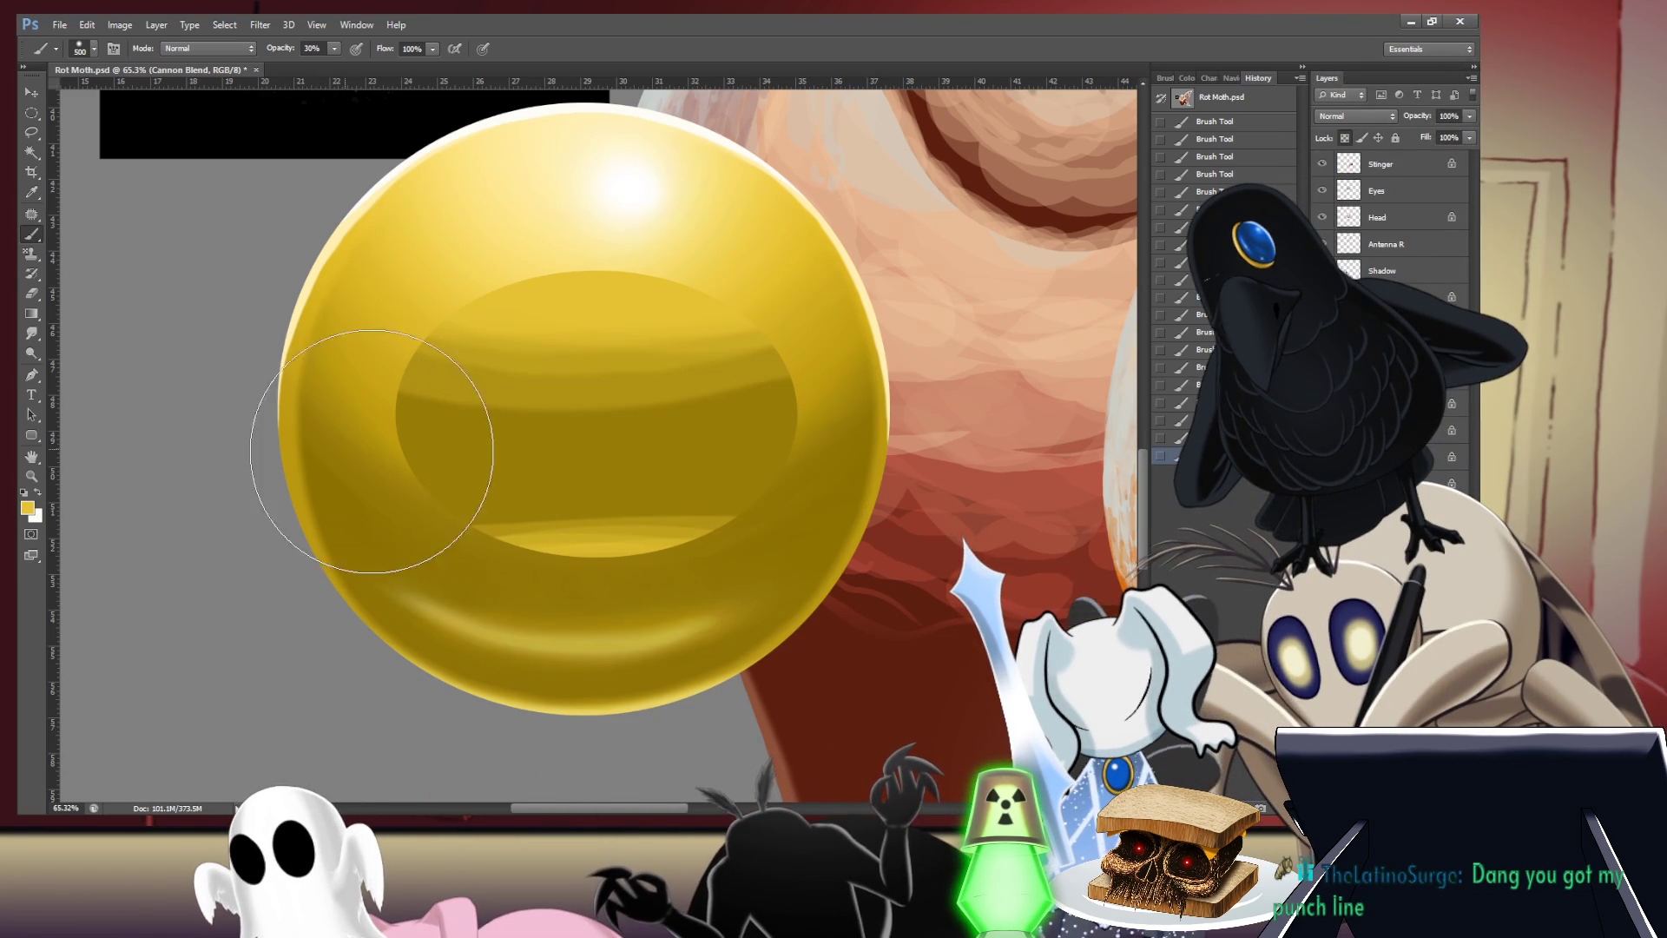
# - Paint lighter horizontal bands across the inner ellipse, shade its left side, and keep the best band
pyautogui.moveTo(372, 451); pyautogui.dragTo(981, 434)
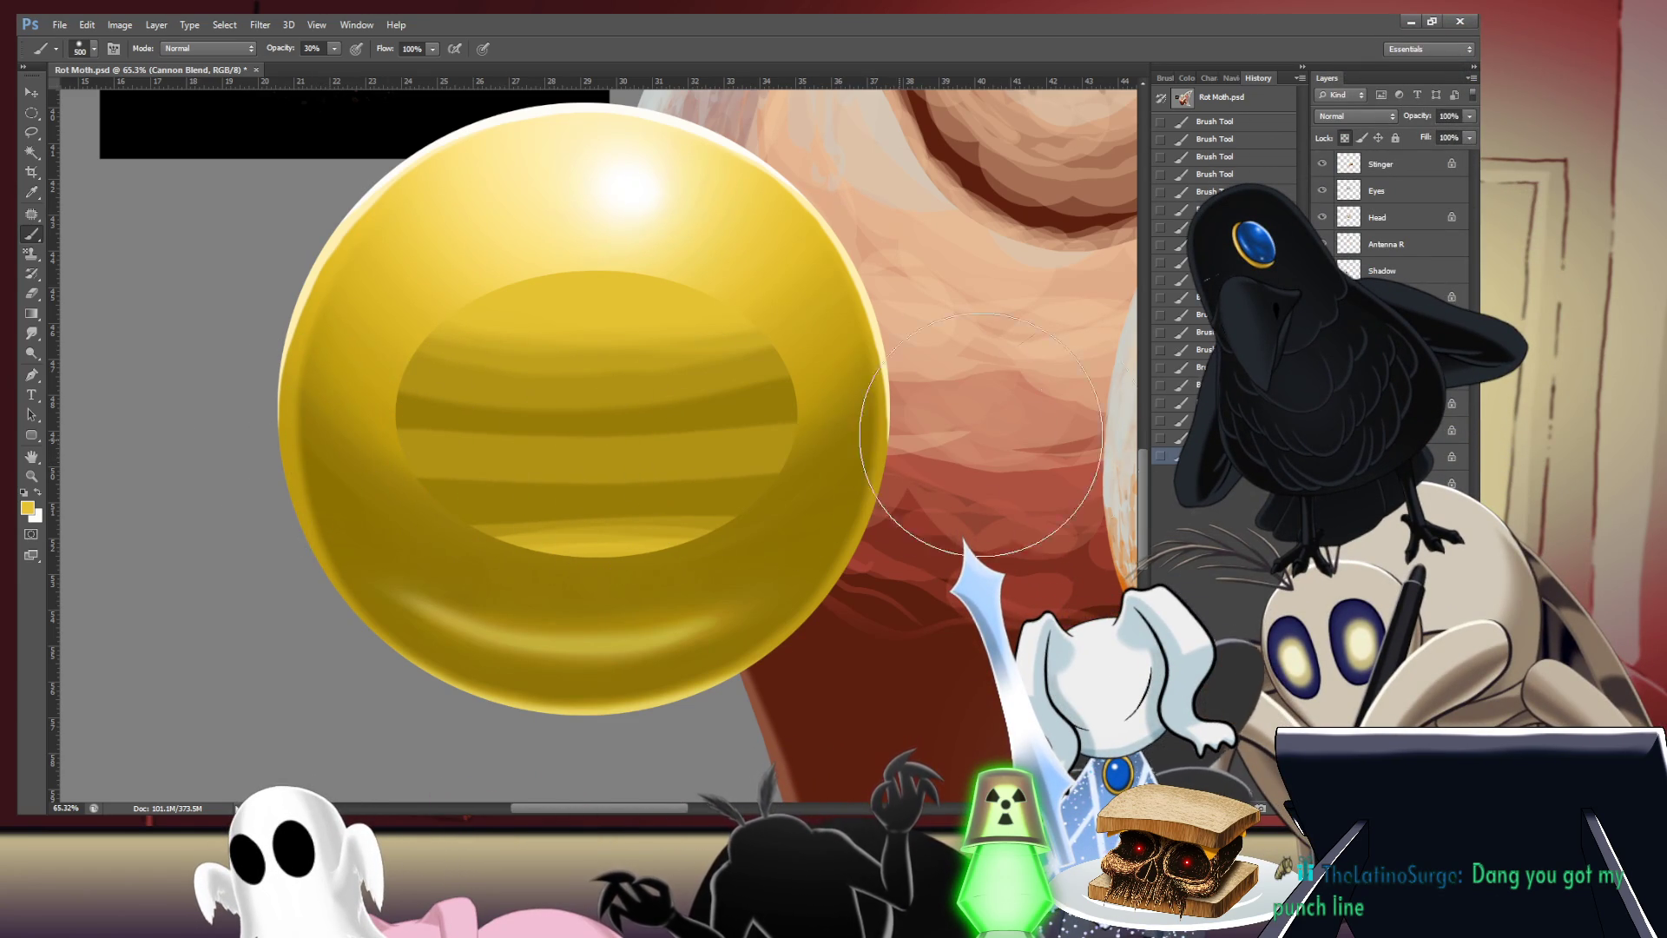
pyautogui.hotkey('ctrl', 'z')
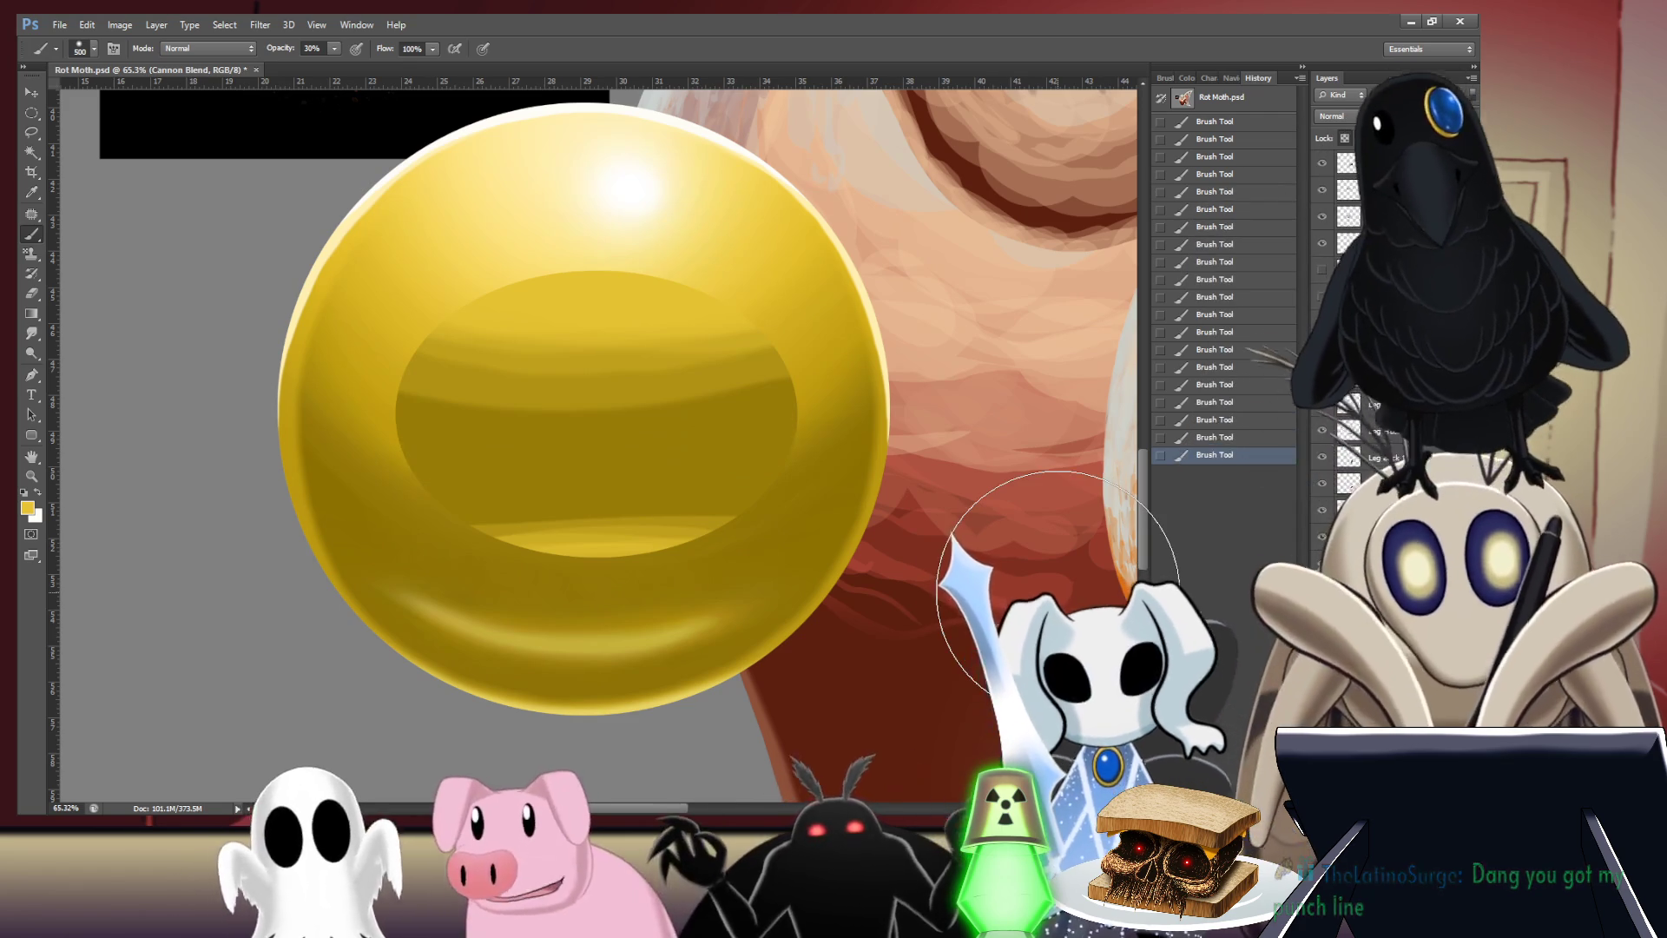
pyautogui.moveTo(304, 521); pyautogui.dragTo(292, 429)
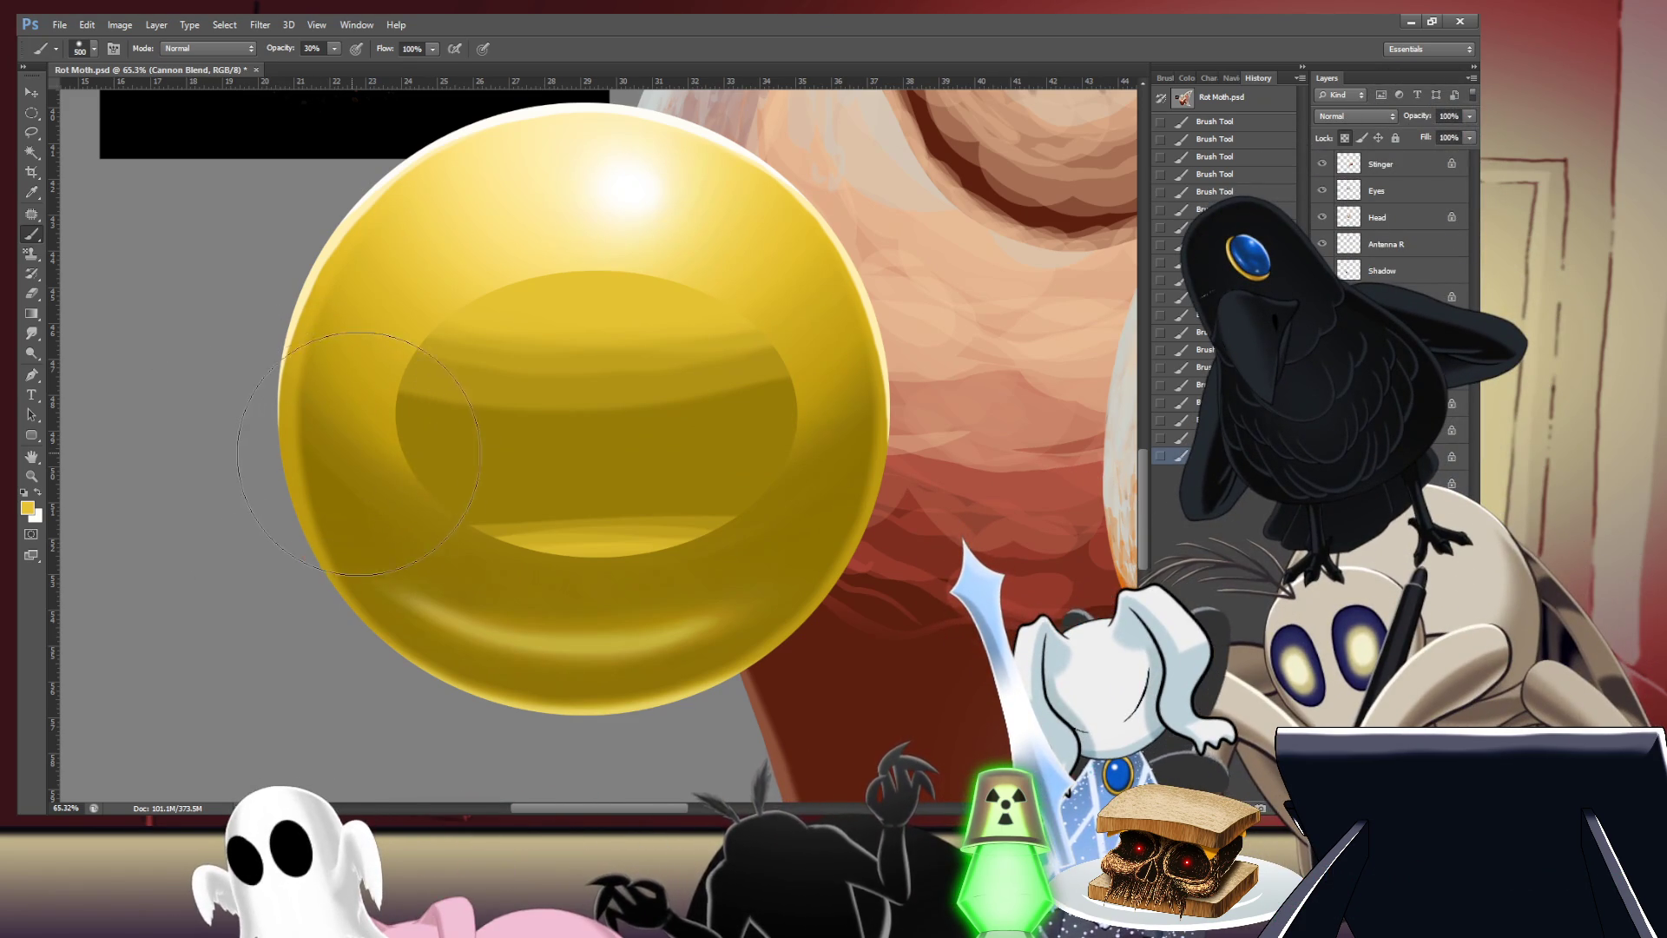
pyautogui.moveTo(485, 456); pyautogui.dragTo(764, 450)
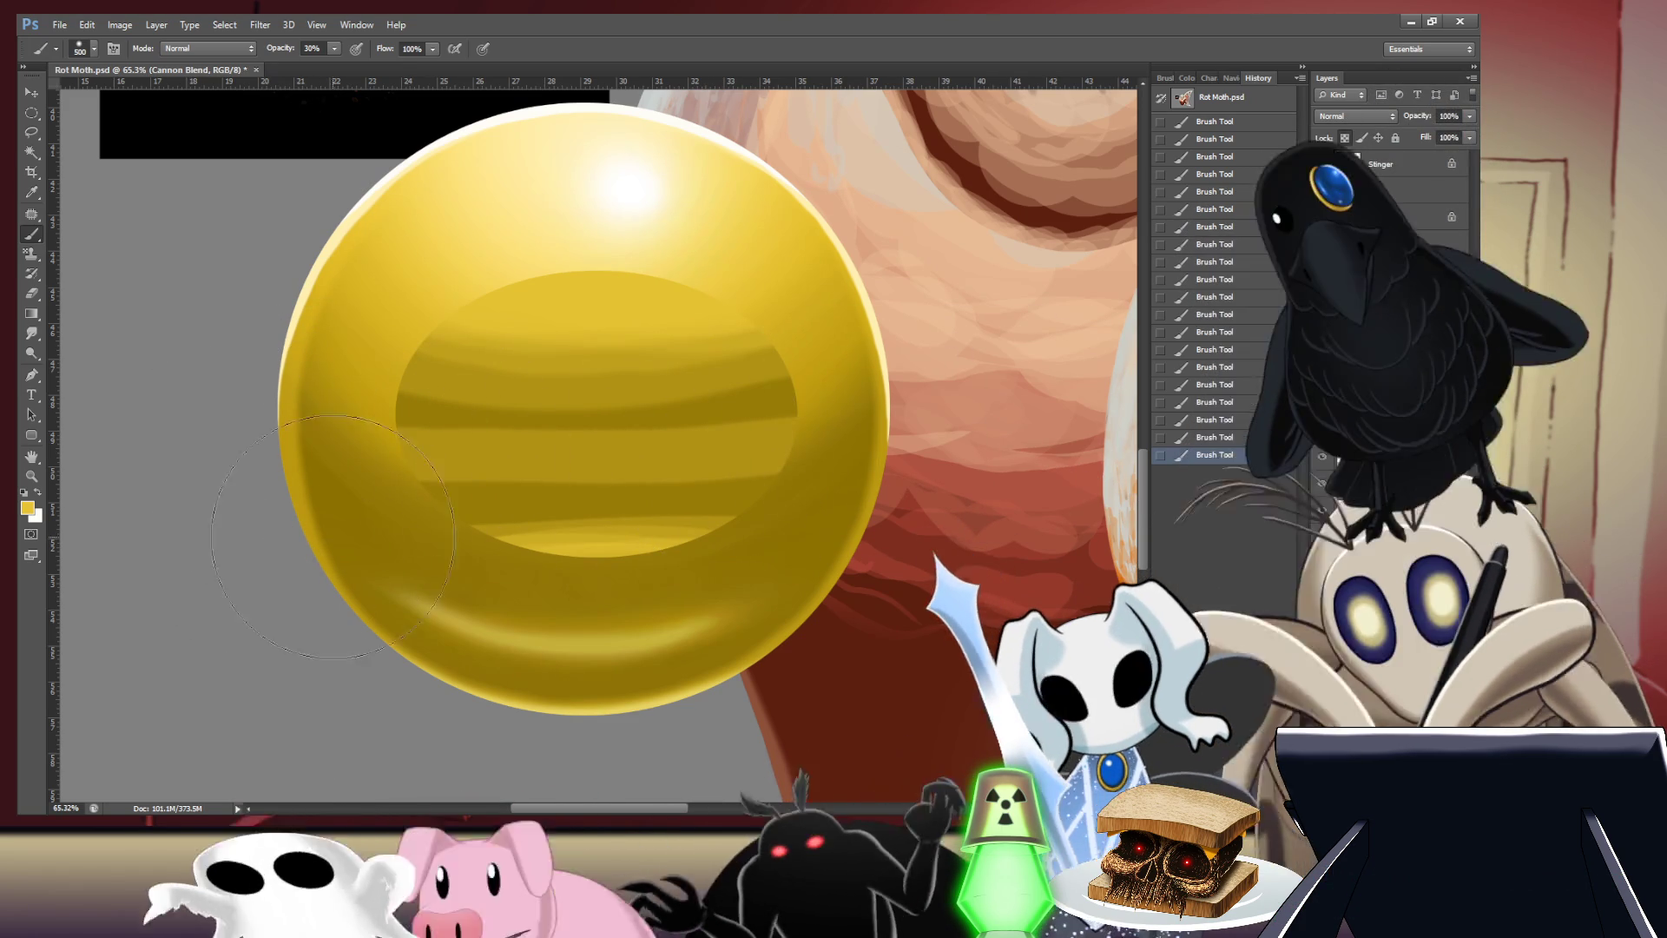
pyautogui.hotkey('ctrl', 'z')
pyautogui.moveTo(409, 456); pyautogui.dragTo(977, 430)
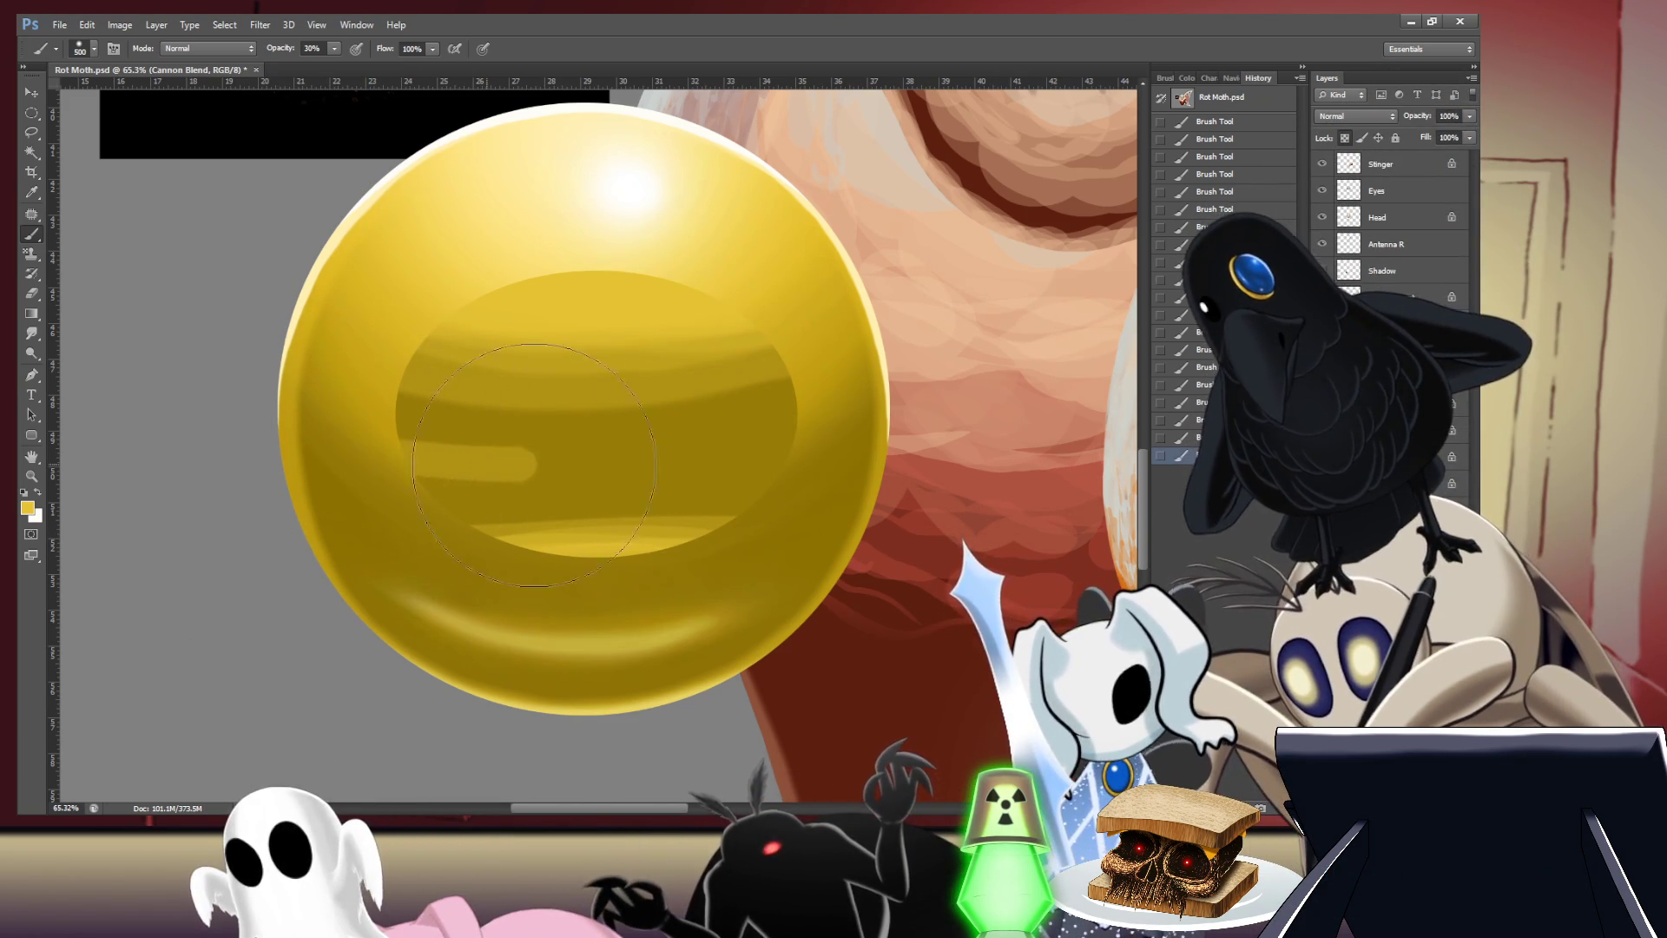
pyautogui.hotkey('ctrl', 'z')
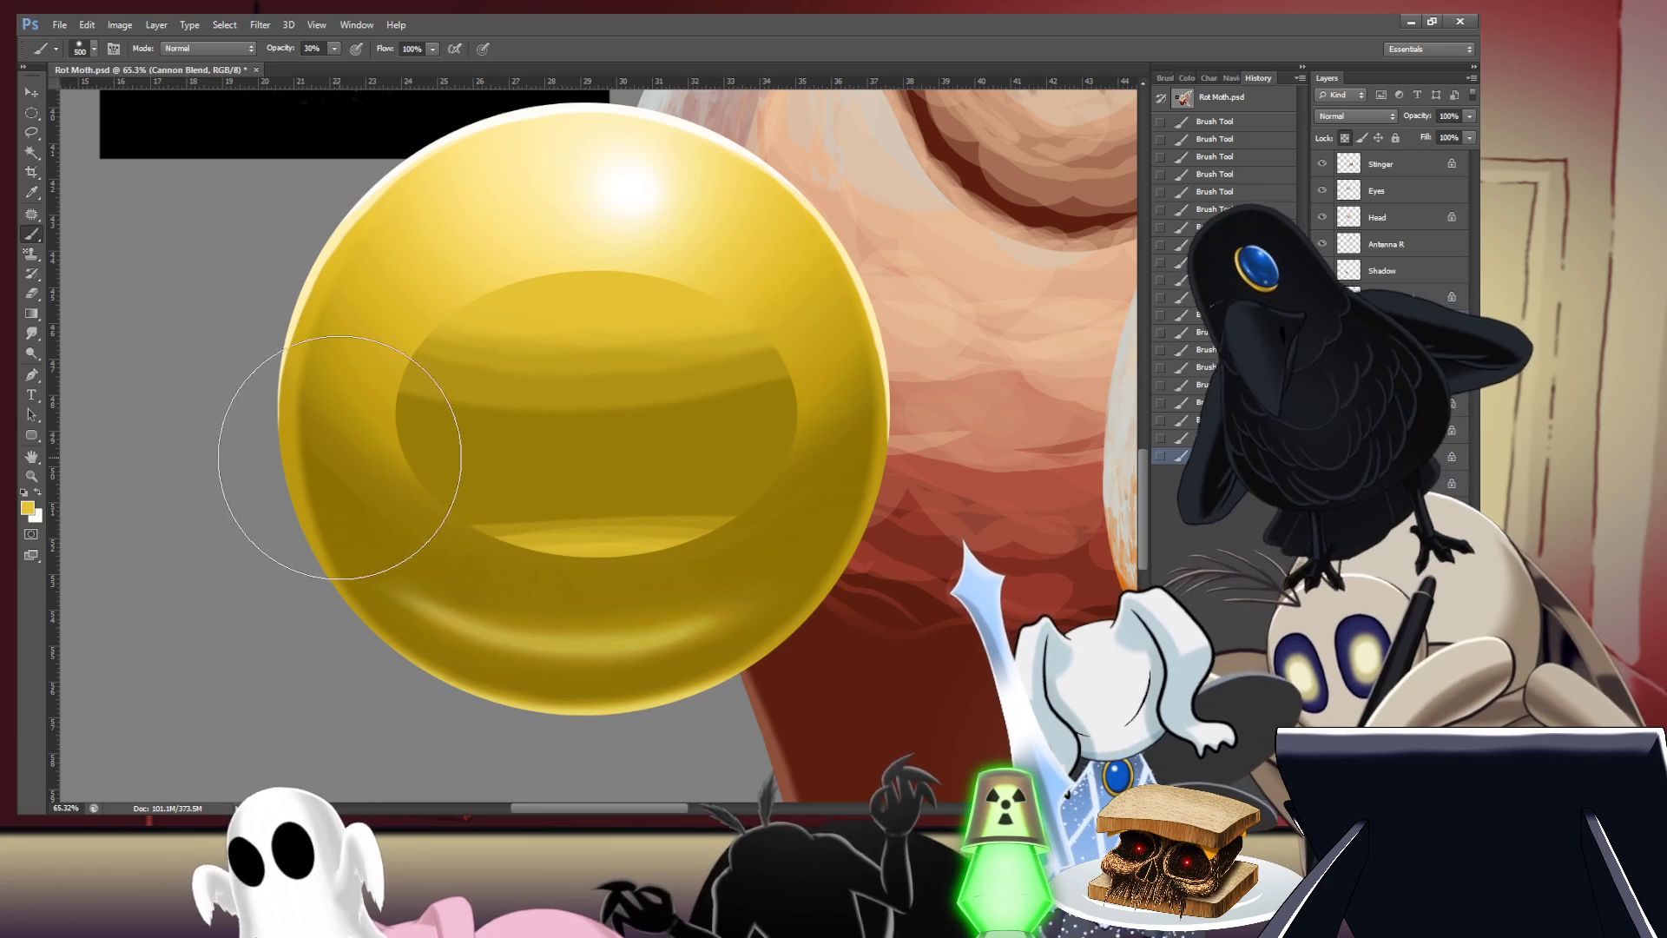
pyautogui.moveTo(452, 472)
pyautogui.mouseDown()
pyautogui.moveTo(559, 447)
pyautogui.moveTo(912, 435)
pyautogui.mouseUp()
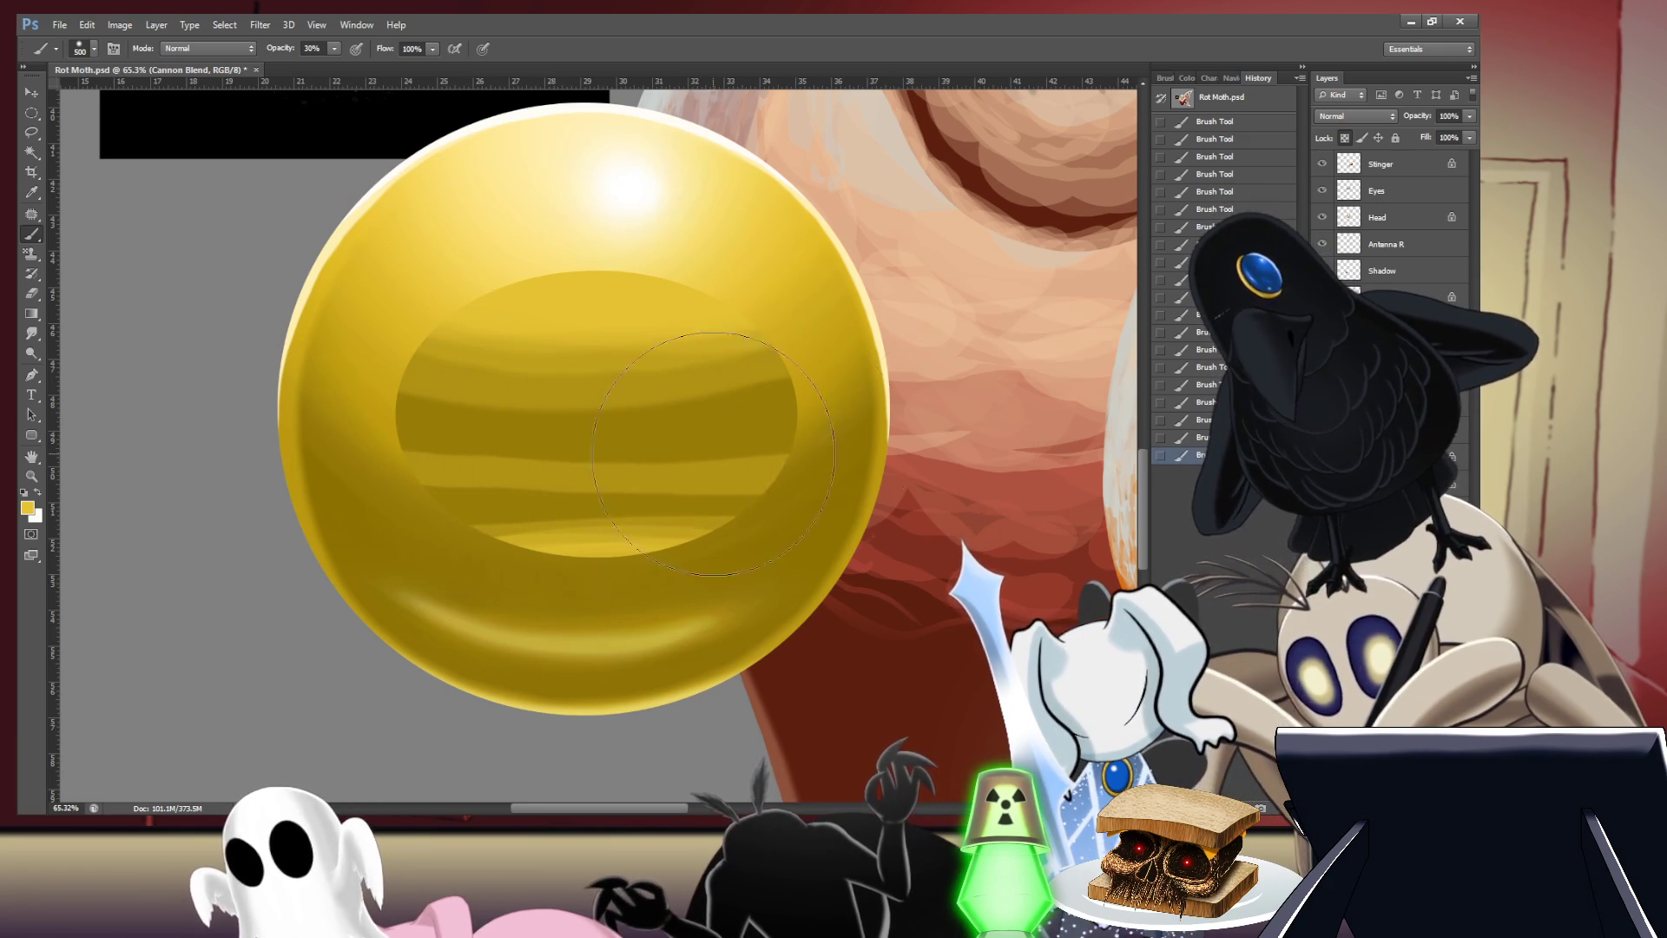
pyautogui.hotkey('ctrl', 'z')
pyautogui.moveTo(330, 453)
pyautogui.mouseDown()
pyautogui.moveTo(595, 447)
pyautogui.moveTo(843, 470)
pyautogui.mouseUp()
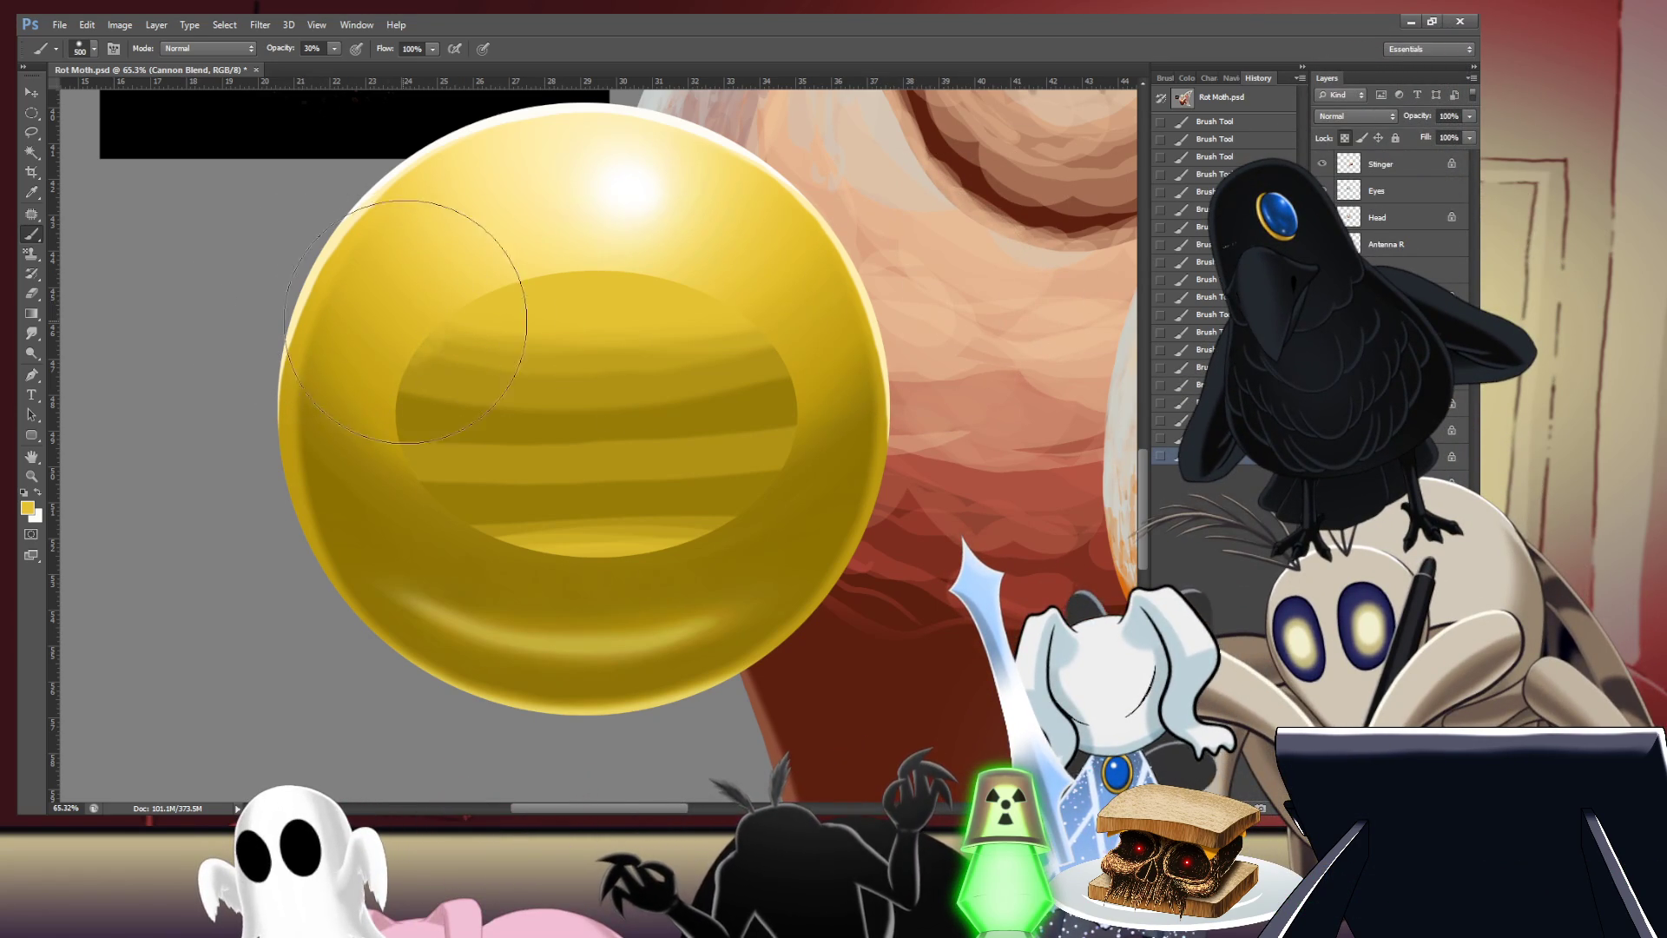
# - Lighten the orb's upper inner band toward the upper right, then undo the last strokes
pyautogui.moveTo(406, 321); pyautogui.dragTo(857, 310)
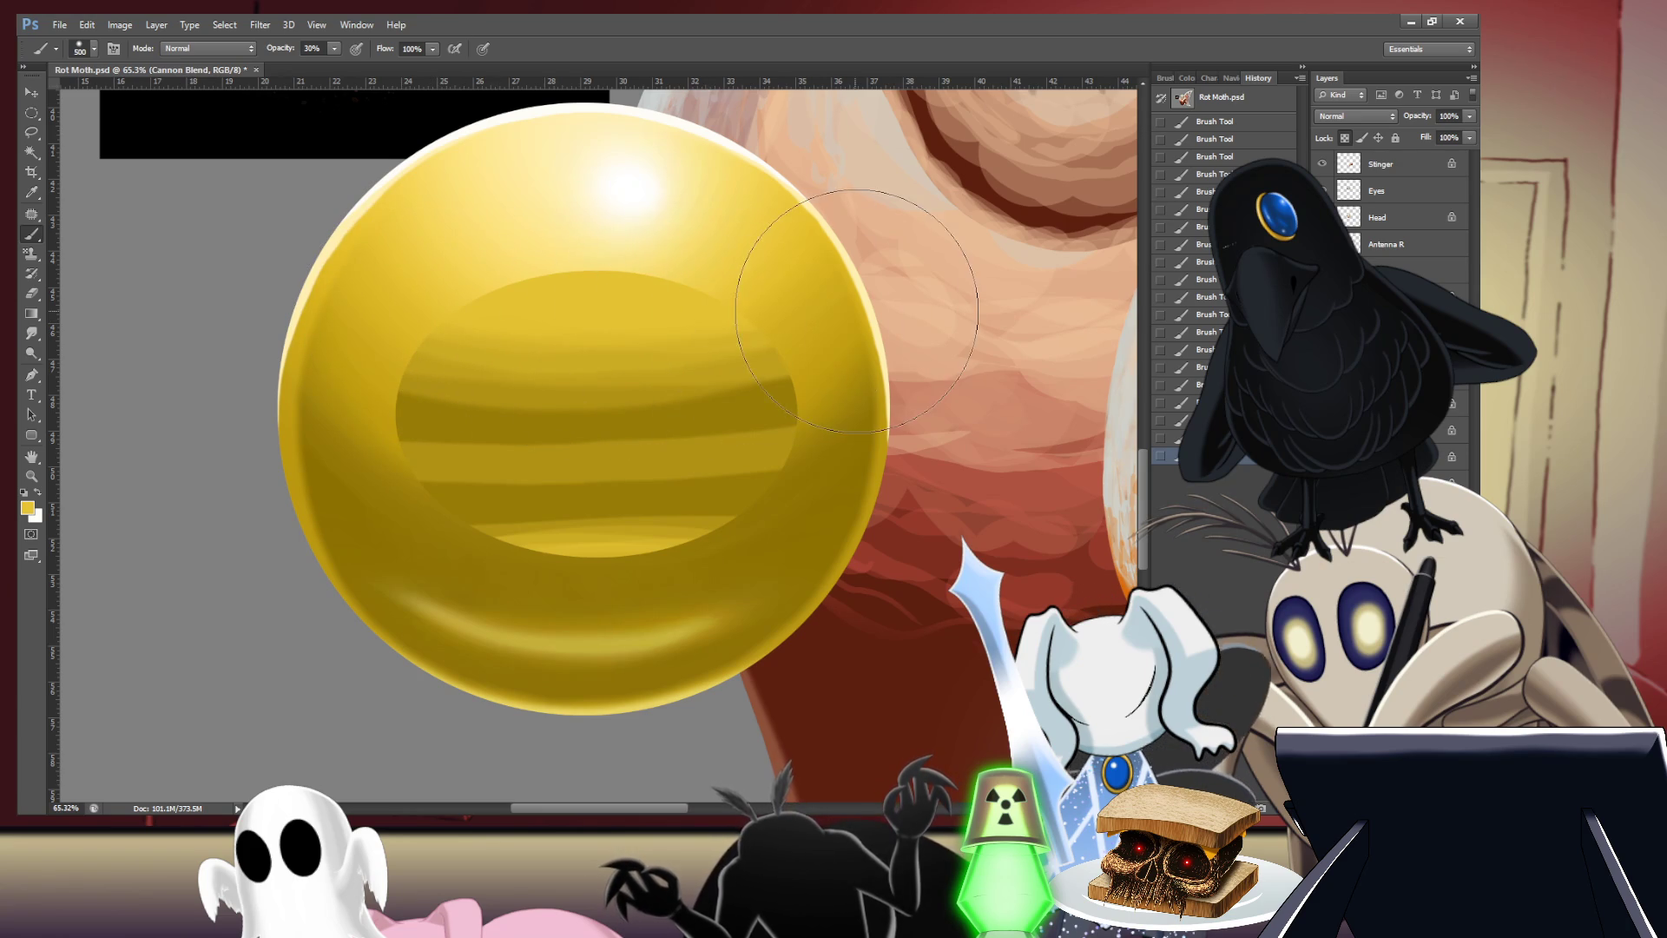
pyautogui.moveTo(737, 326)
pyautogui.mouseDown()
pyautogui.moveTo(484, 298)
pyautogui.moveTo(556, 313)
pyautogui.moveTo(900, 275)
pyautogui.mouseUp()
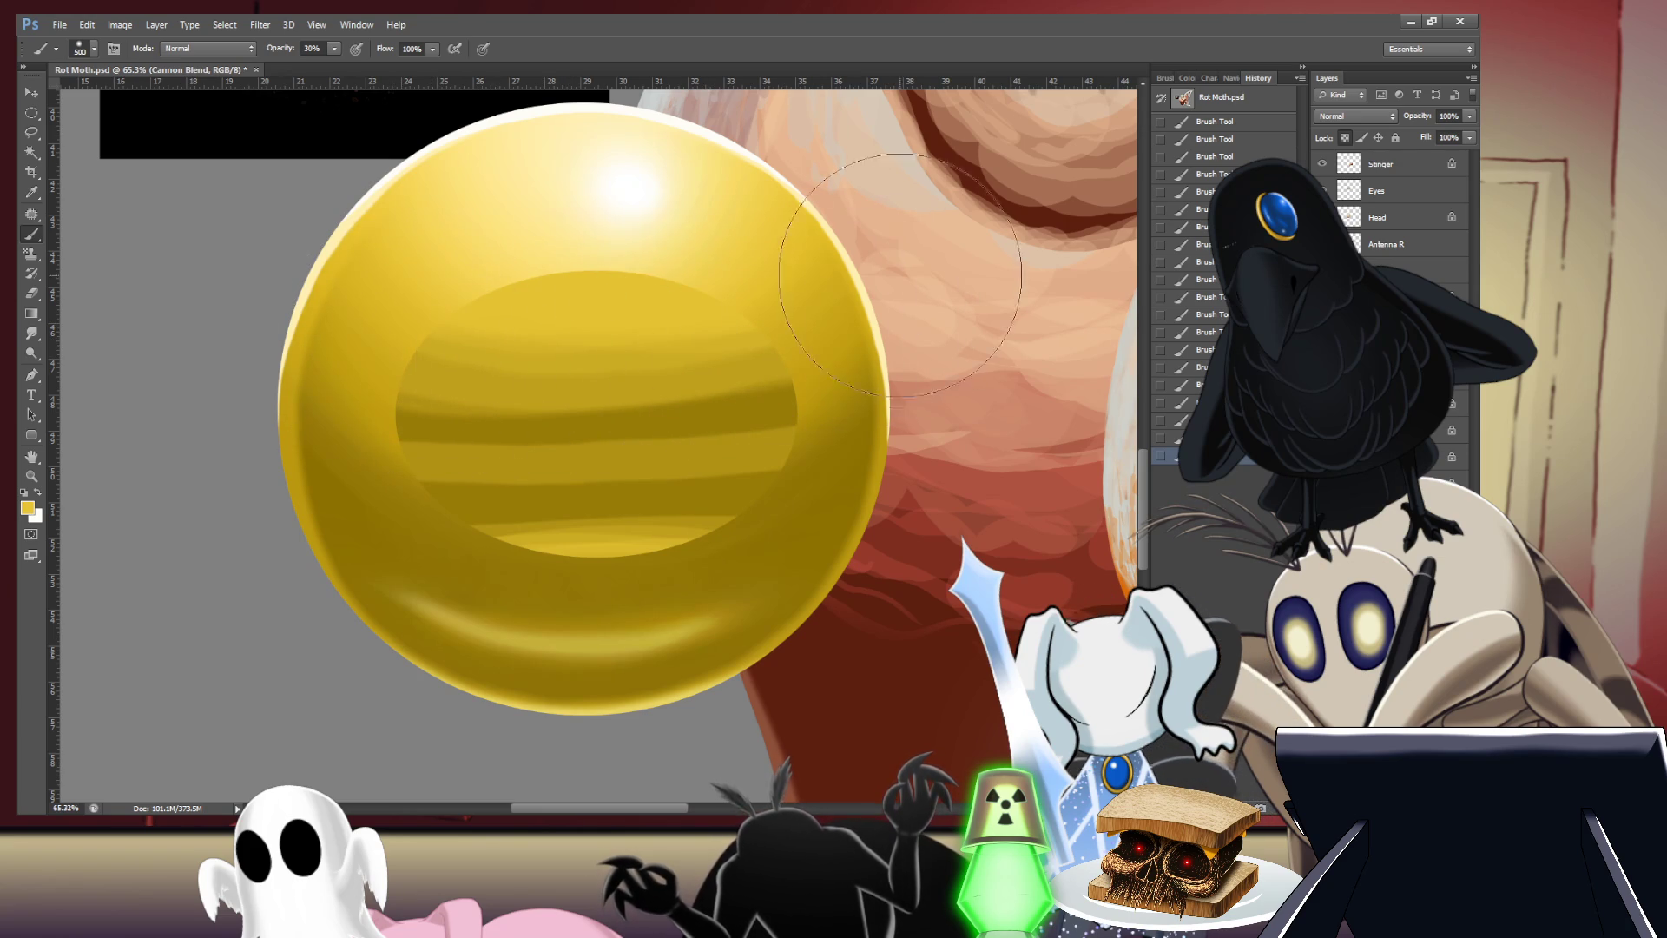
pyautogui.hotkey('ctrl', 'z')
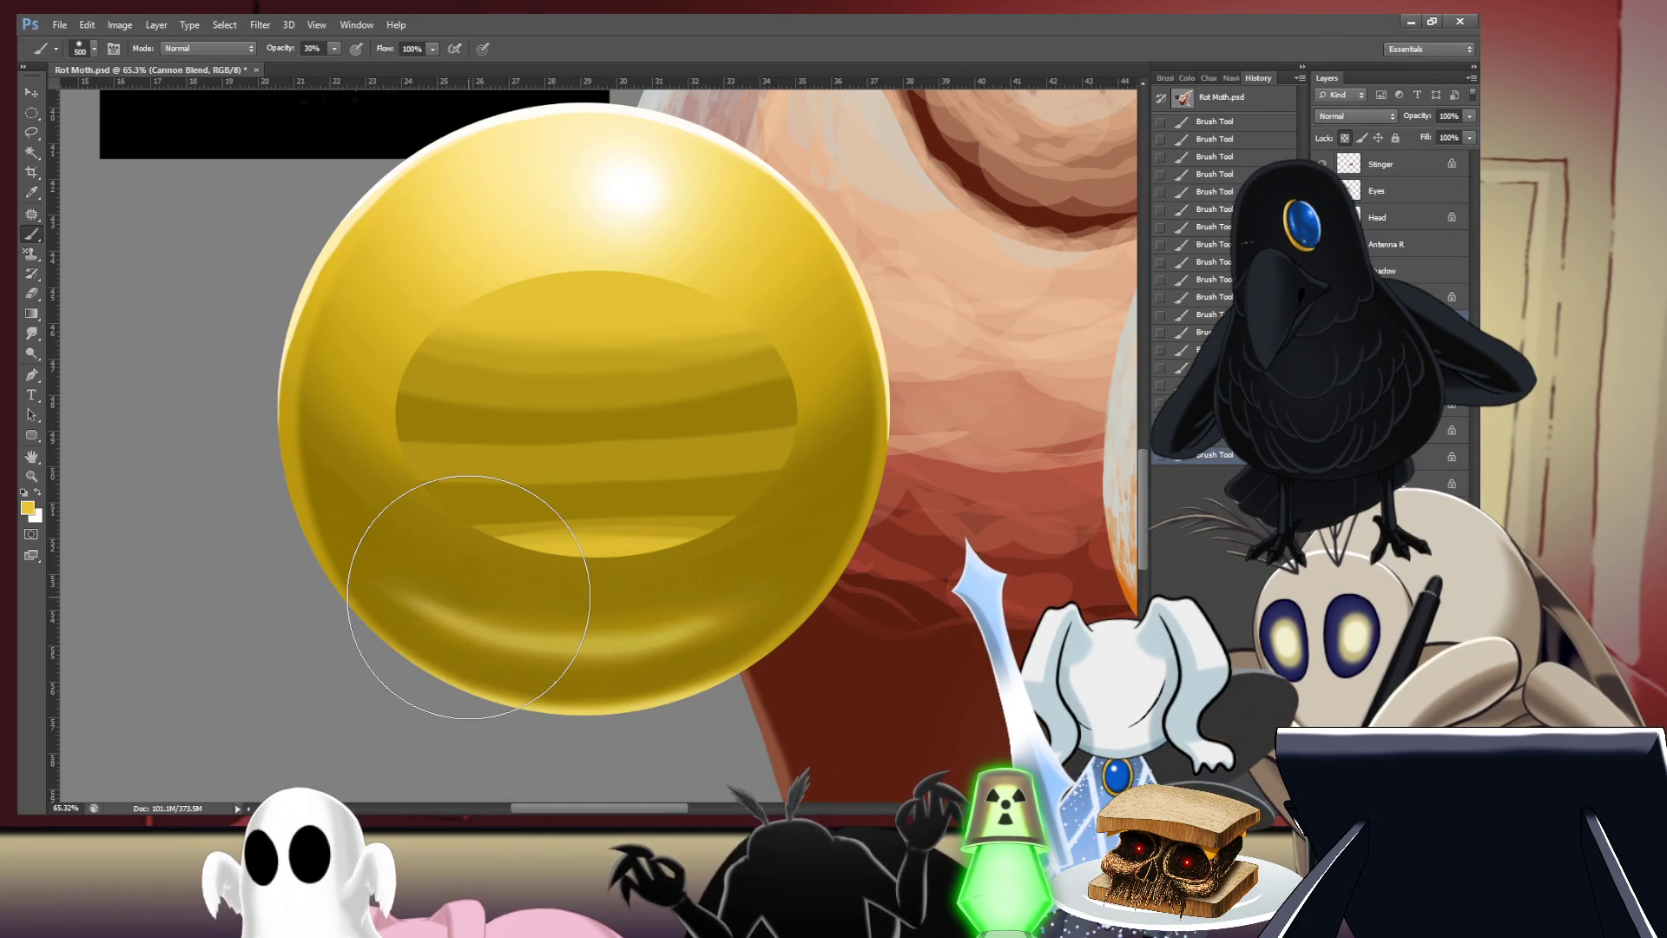
pyautogui.hotkey('ctrl', 'alt', 'z')
pyautogui.hotkey('ctrl', 'alt', 'z')
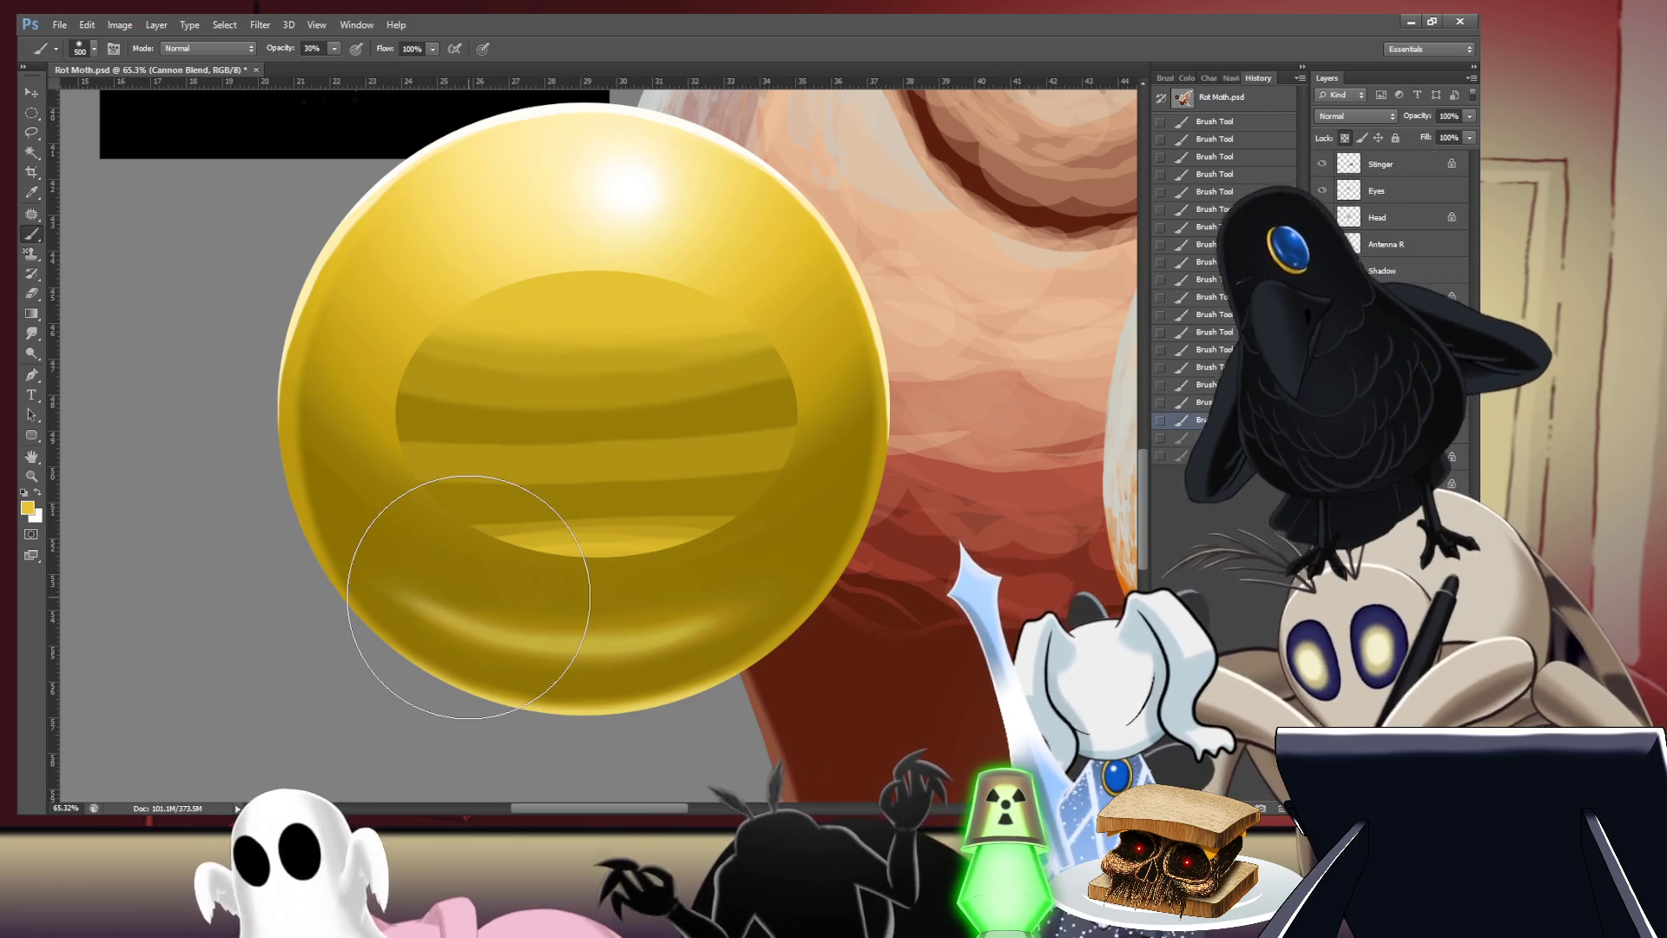
# - Set up the Smudge Tool at size 90 with 30% strength
pyautogui.press('r')
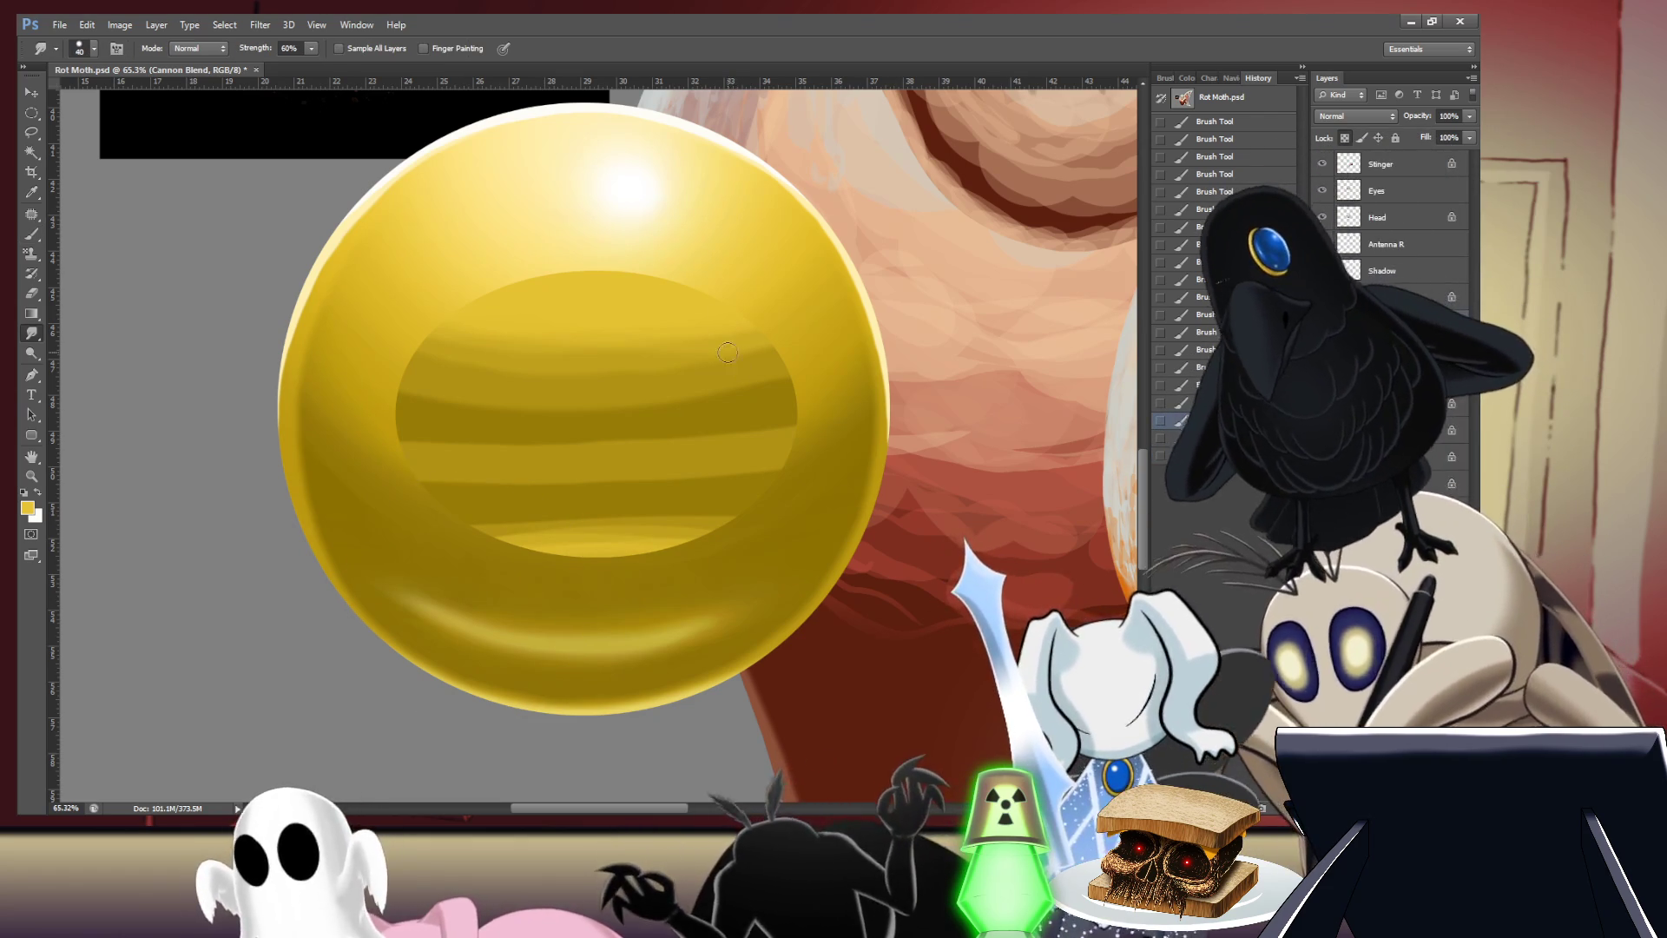
pyautogui.press(']')
pyautogui.press(']')
pyautogui.press(']')
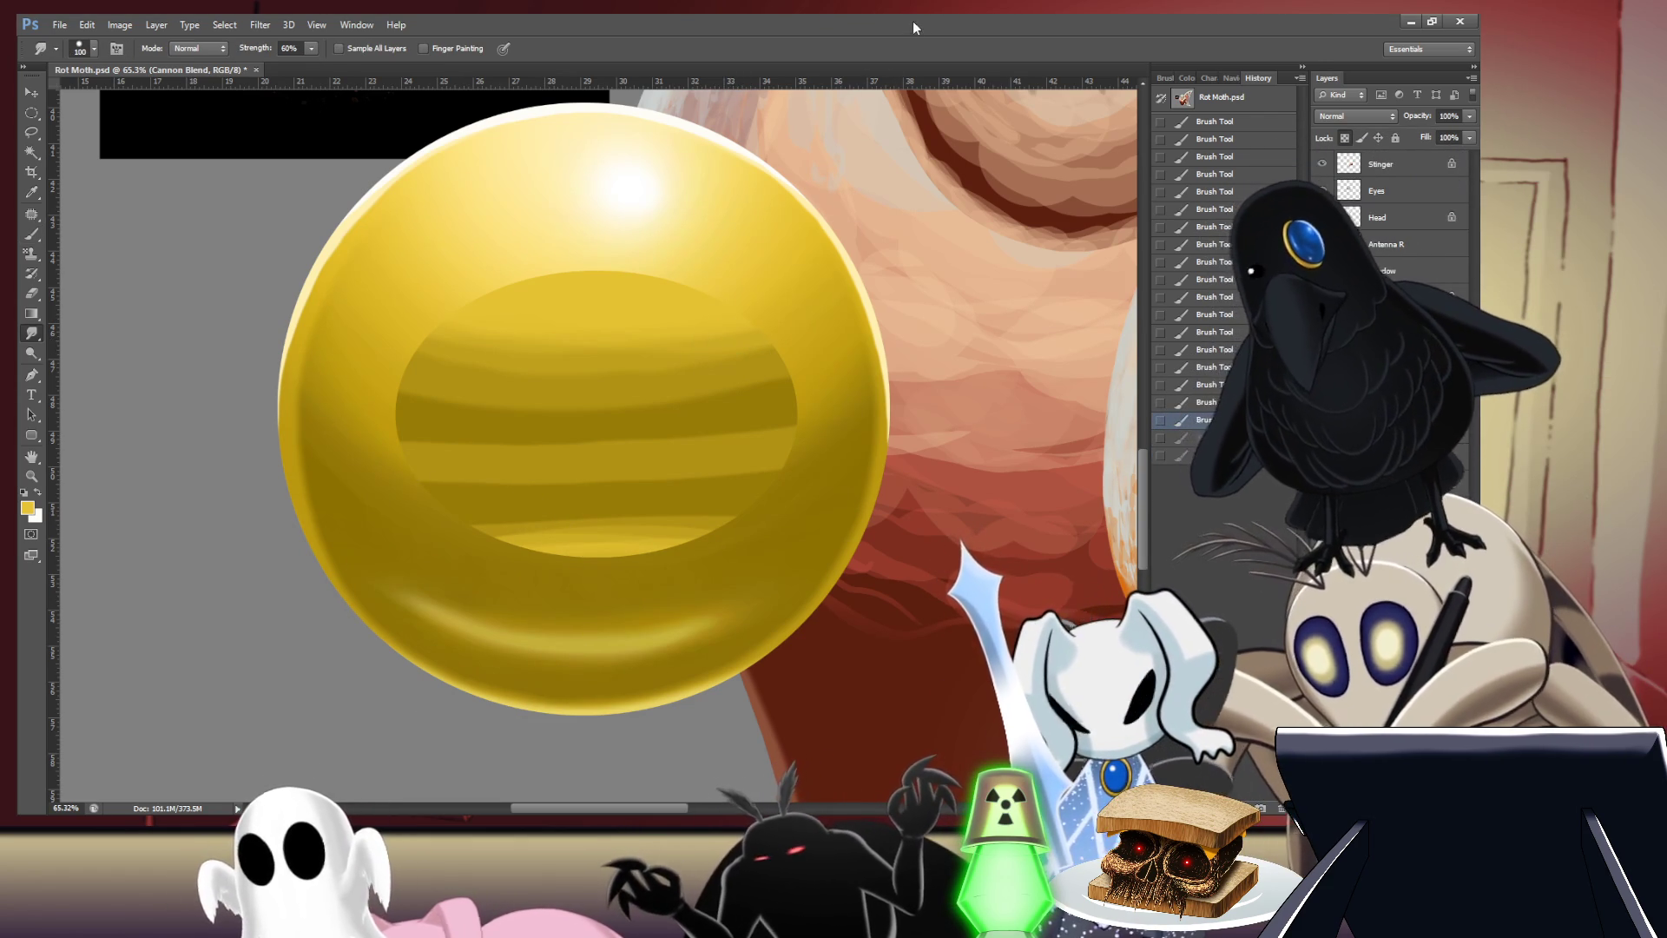
pyautogui.press('3')
pyautogui.press('[')
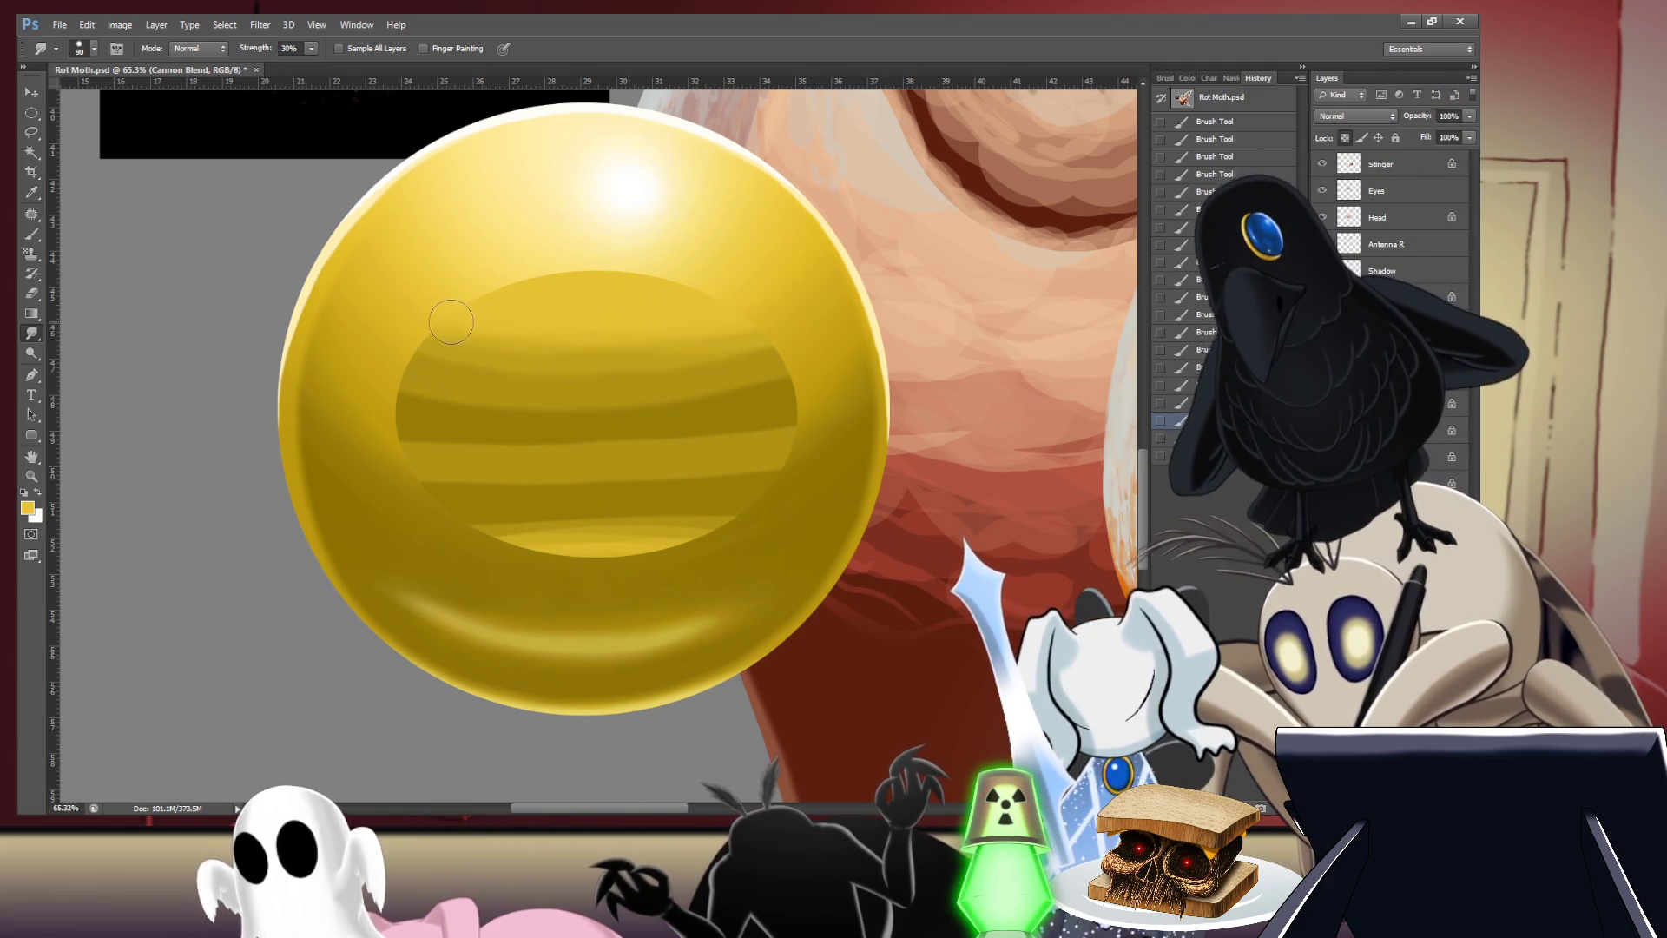
# - Smudge the orb's upper and lower inner bands into fuzzy vertical streaks
pyautogui.moveTo(434, 378); pyautogui.dragTo(580, 425)
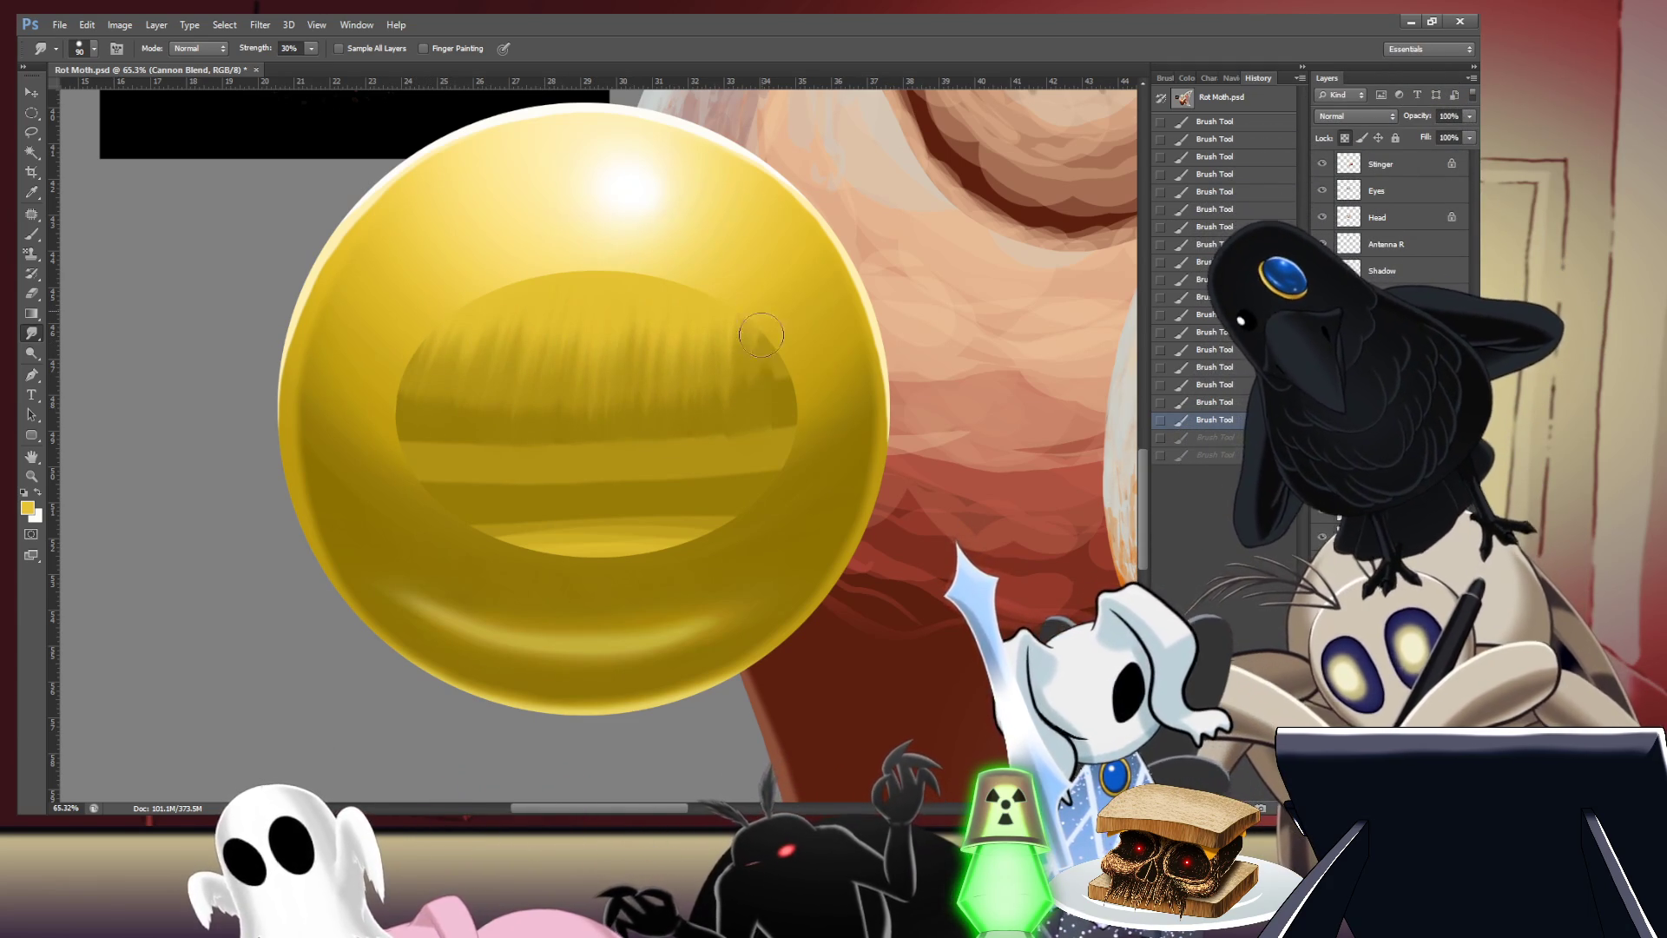
pyautogui.moveTo(580, 424); pyautogui.dragTo(812, 415)
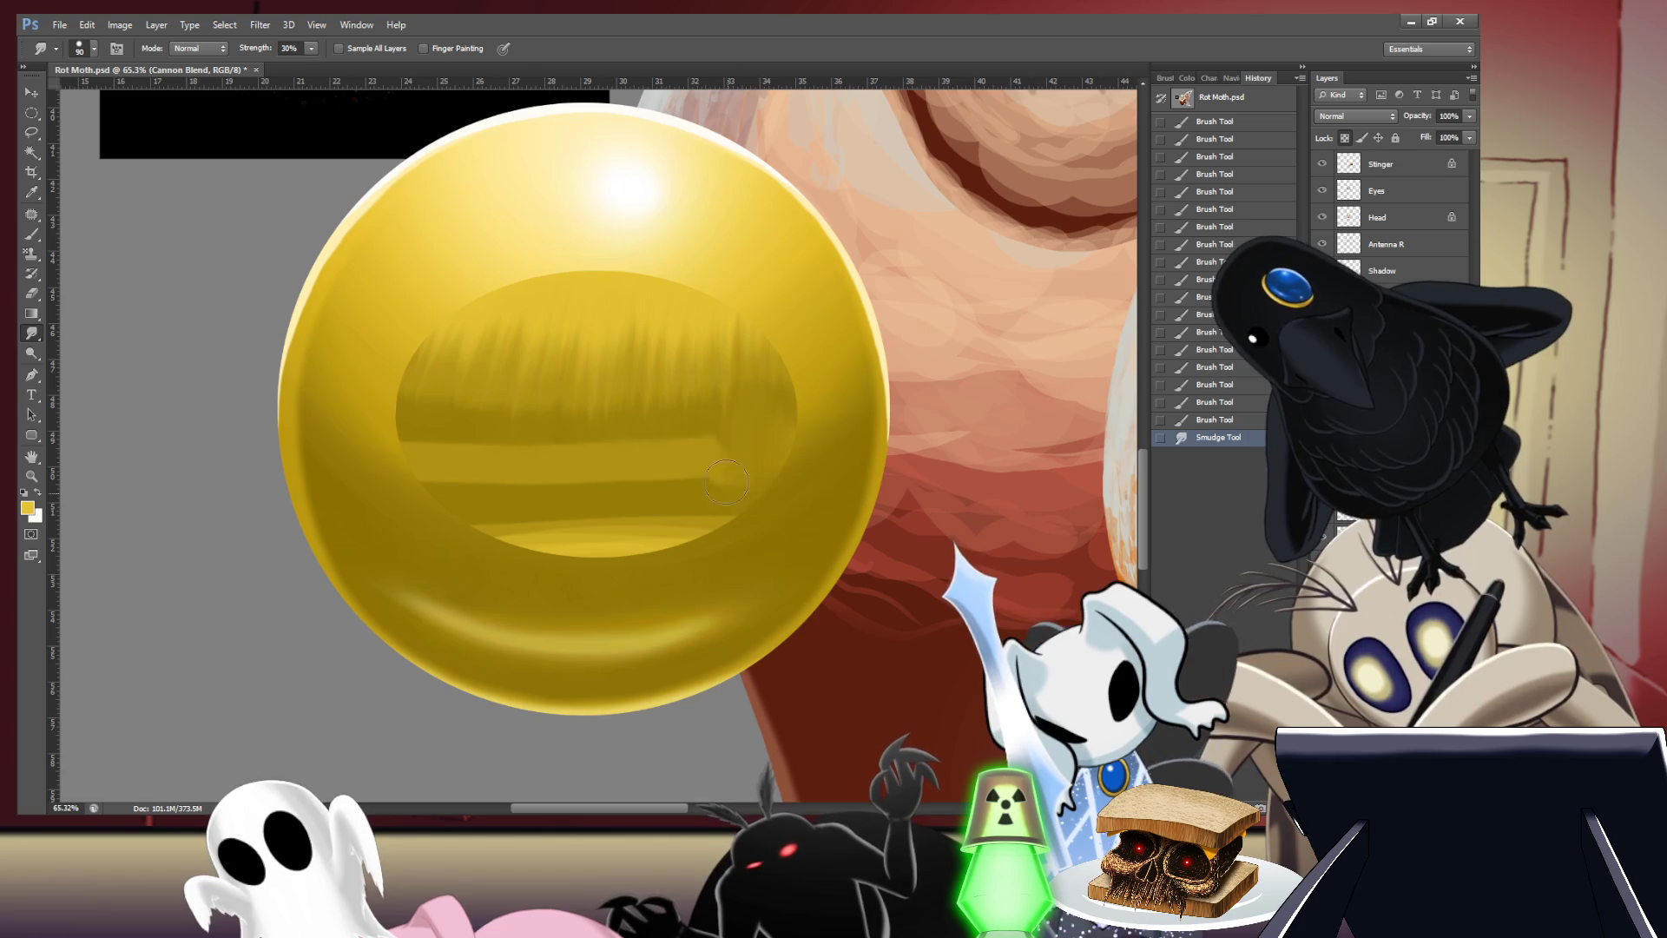
pyautogui.moveTo(726, 482)
pyautogui.mouseDown()
pyautogui.moveTo(581, 466)
pyautogui.moveTo(417, 495)
pyautogui.mouseUp()
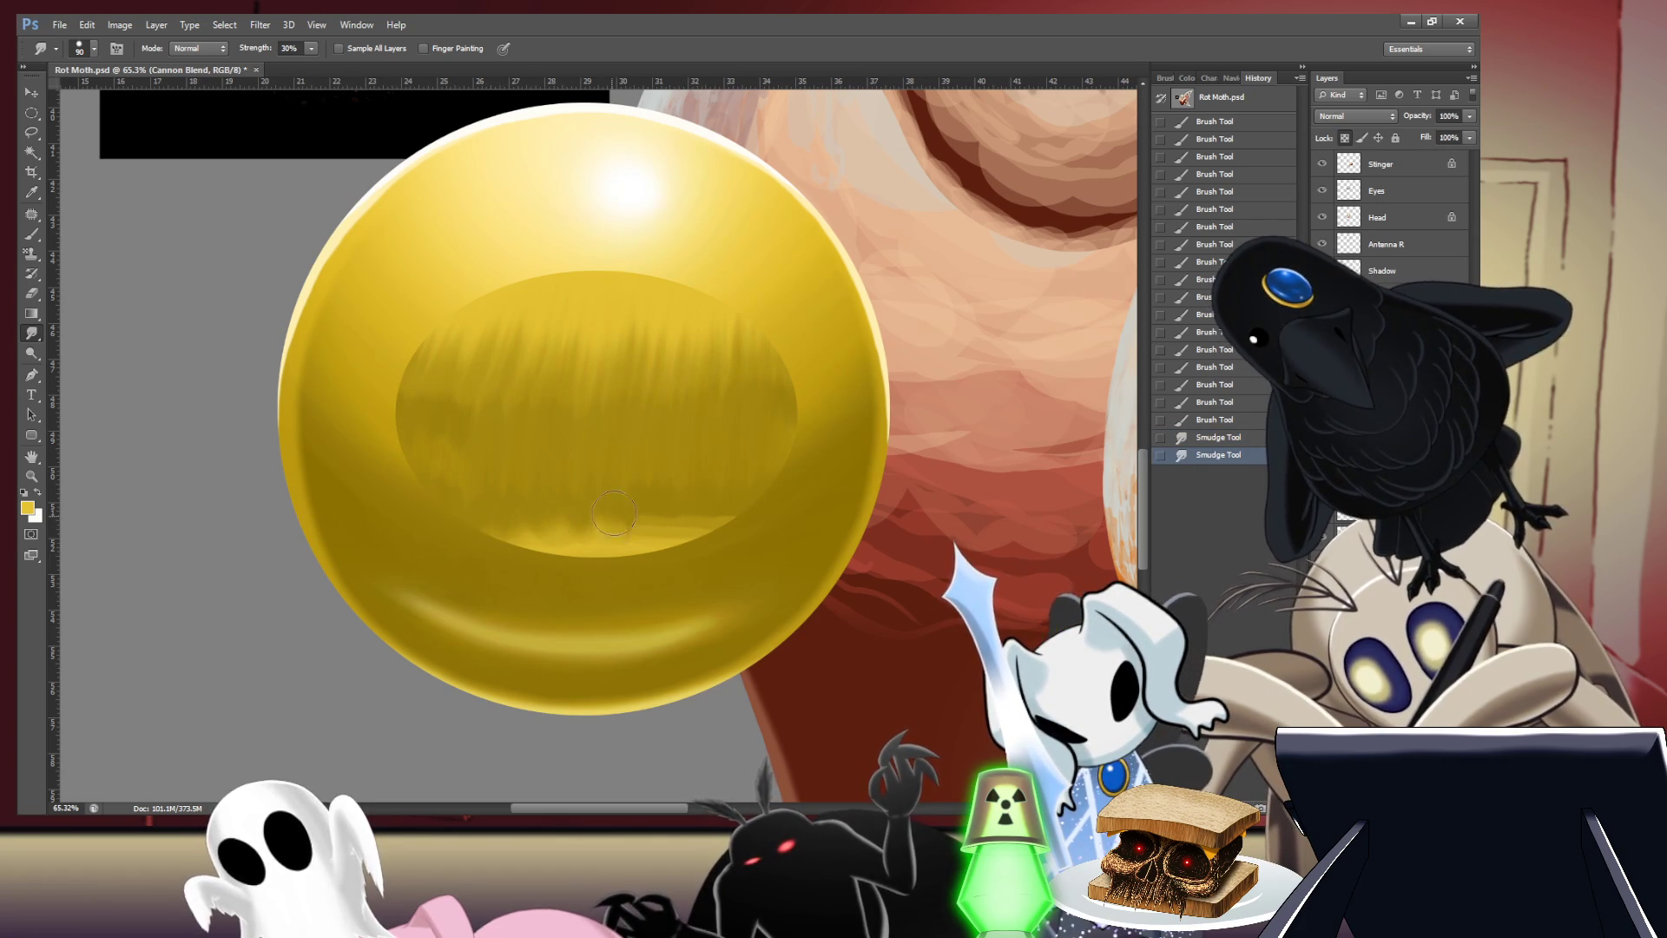
pyautogui.moveTo(614, 514)
pyautogui.mouseDown()
pyautogui.moveTo(682, 525)
pyautogui.moveTo(564, 536)
pyautogui.mouseUp()
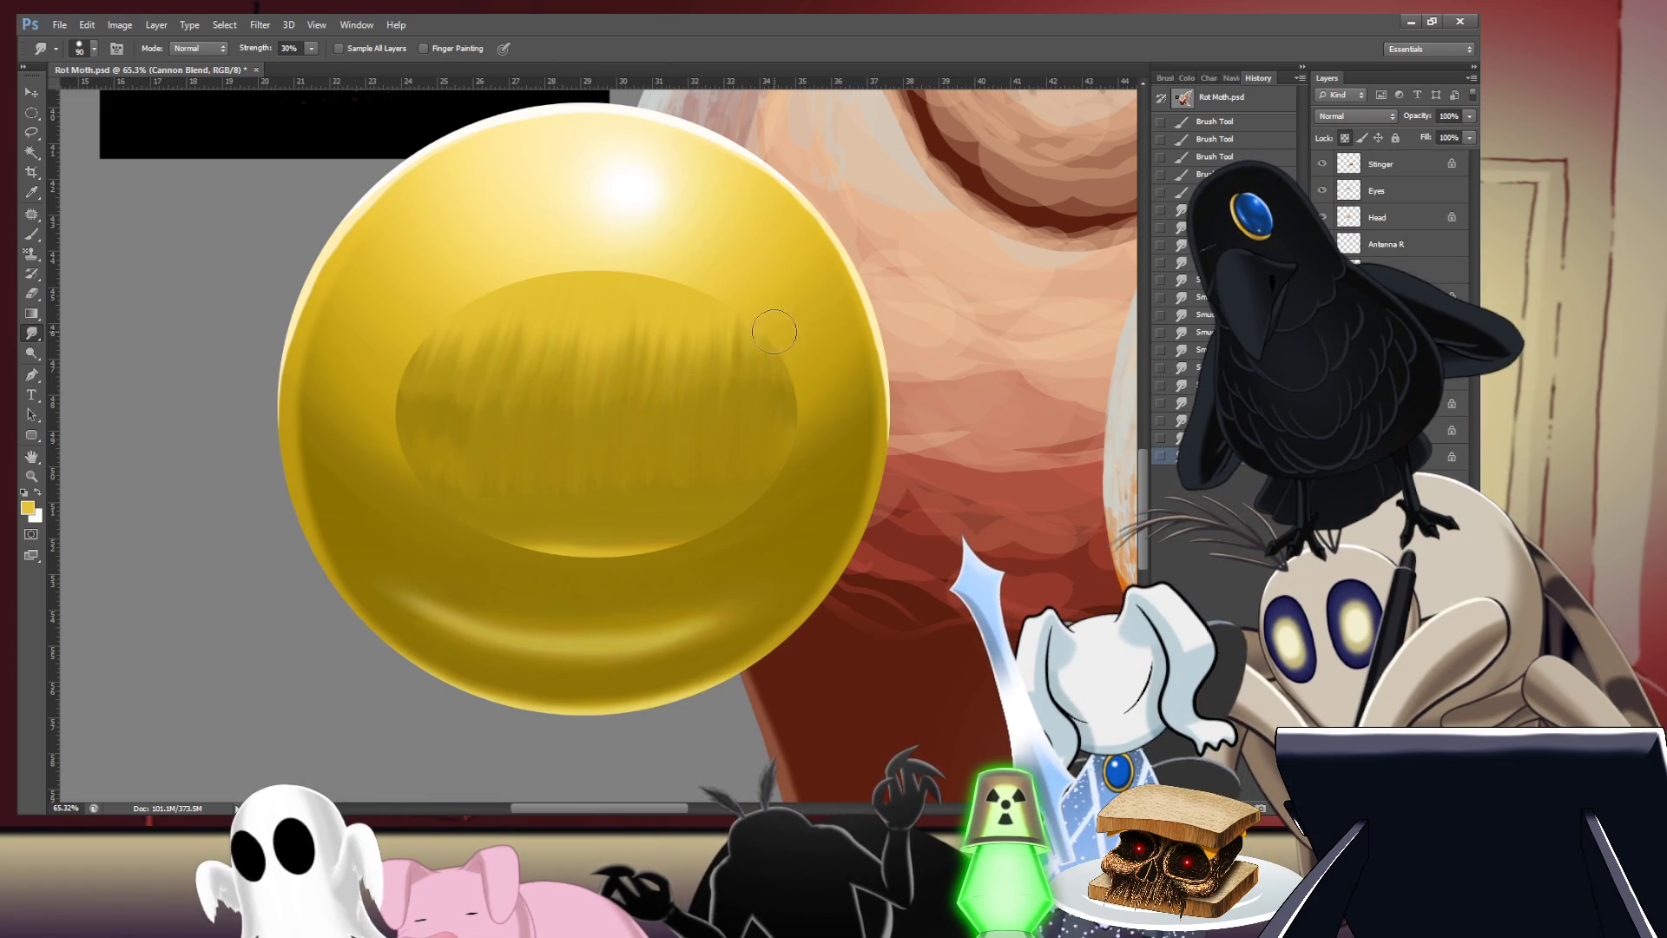
# - Paint a light band across the inner ellipse's middle, undoing two extensions, and shrink the brush to 150
pyautogui.press('b')
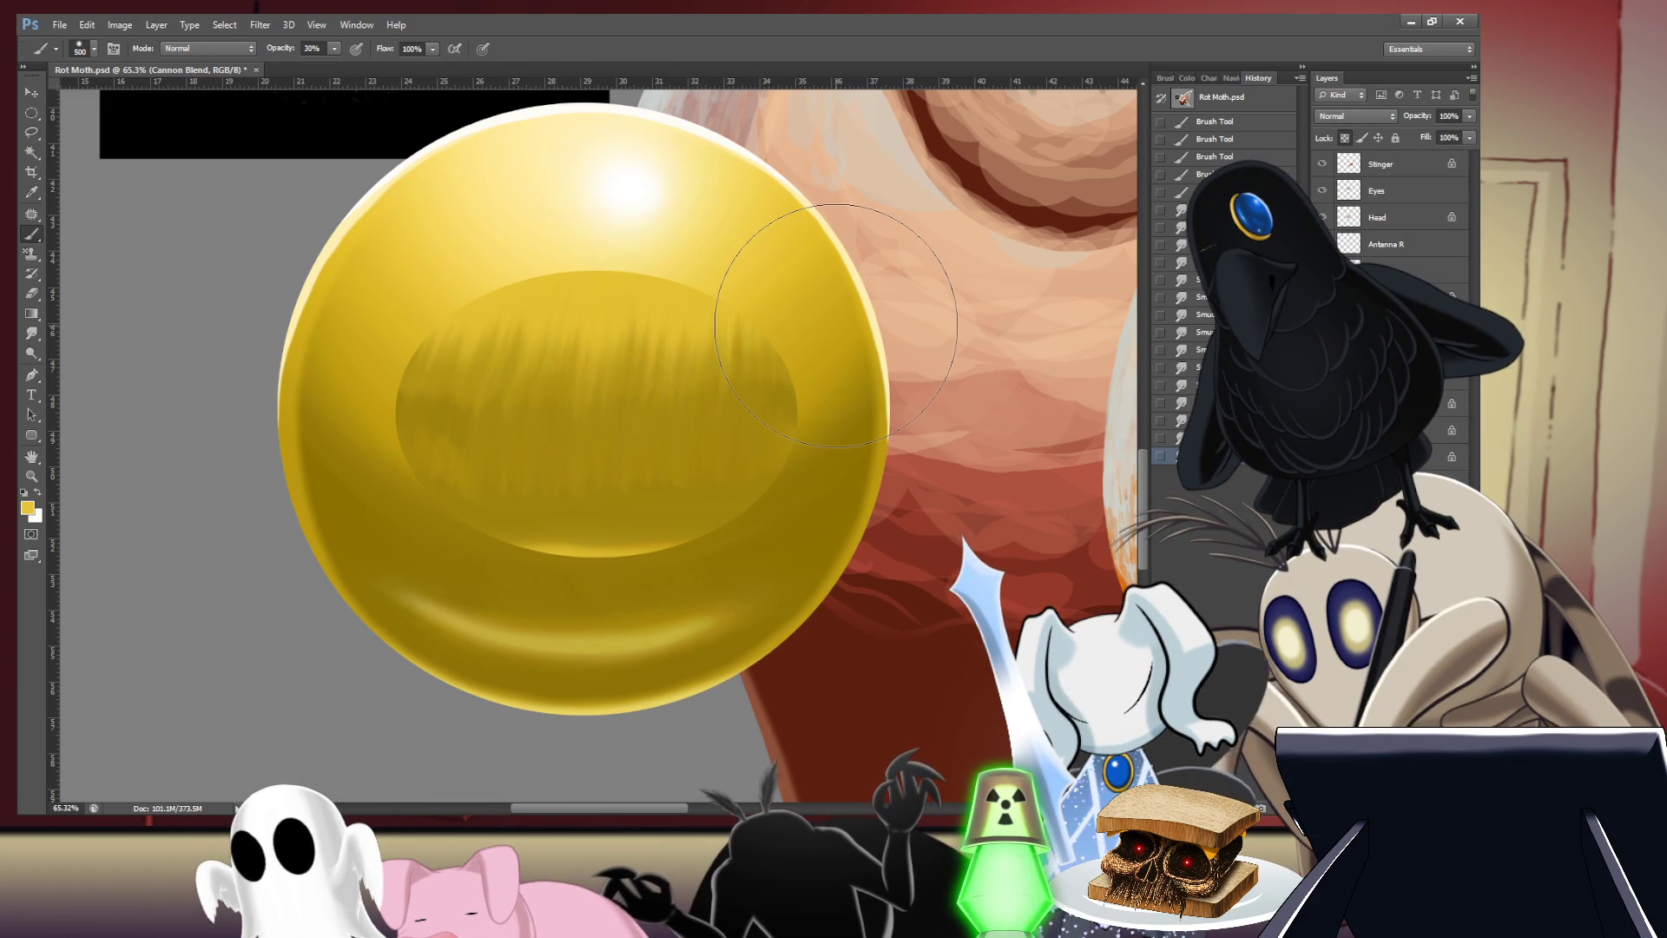
pyautogui.moveTo(732, 456); pyautogui.dragTo(451, 459)
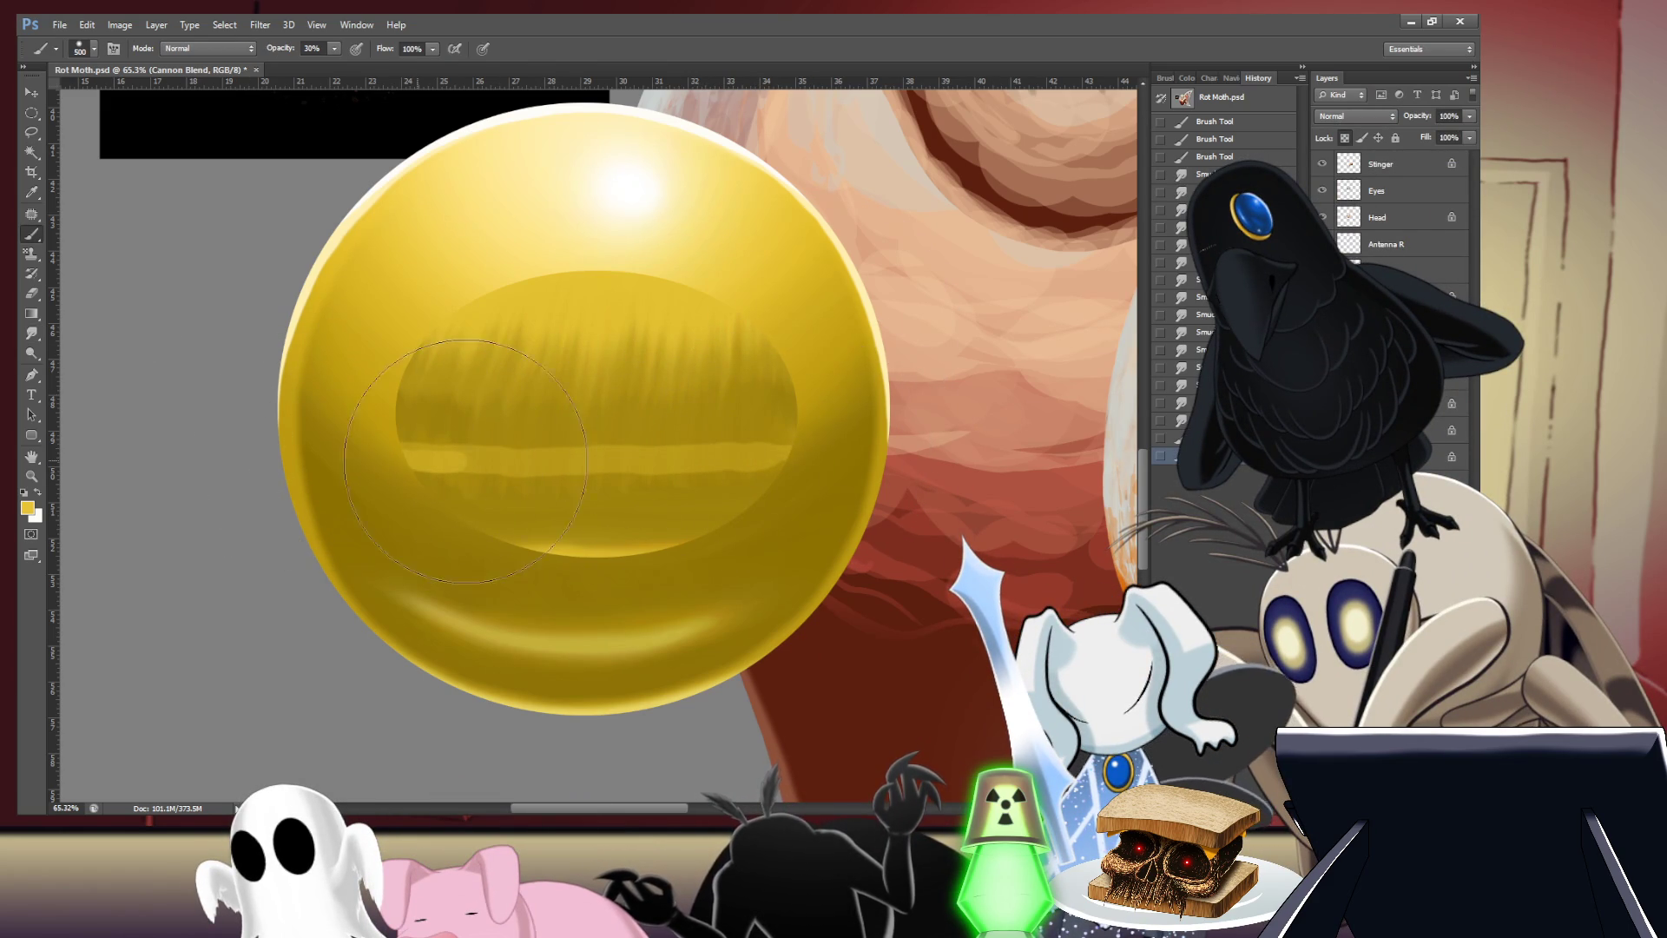
pyautogui.moveTo(615, 463); pyautogui.dragTo(764, 459)
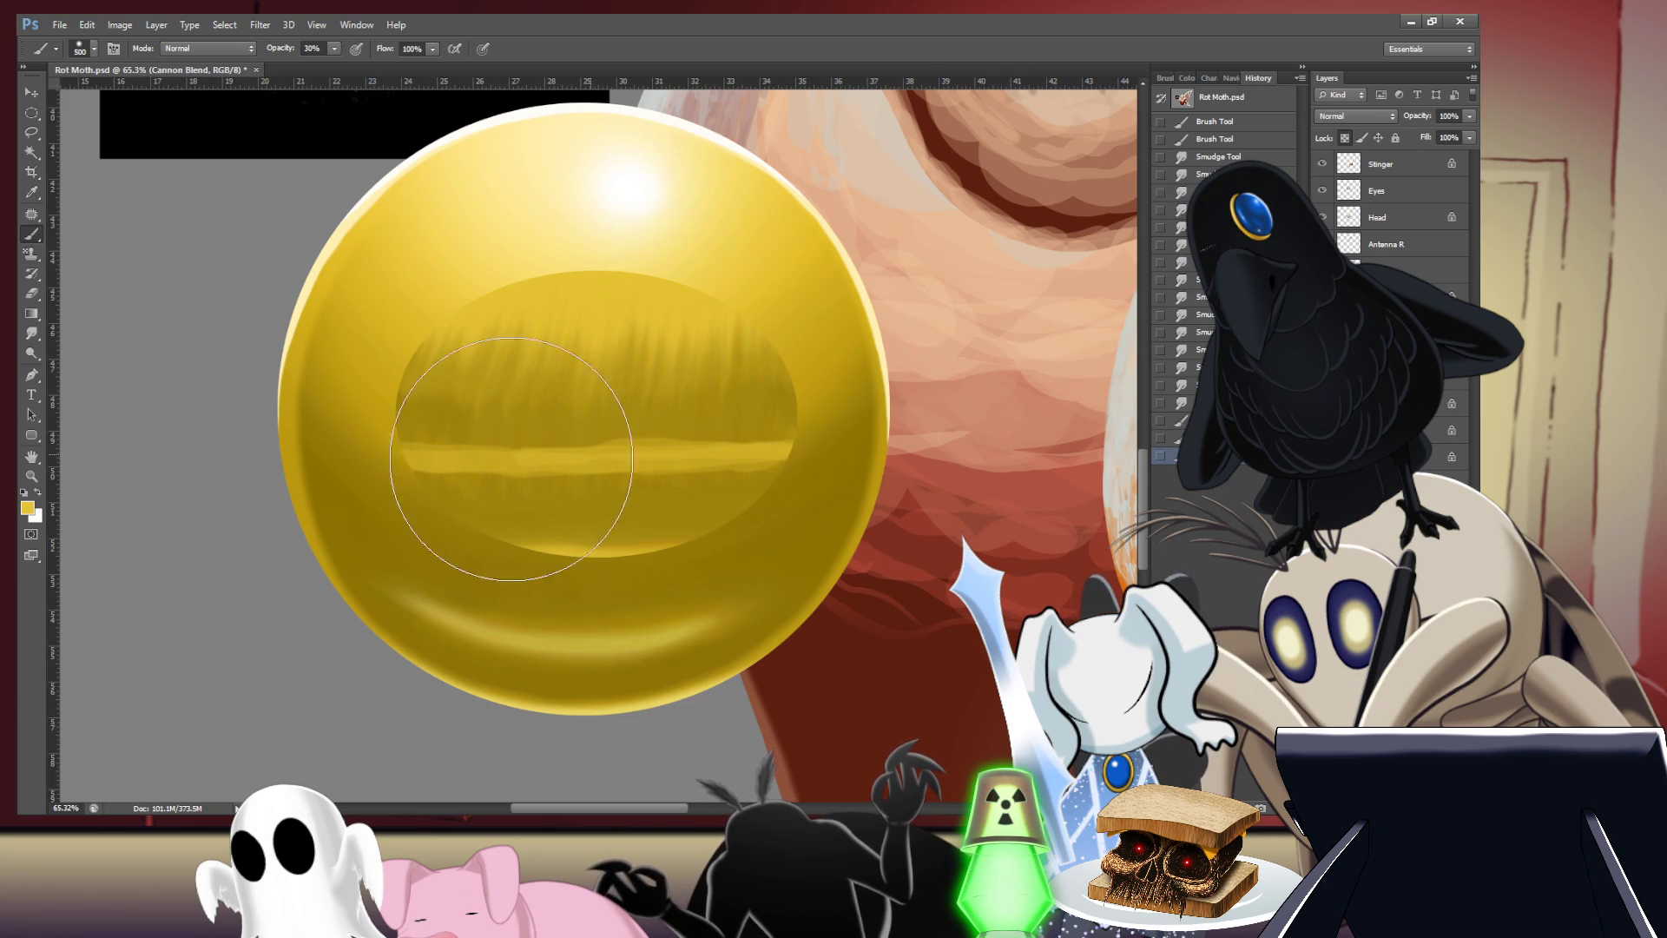
pyautogui.moveTo(312, 451); pyautogui.dragTo(452, 464)
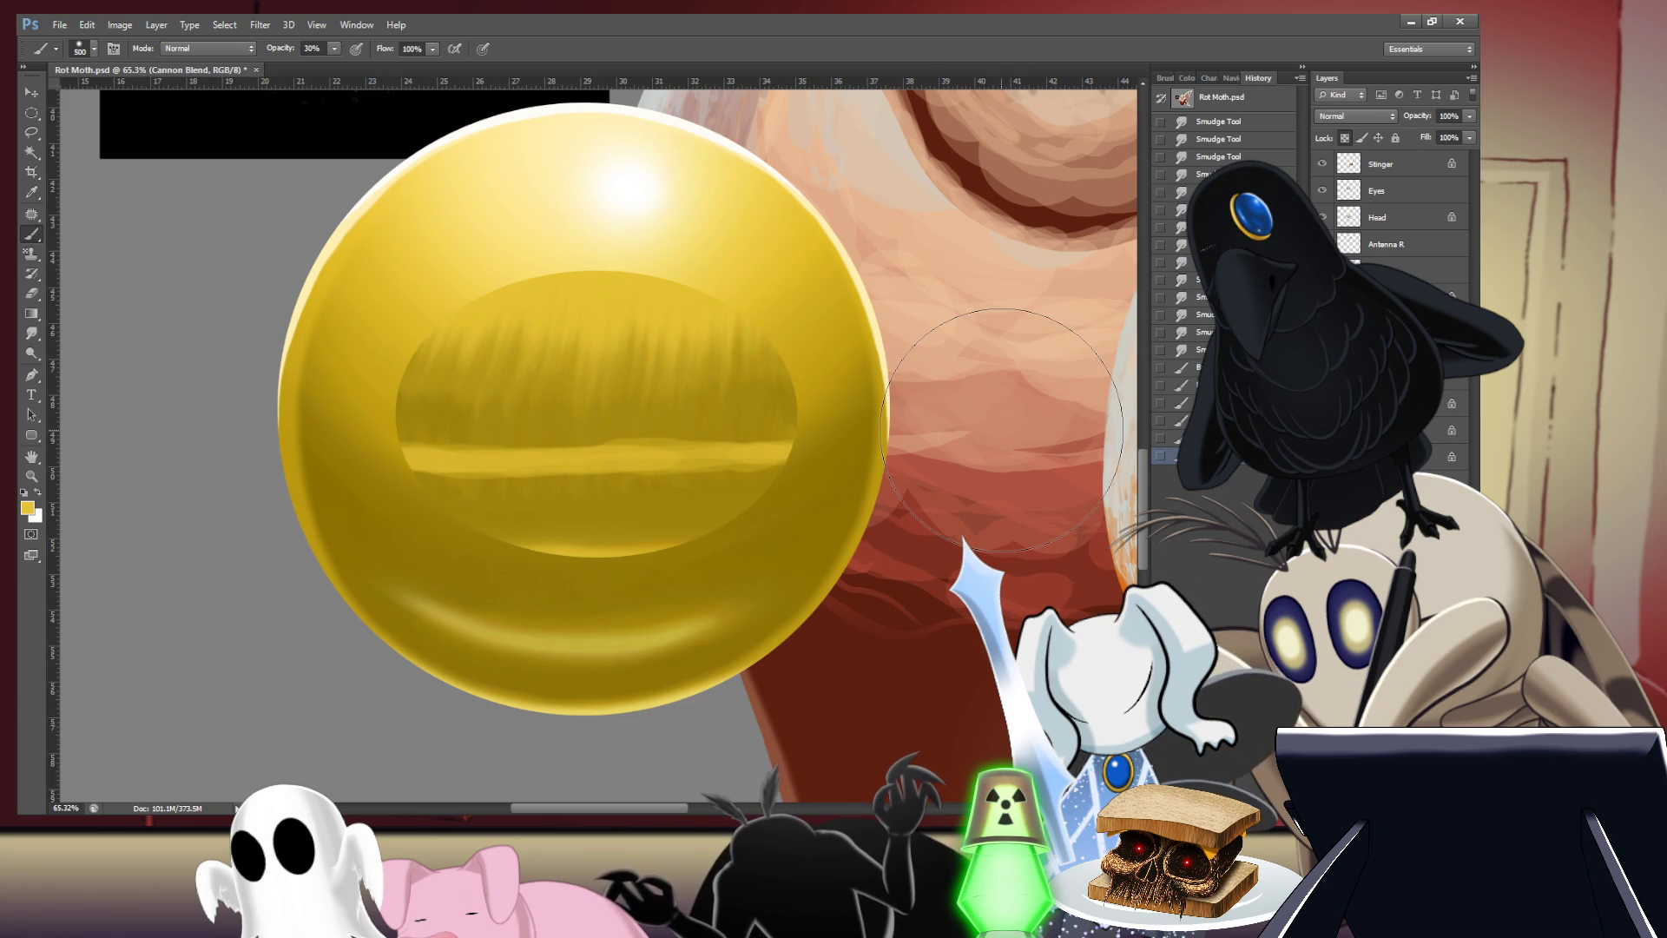
pyautogui.hotkey('ctrl', 'alt', 'z')
pyautogui.hotkey('ctrl', 'alt', 'z')
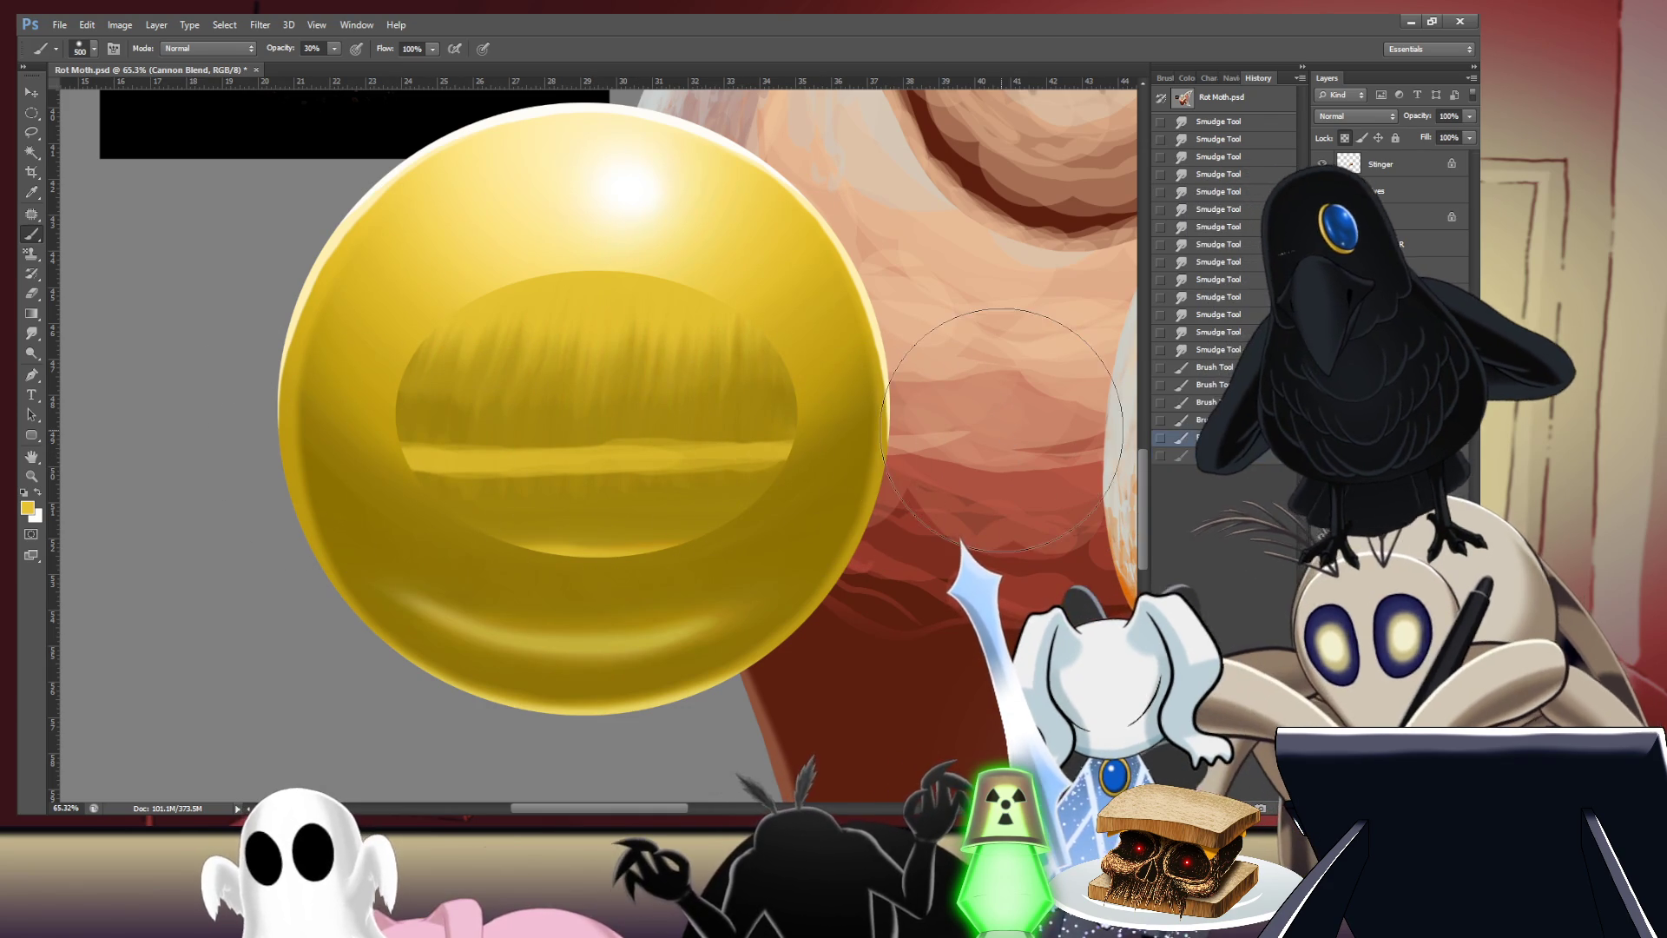
pyautogui.press('[')
pyautogui.press('[')
pyautogui.press('[')
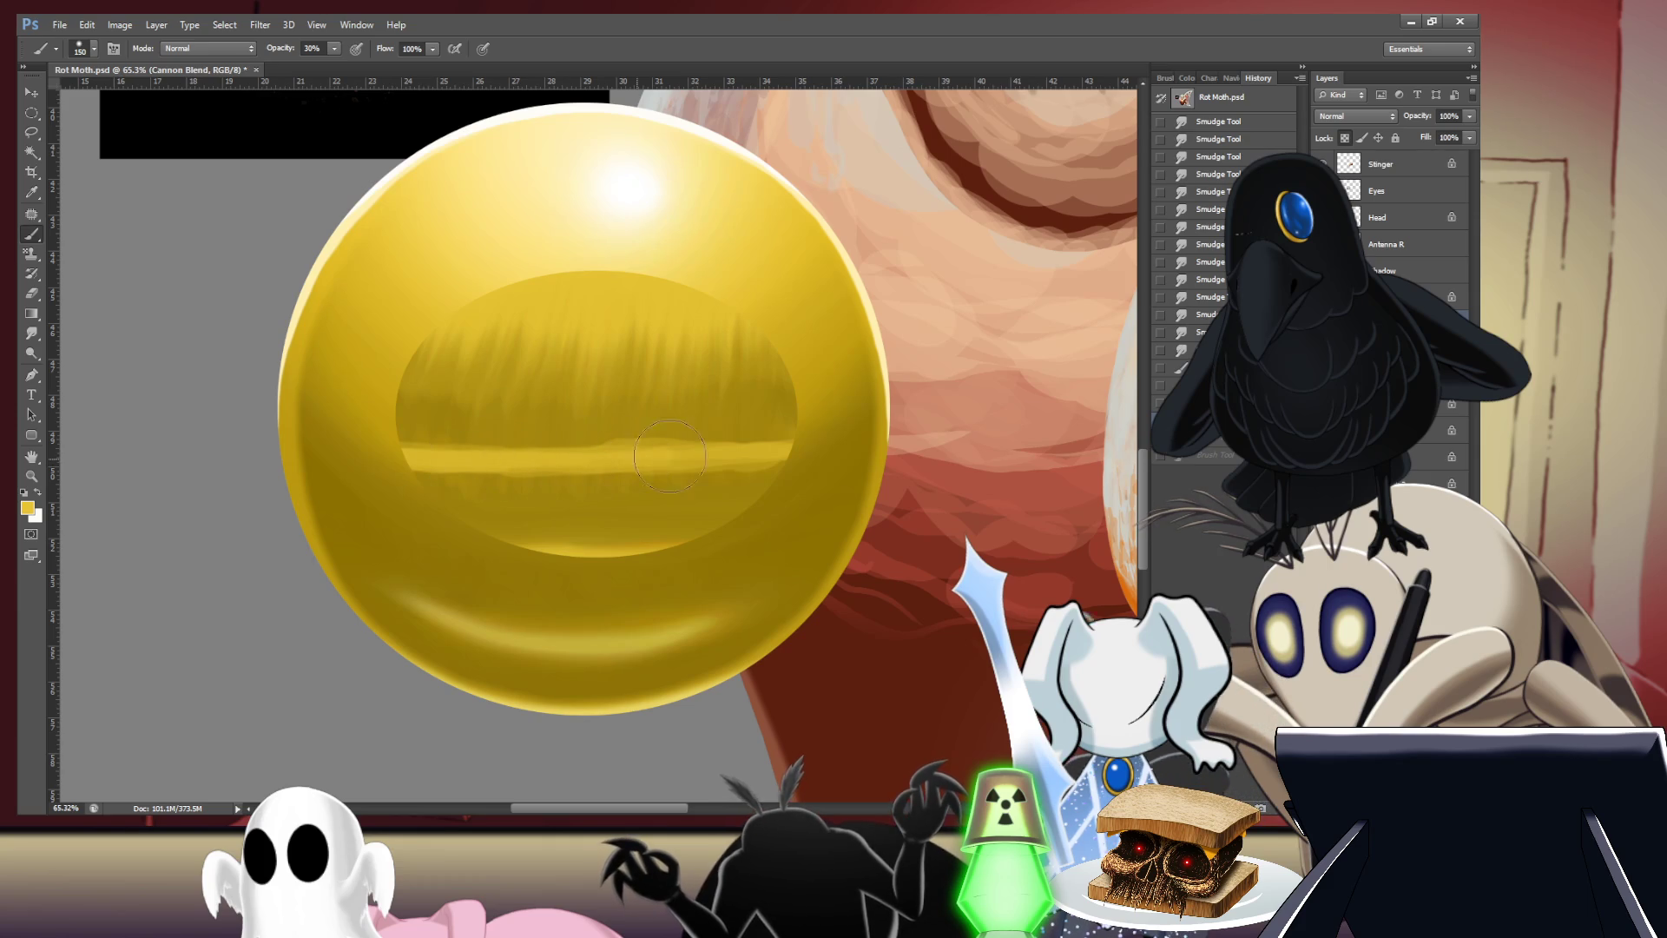
# - Smooth the light middle band with the Smudge Tool at sizes 125 and 200
pyautogui.press('r')
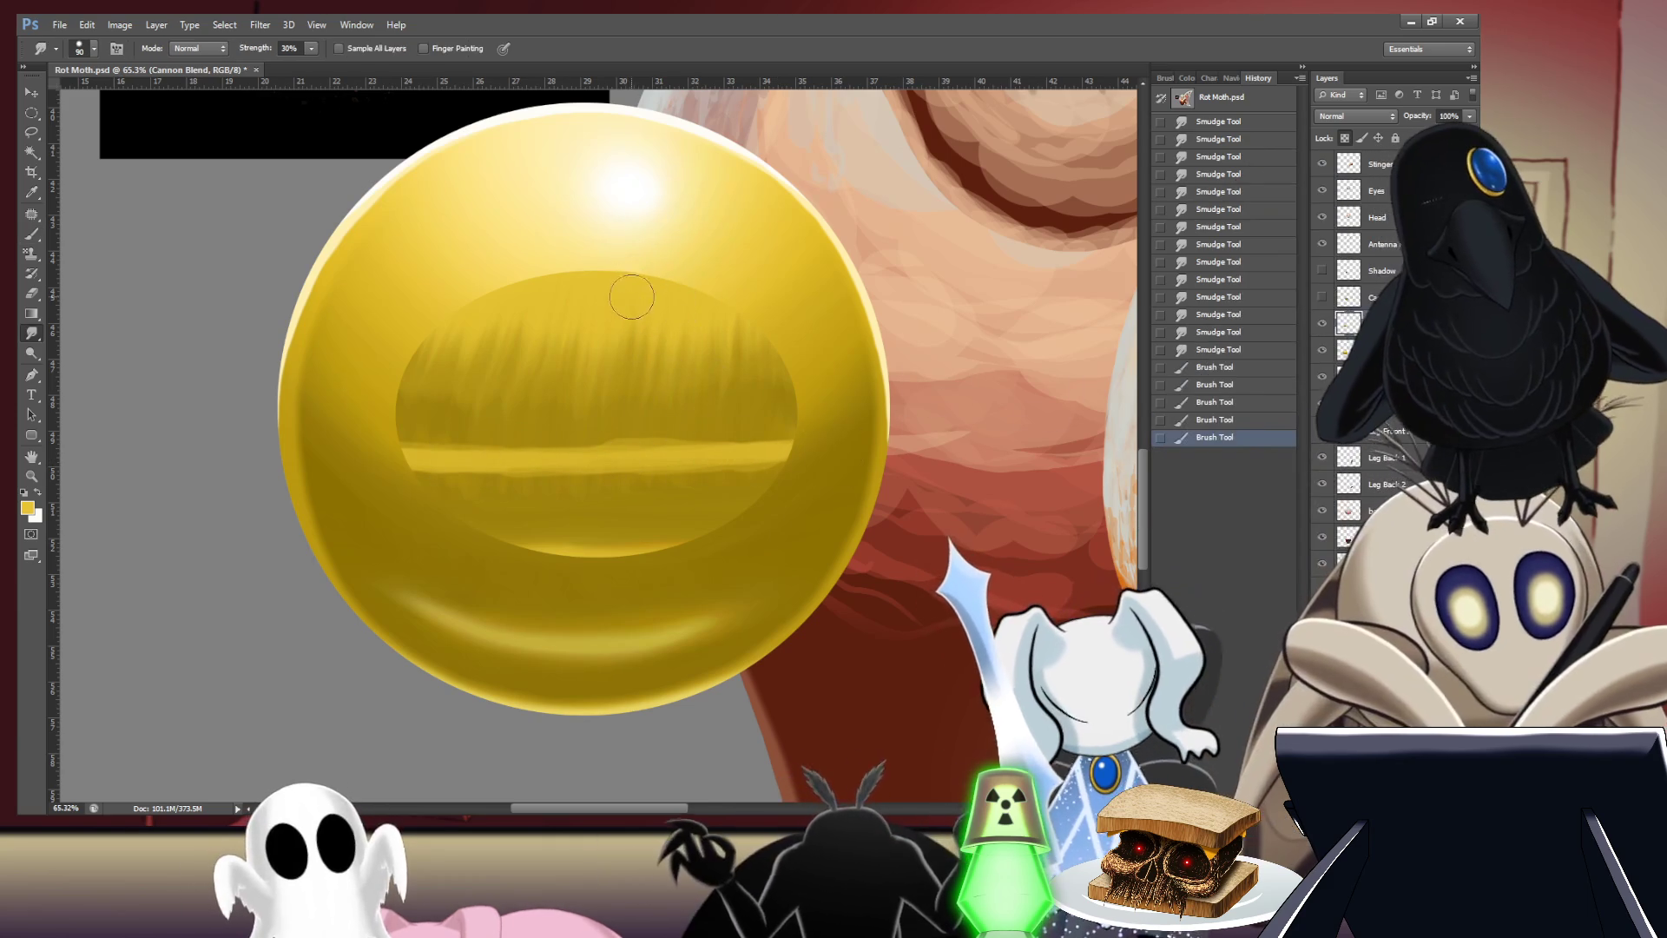
pyautogui.press('[')
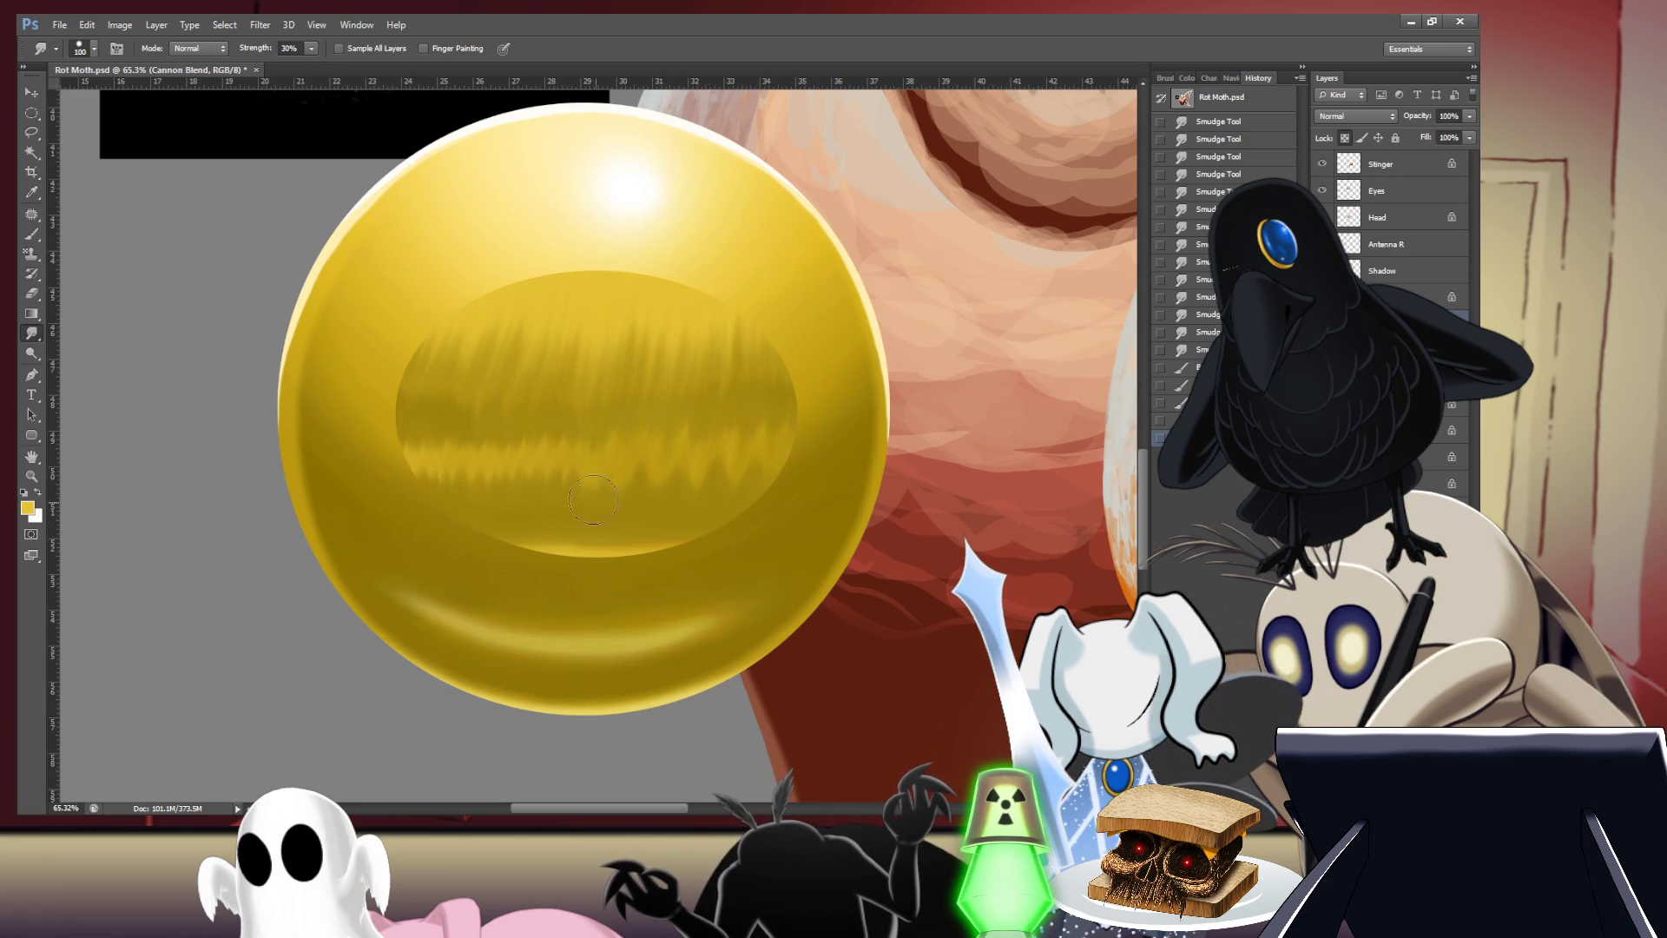
pyautogui.hotkey('ctrl', 'z')
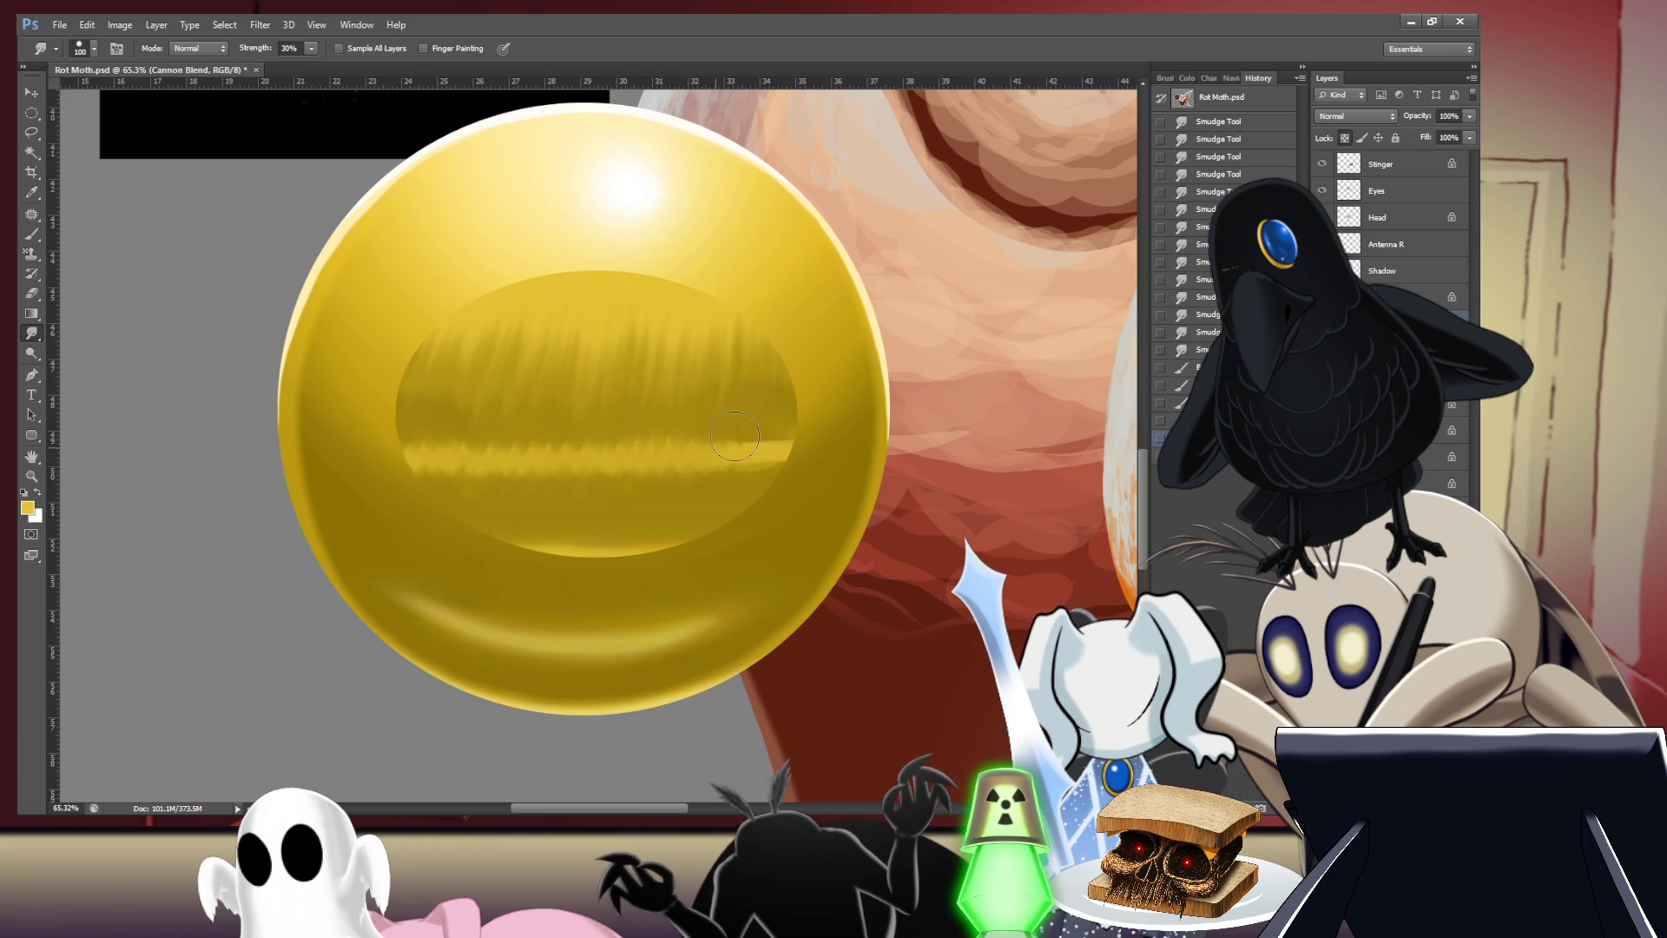
pyautogui.press(']')
pyautogui.moveTo(786, 445); pyautogui.dragTo(431, 446)
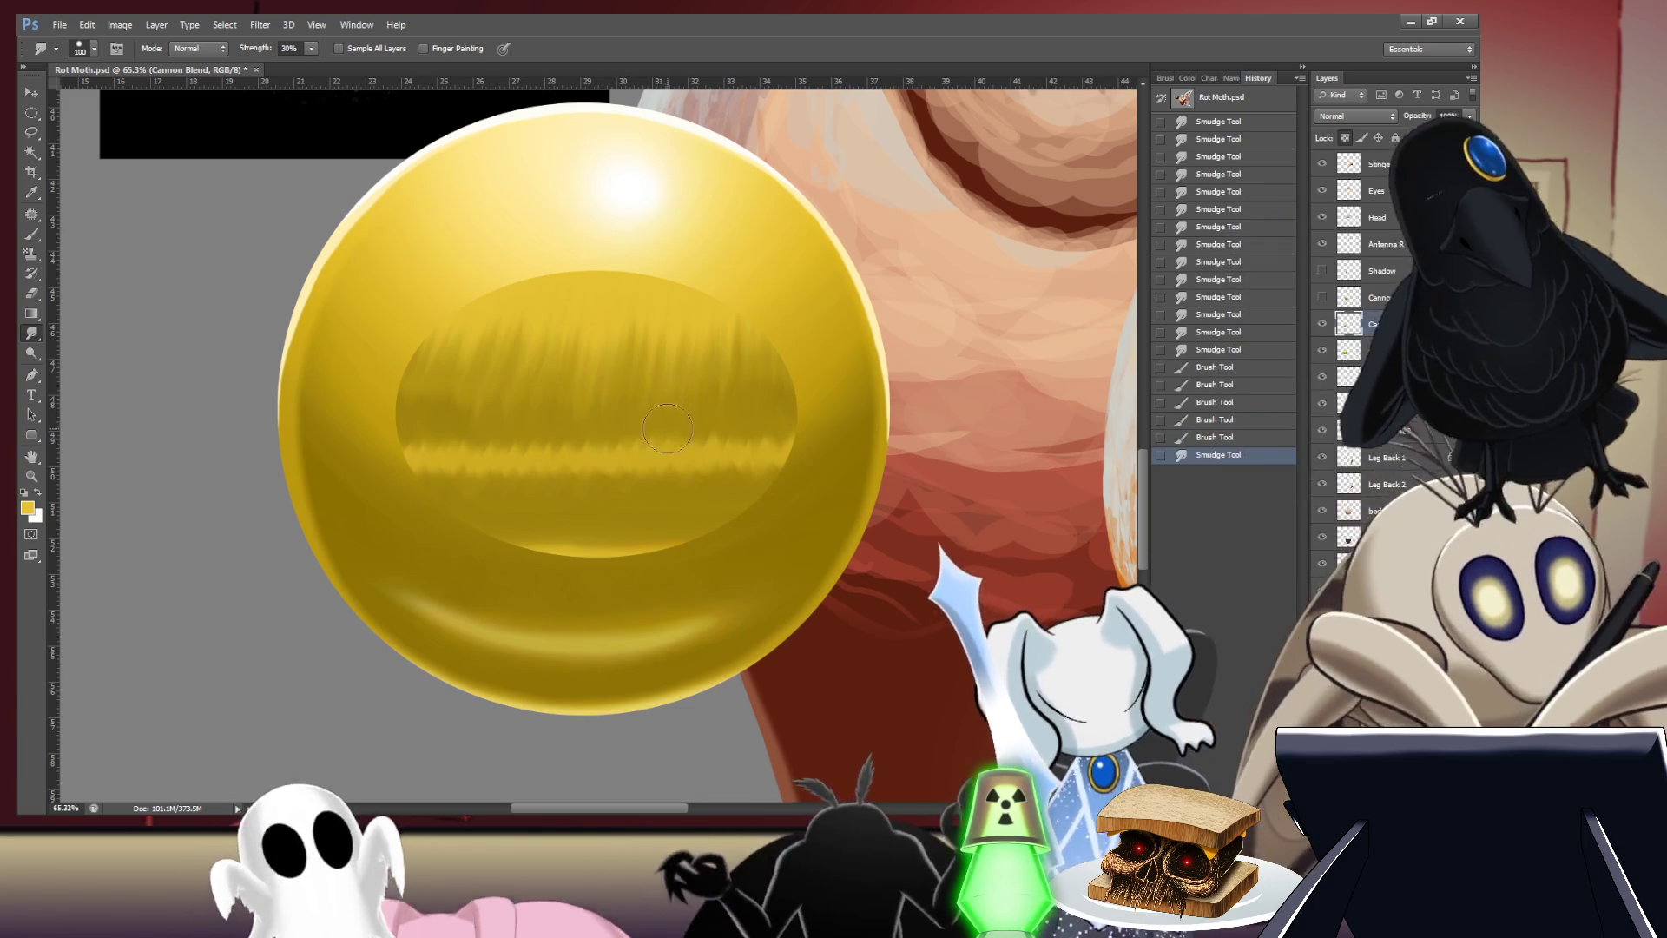
pyautogui.press(']')
pyautogui.press(']')
pyautogui.press(']')
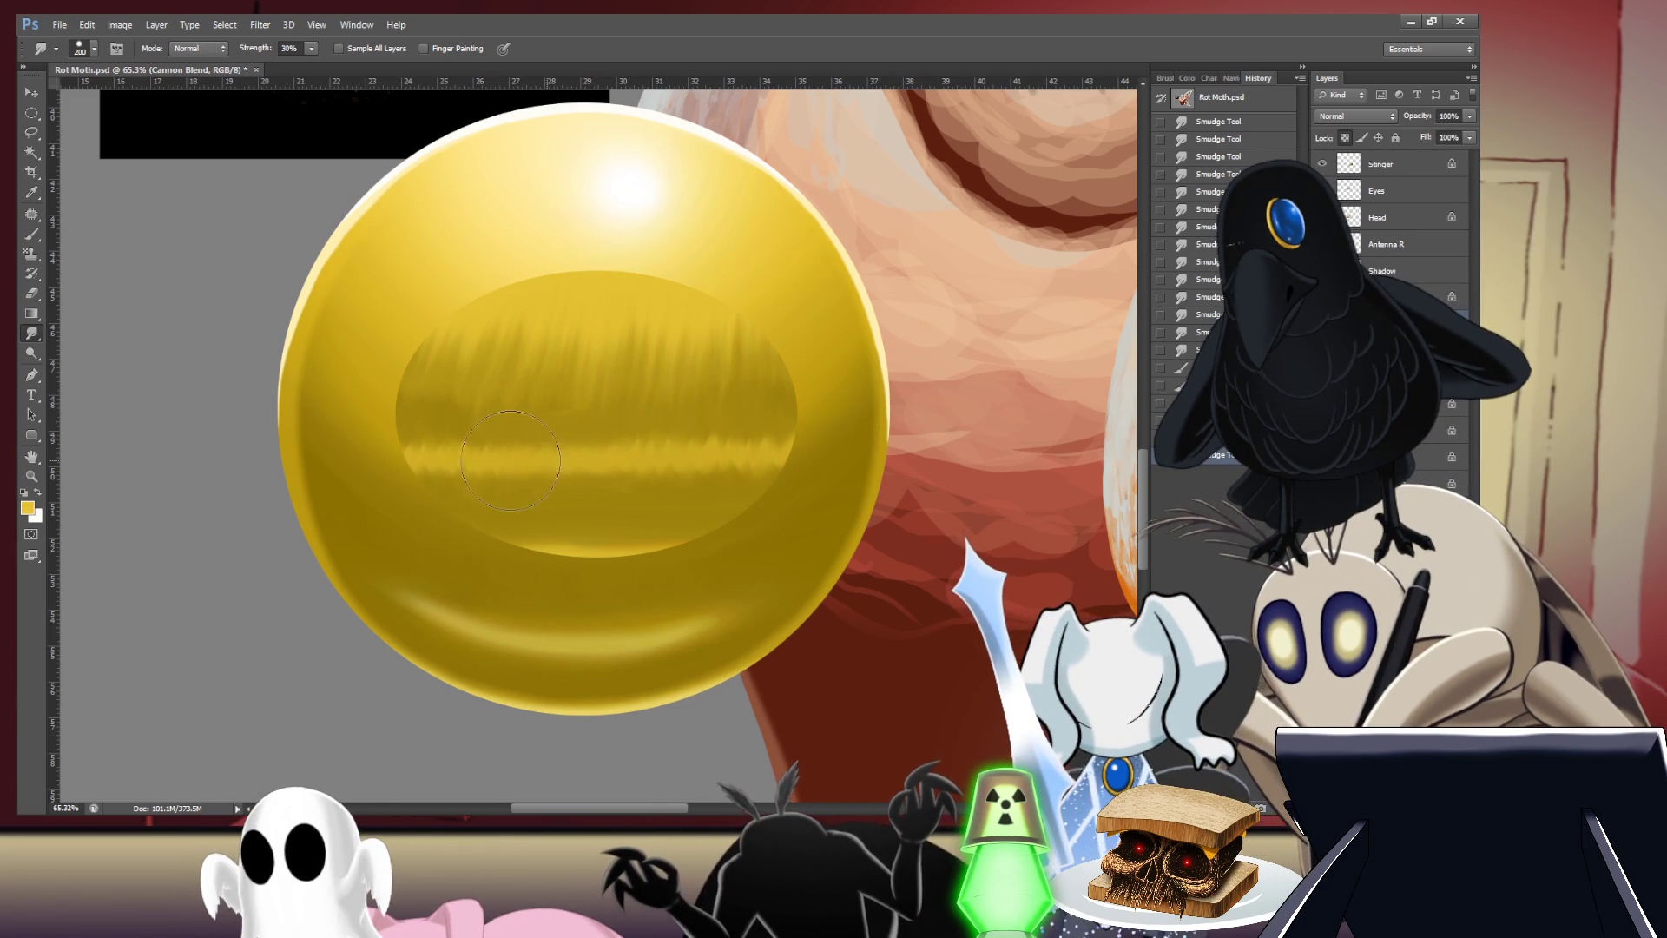
pyautogui.moveTo(526, 458); pyautogui.dragTo(795, 464)
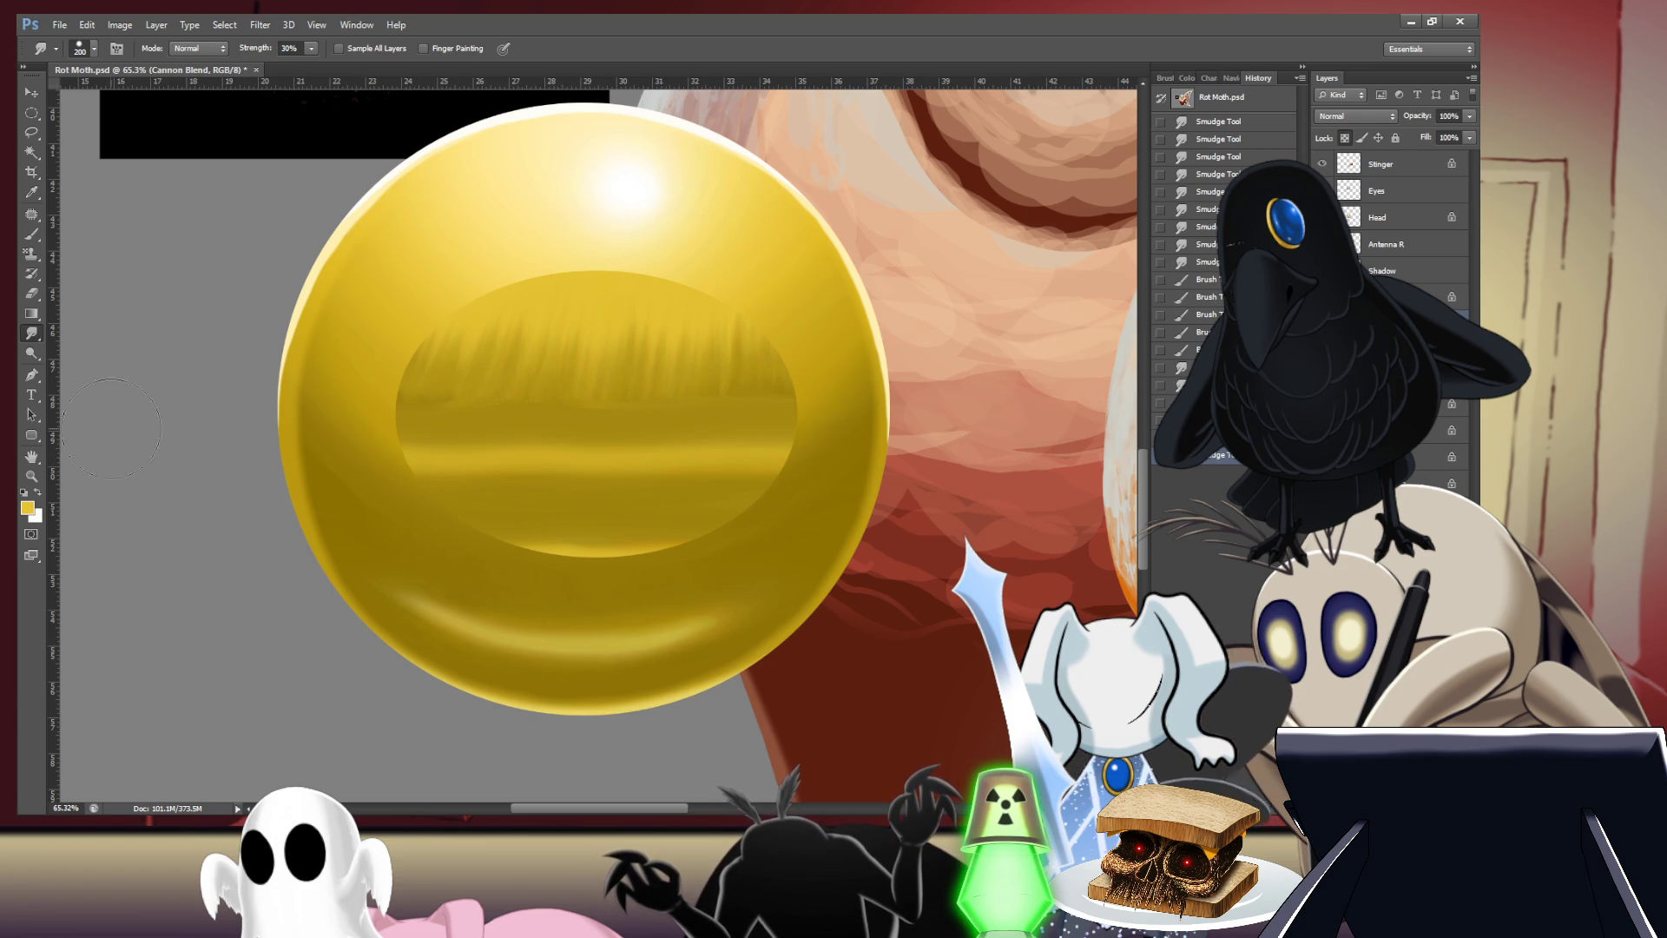
# - Smudge the streaky upper and middle bands of the inner ellipse into even gold
pyautogui.moveTo(413, 377); pyautogui.dragTo(794, 369)
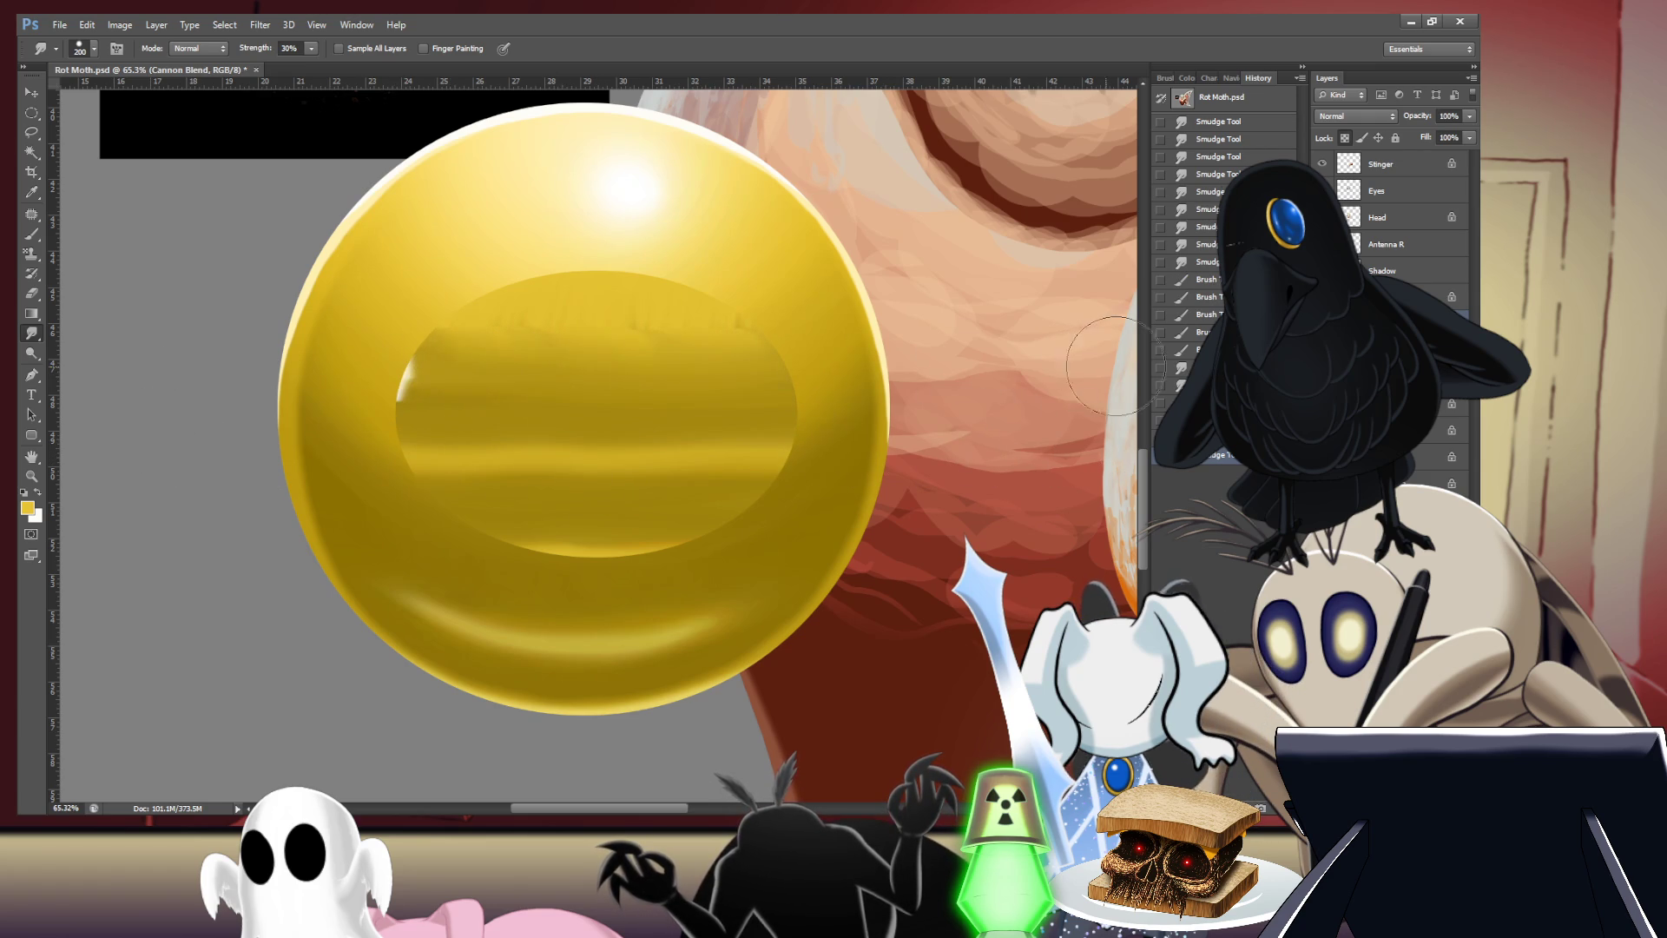
pyautogui.moveTo(548, 344)
pyautogui.mouseDown()
pyautogui.moveTo(606, 348)
pyautogui.moveTo(194, 340)
pyautogui.mouseUp()
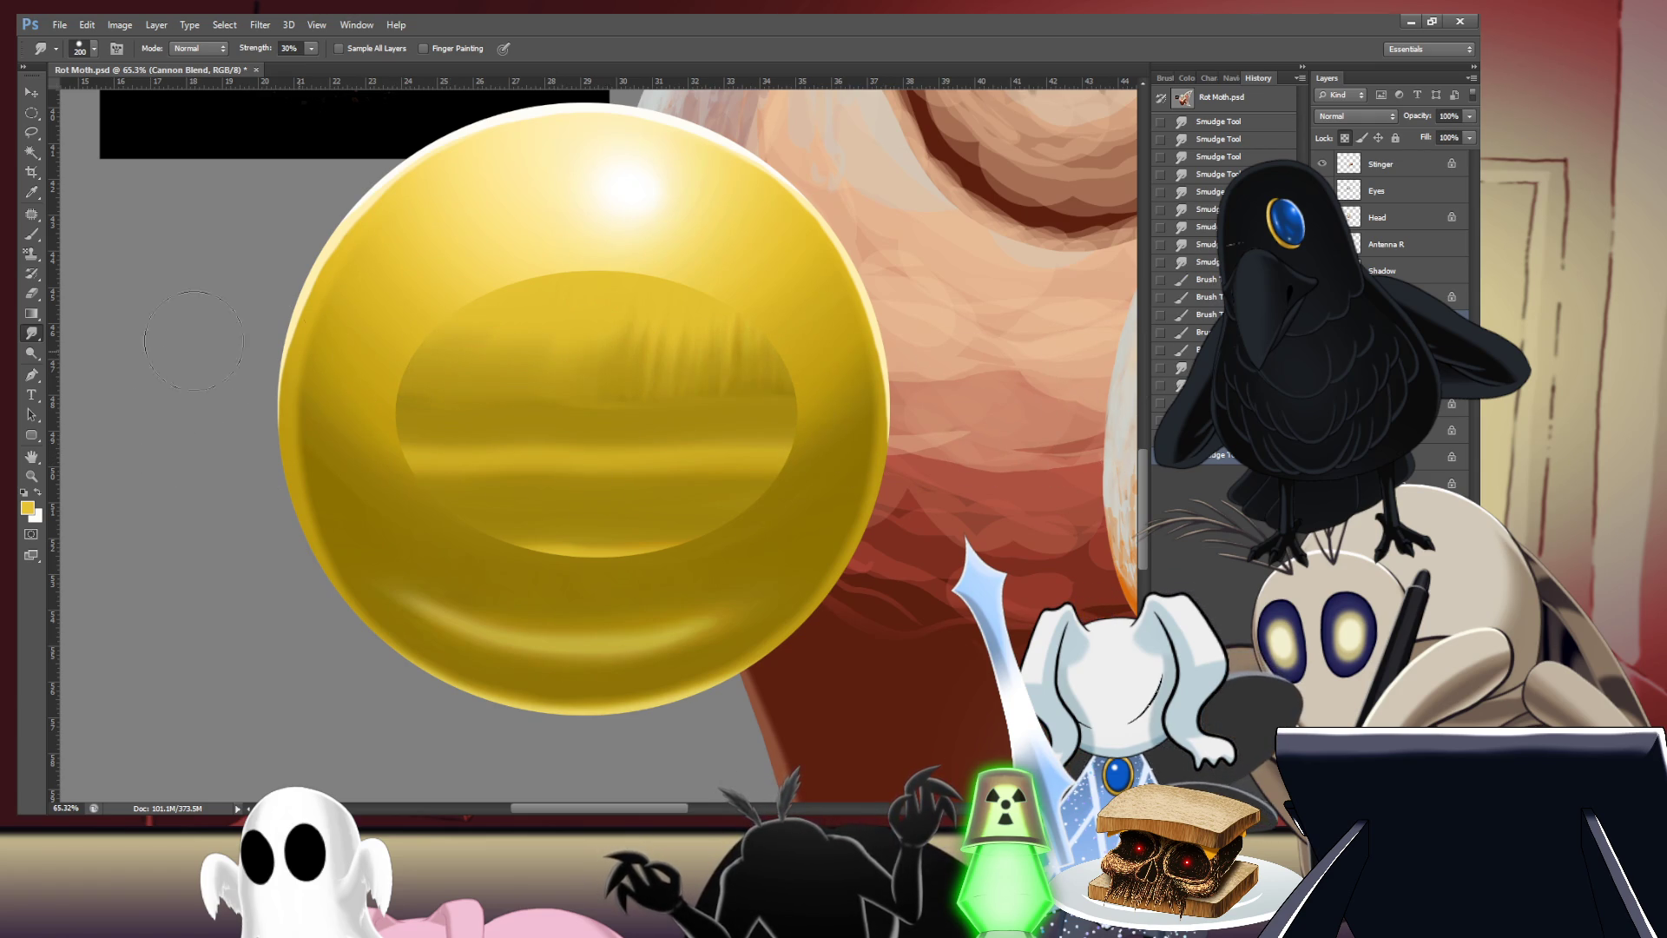
pyautogui.moveTo(625, 363); pyautogui.dragTo(986, 364)
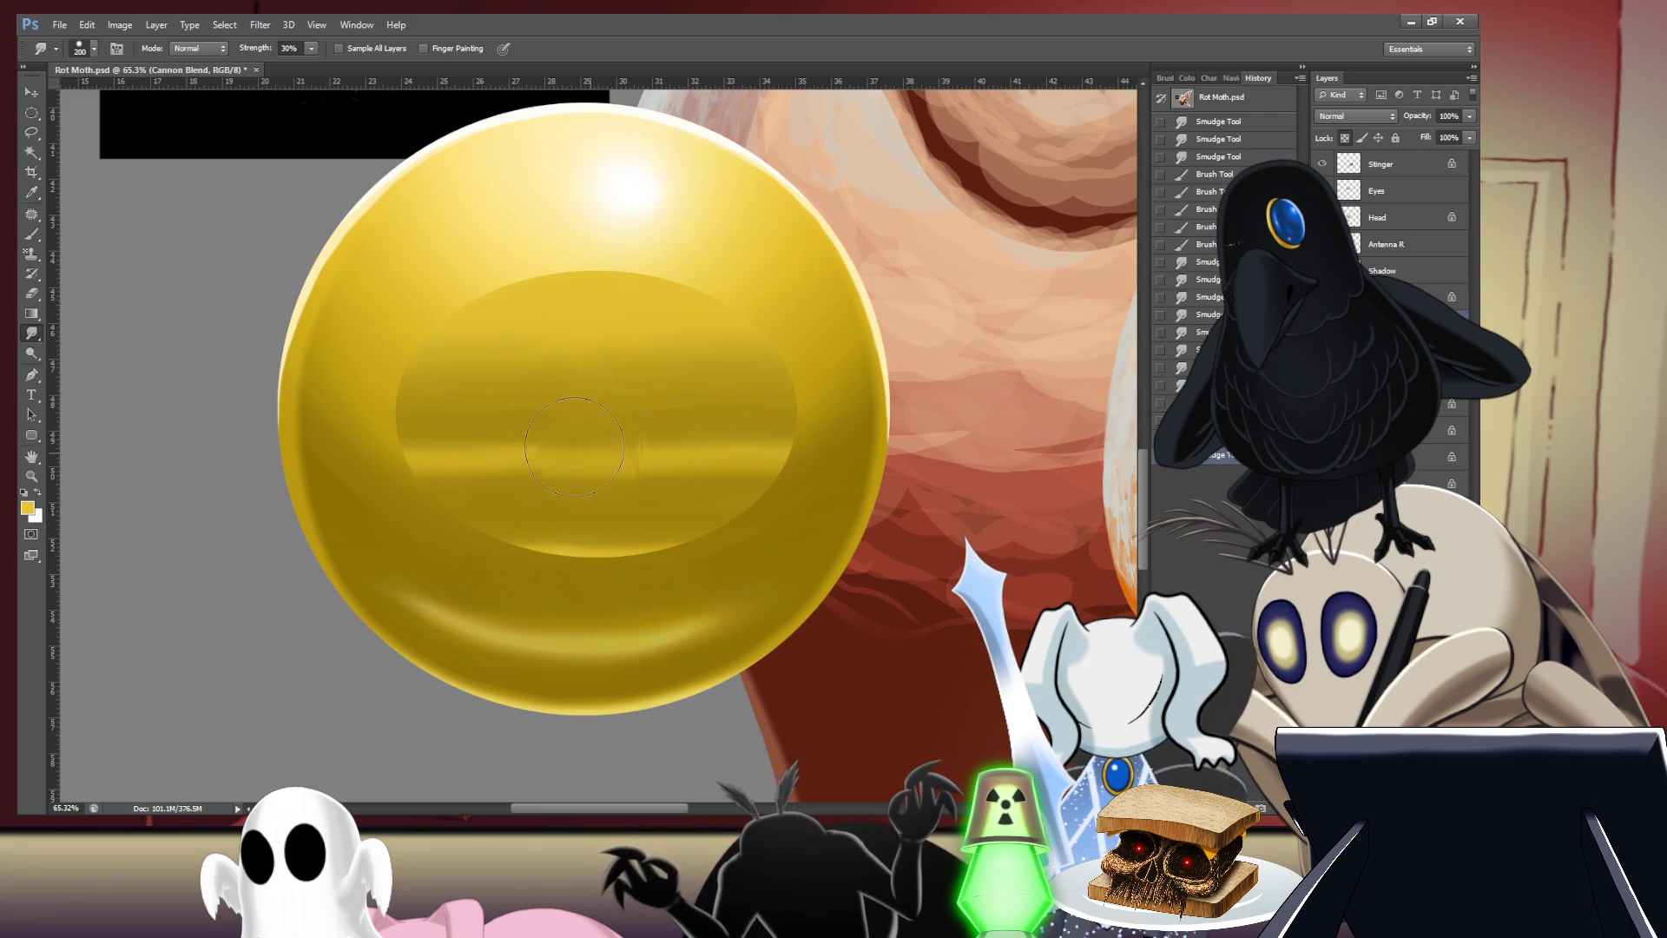
pyautogui.moveTo(574, 447)
pyautogui.mouseDown()
pyautogui.moveTo(470, 473)
pyautogui.moveTo(635, 468)
pyautogui.mouseUp()
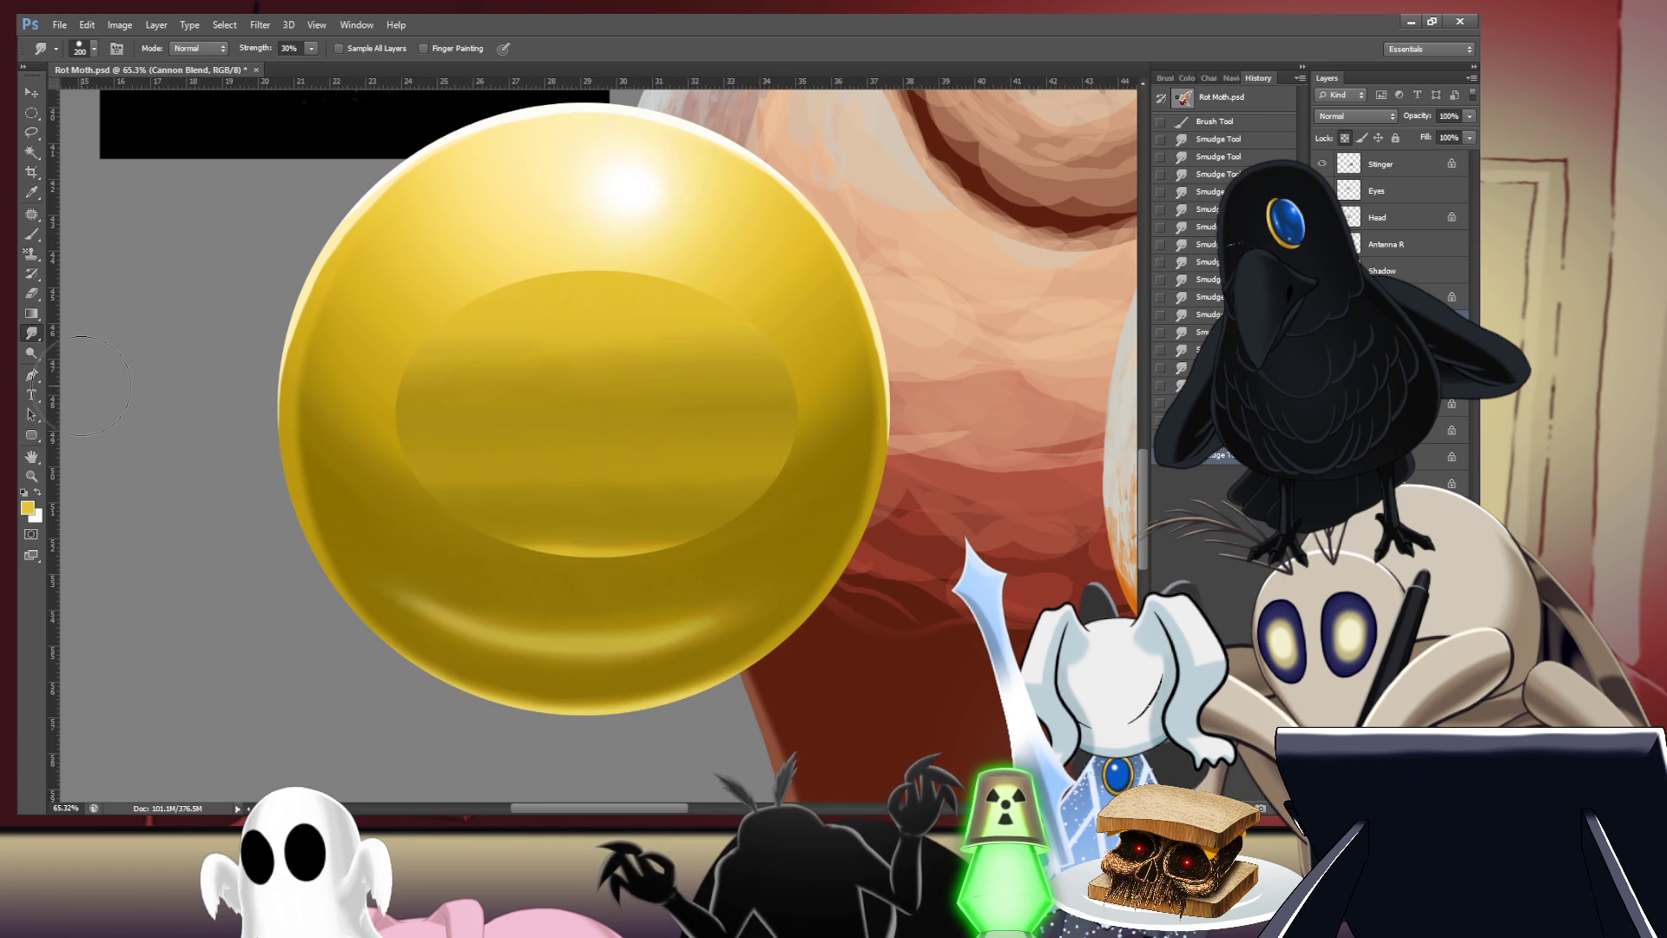
pyautogui.press('i')
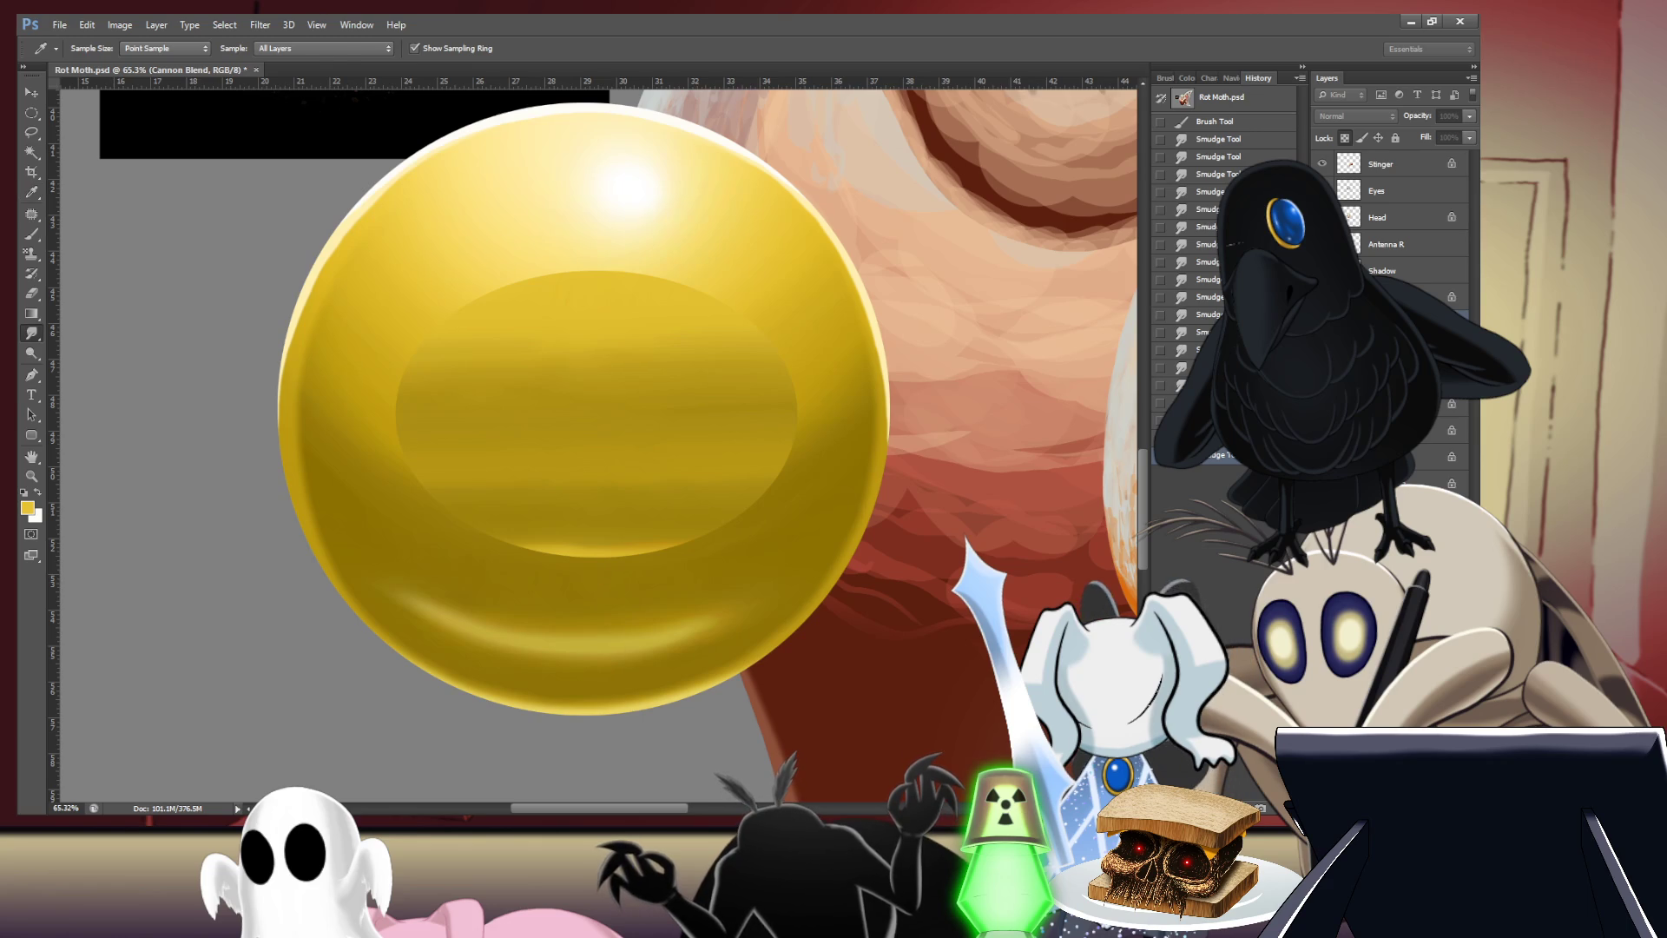
# - Sample the orb's darker gold and paint two dark gold bands across the inner ellipse
pyautogui.click(300, 365)
pyautogui.press('b')
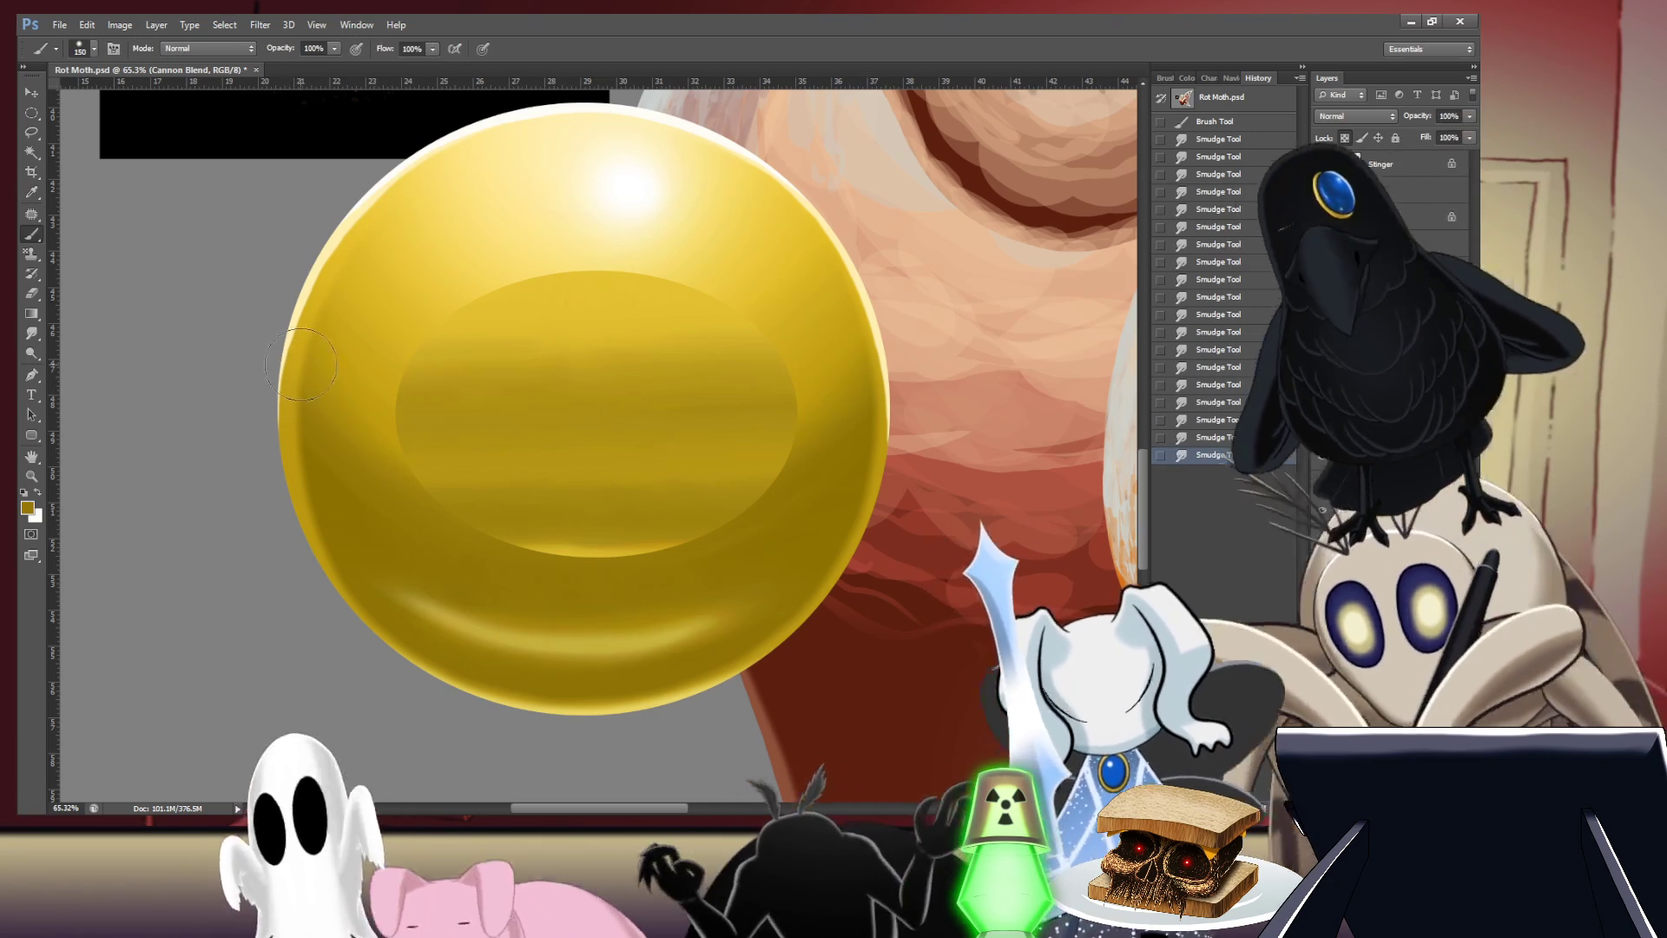
pyautogui.moveTo(401, 406); pyautogui.dragTo(789, 406)
pyautogui.moveTo(408, 417)
pyautogui.mouseDown()
pyautogui.moveTo(695, 383)
pyautogui.moveTo(385, 403)
pyautogui.moveTo(799, 404)
pyautogui.mouseUp()
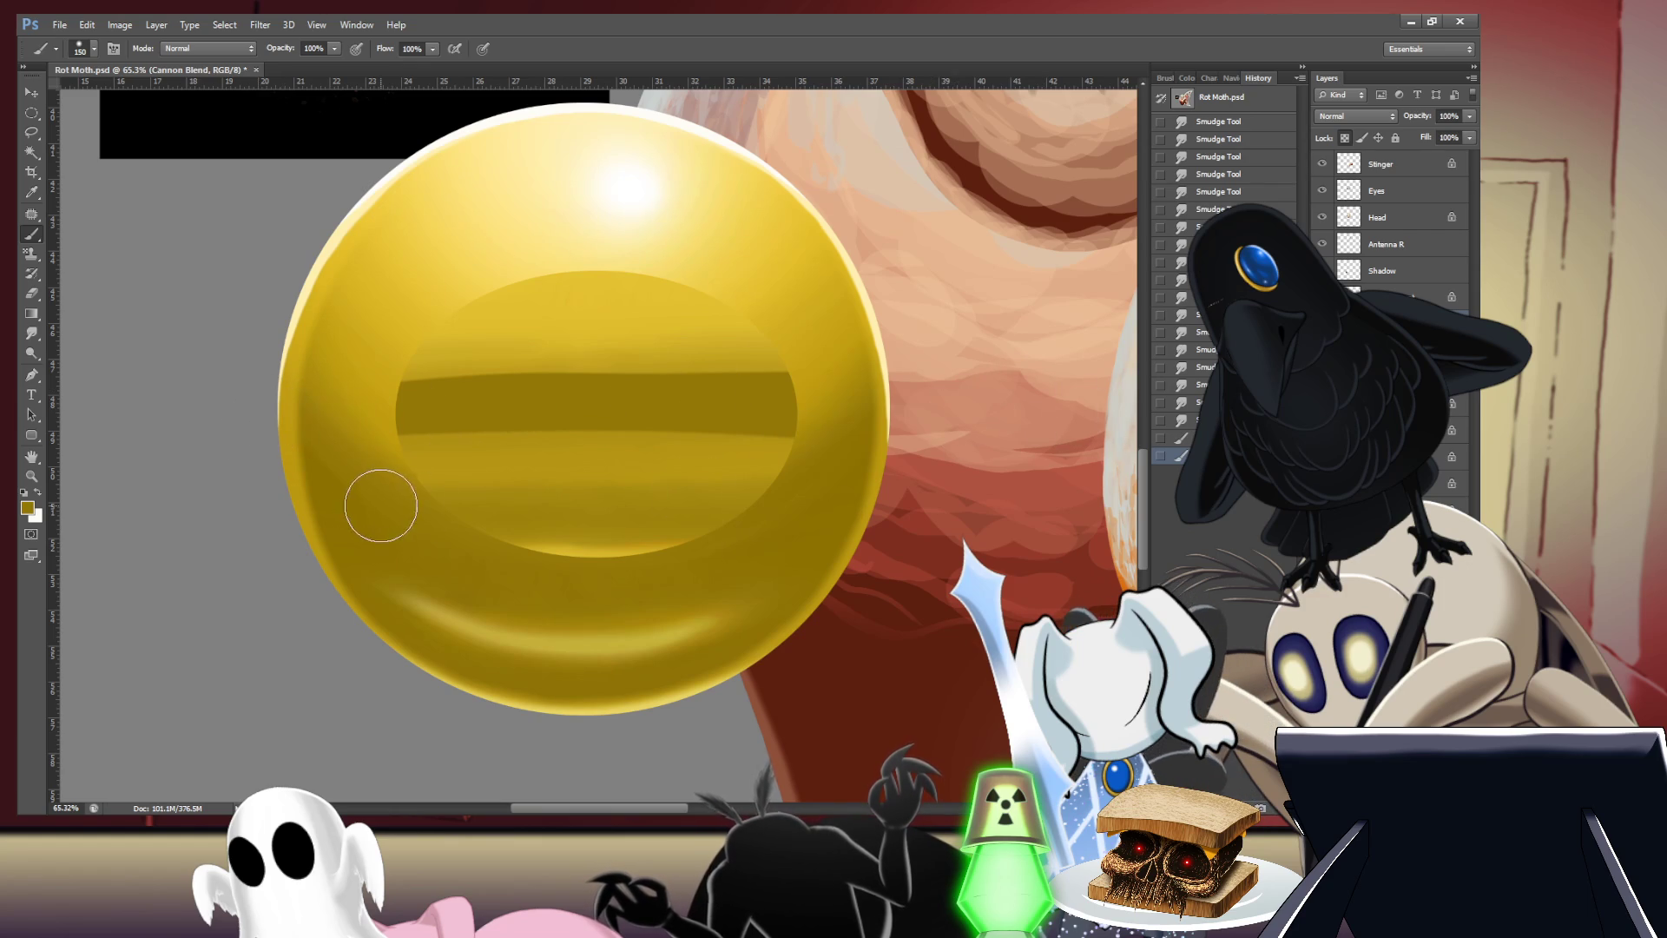
pyautogui.moveTo(380, 506)
pyautogui.mouseDown()
pyautogui.moveTo(764, 502)
pyautogui.moveTo(327, 507)
pyautogui.moveTo(662, 477)
pyautogui.mouseUp()
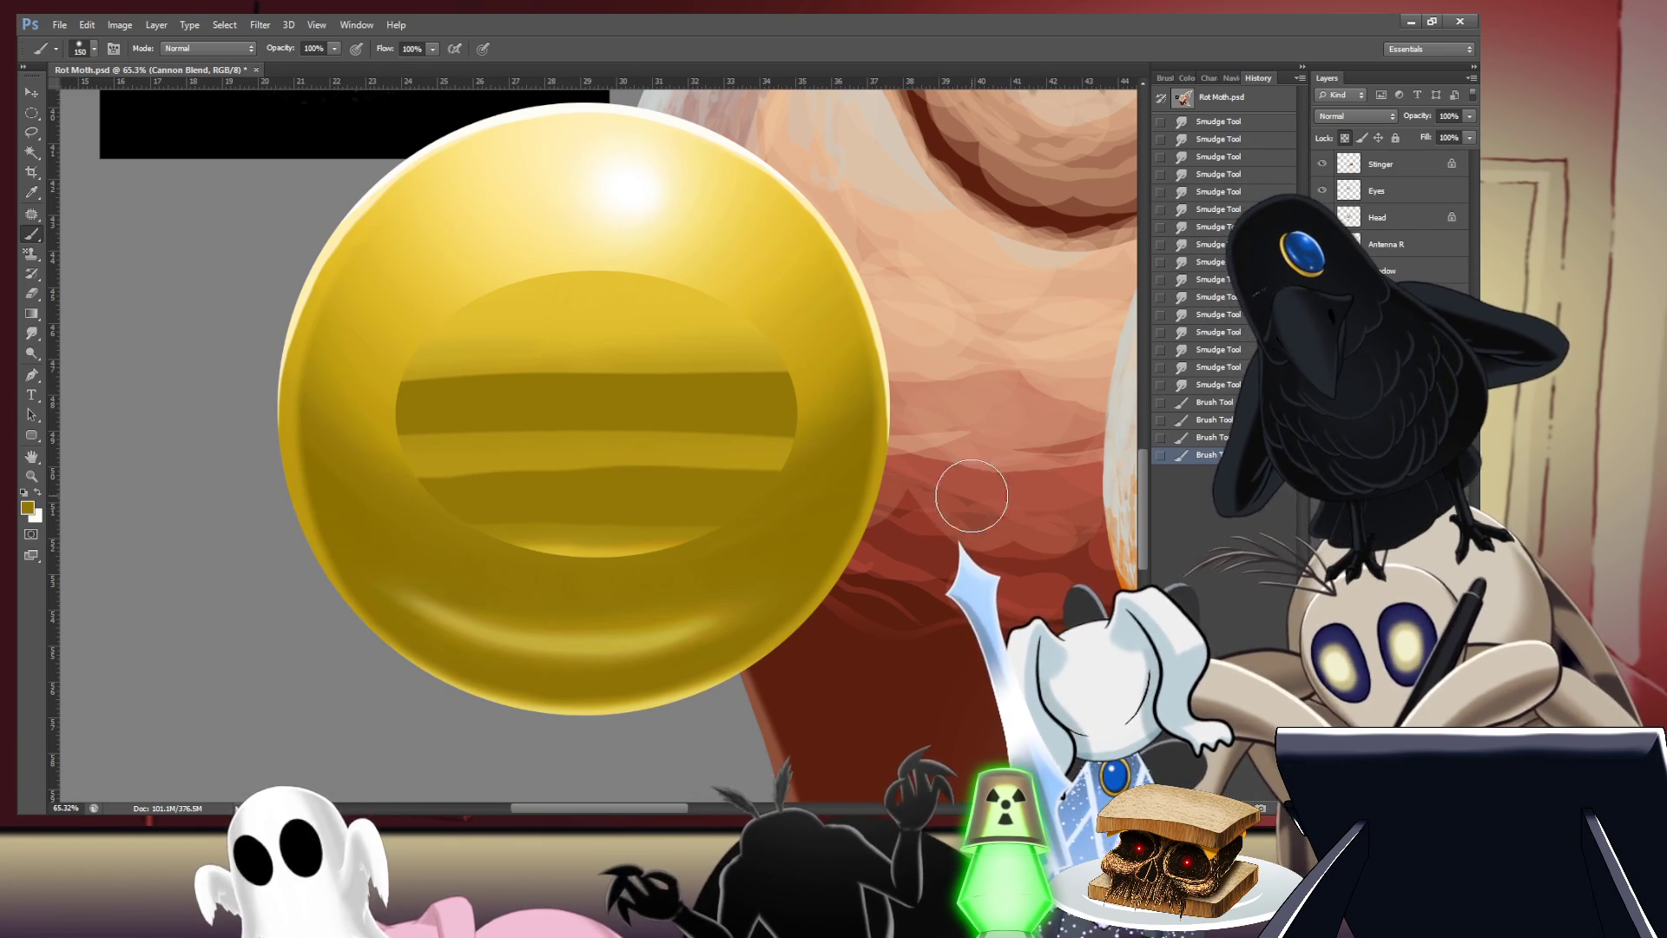
# - Smudge the dark bands' edges and spiky streaks smooth, then fit the painting on screen
pyautogui.press('r')
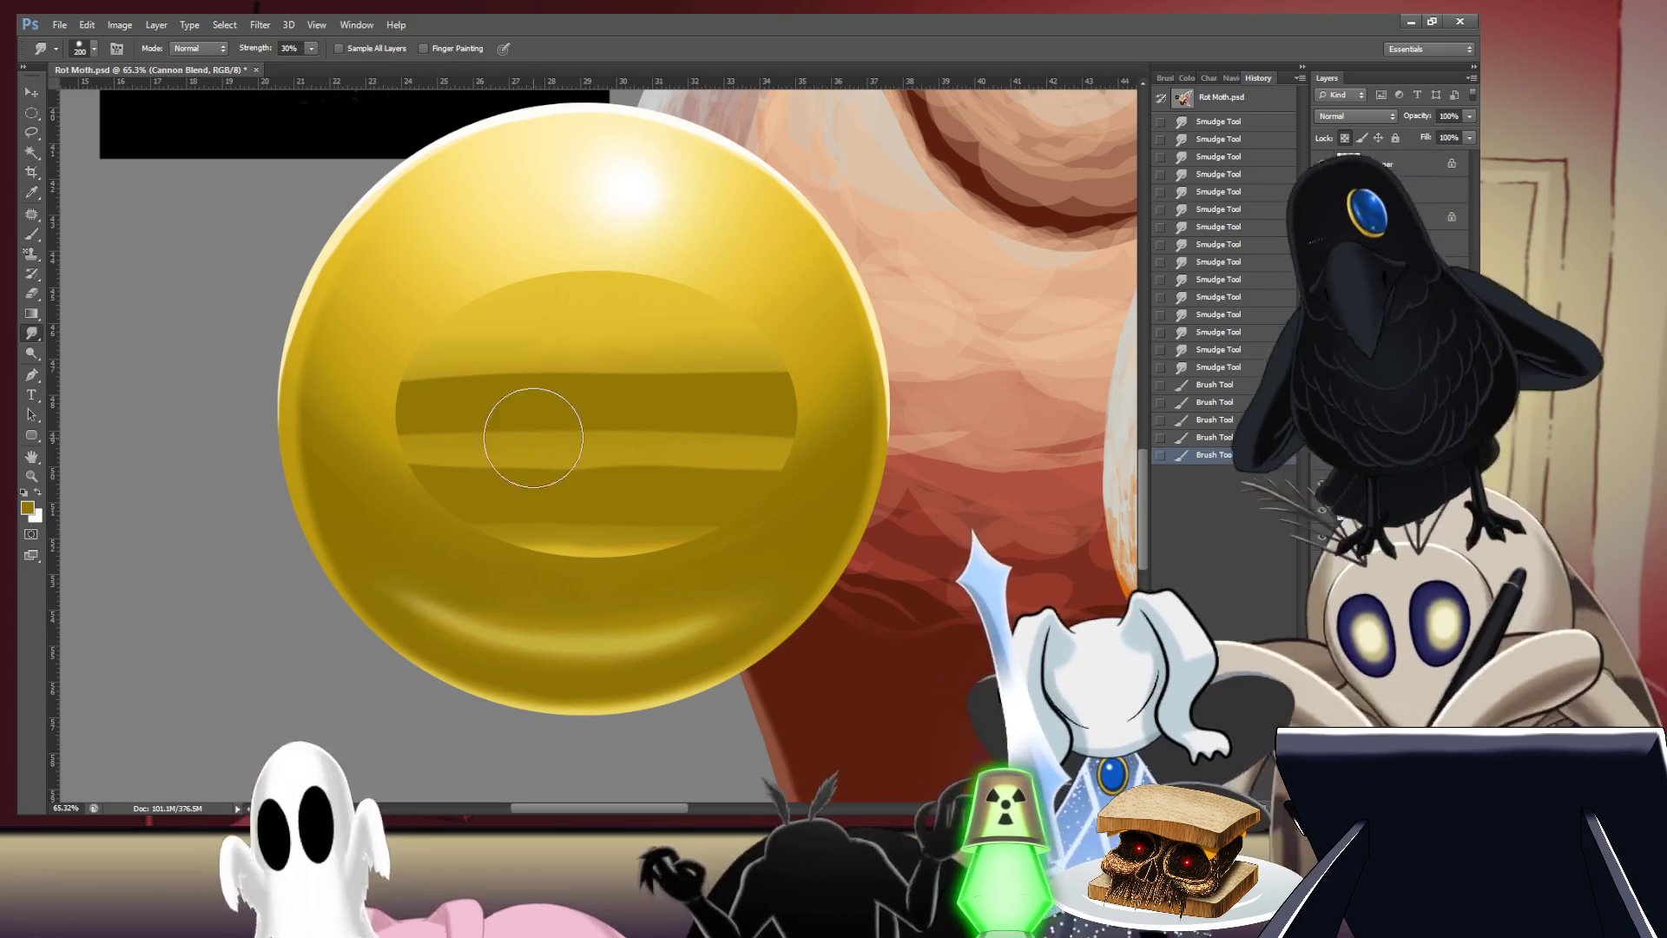
pyautogui.moveTo(425, 439); pyautogui.dragTo(434, 425)
pyautogui.moveTo(434, 425)
pyautogui.mouseDown()
pyautogui.moveTo(499, 391)
pyautogui.moveTo(663, 363)
pyautogui.moveTo(796, 369)
pyautogui.mouseUp()
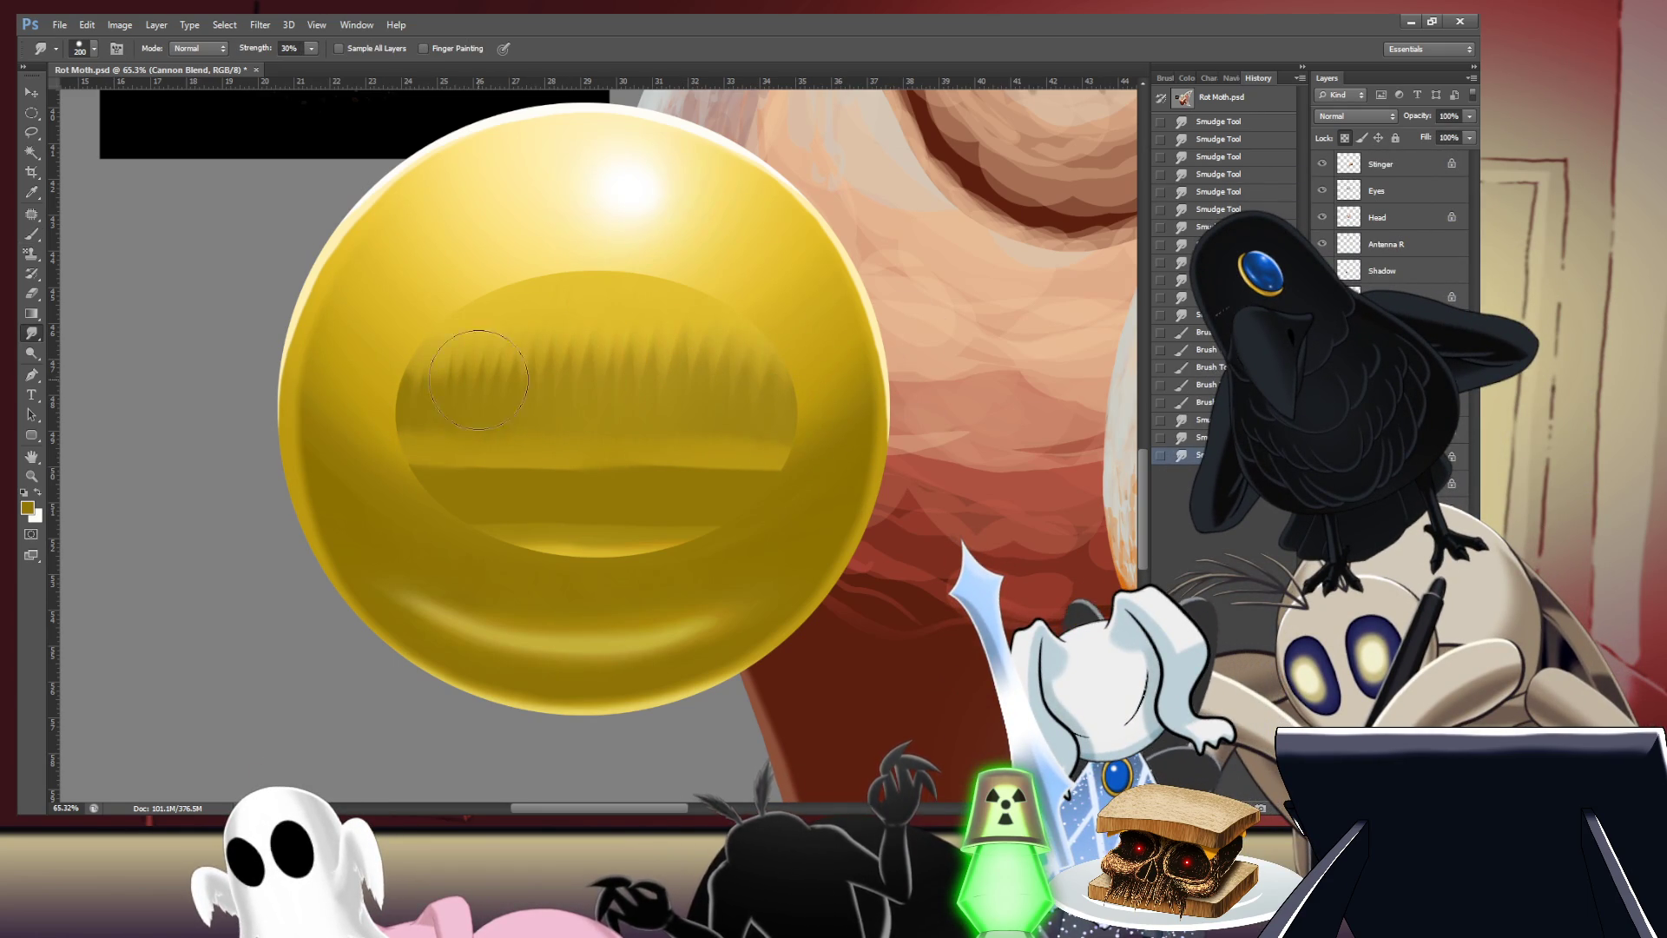
pyautogui.moveTo(535, 354); pyautogui.dragTo(417, 358)
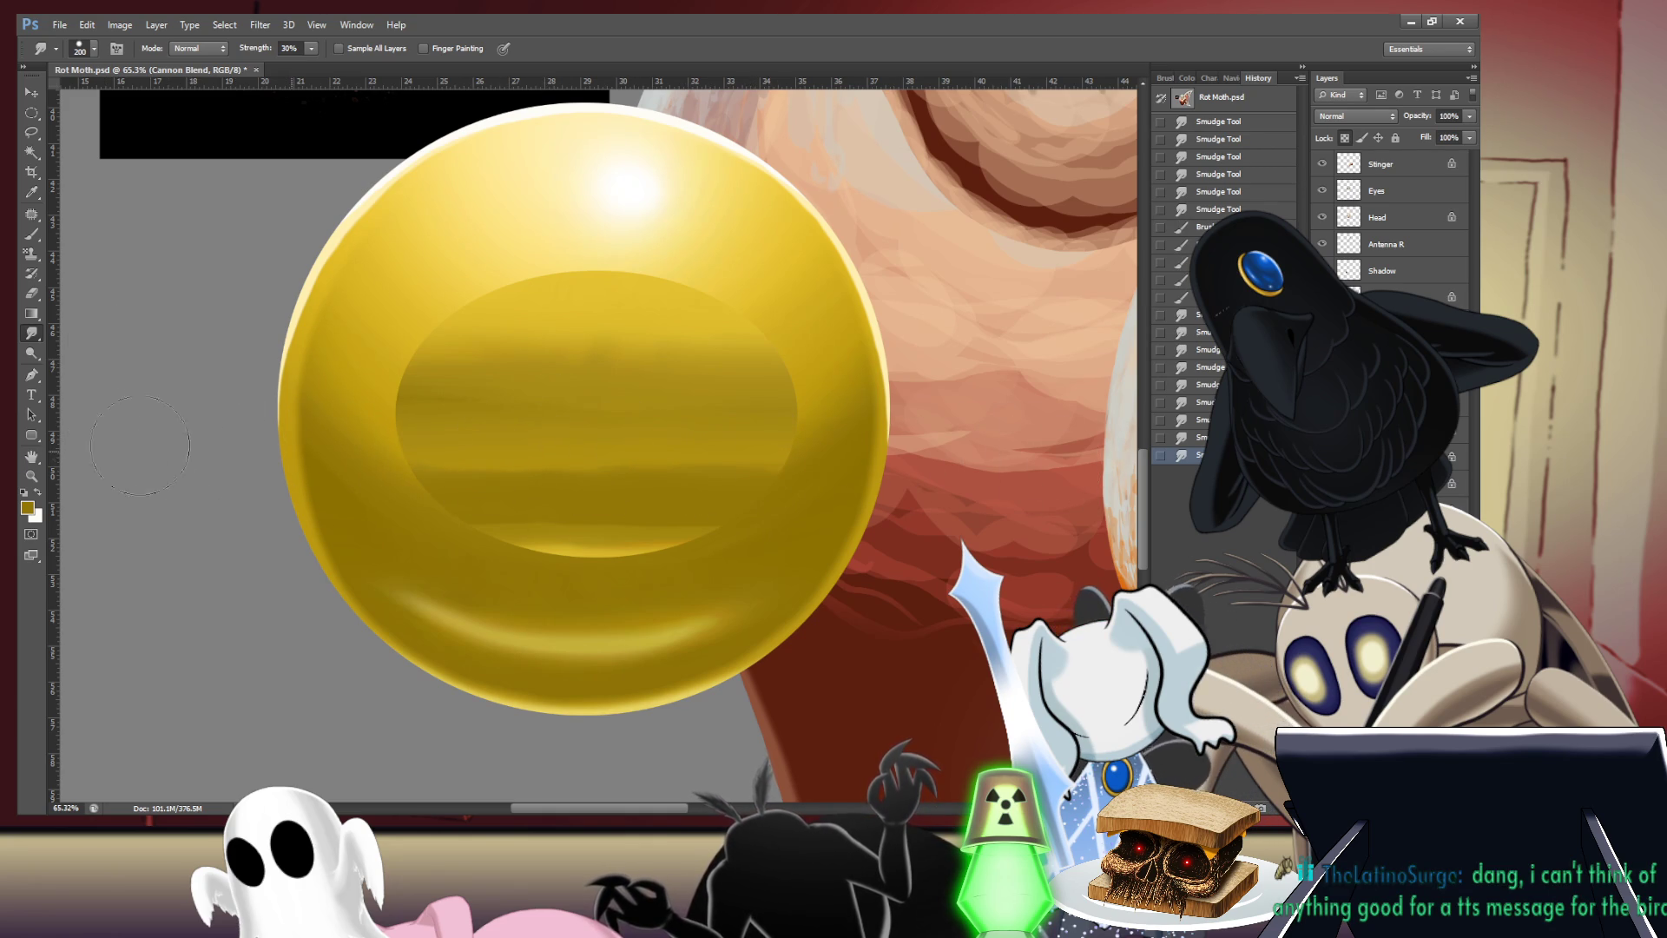
pyautogui.hotkey('ctrl', '0')
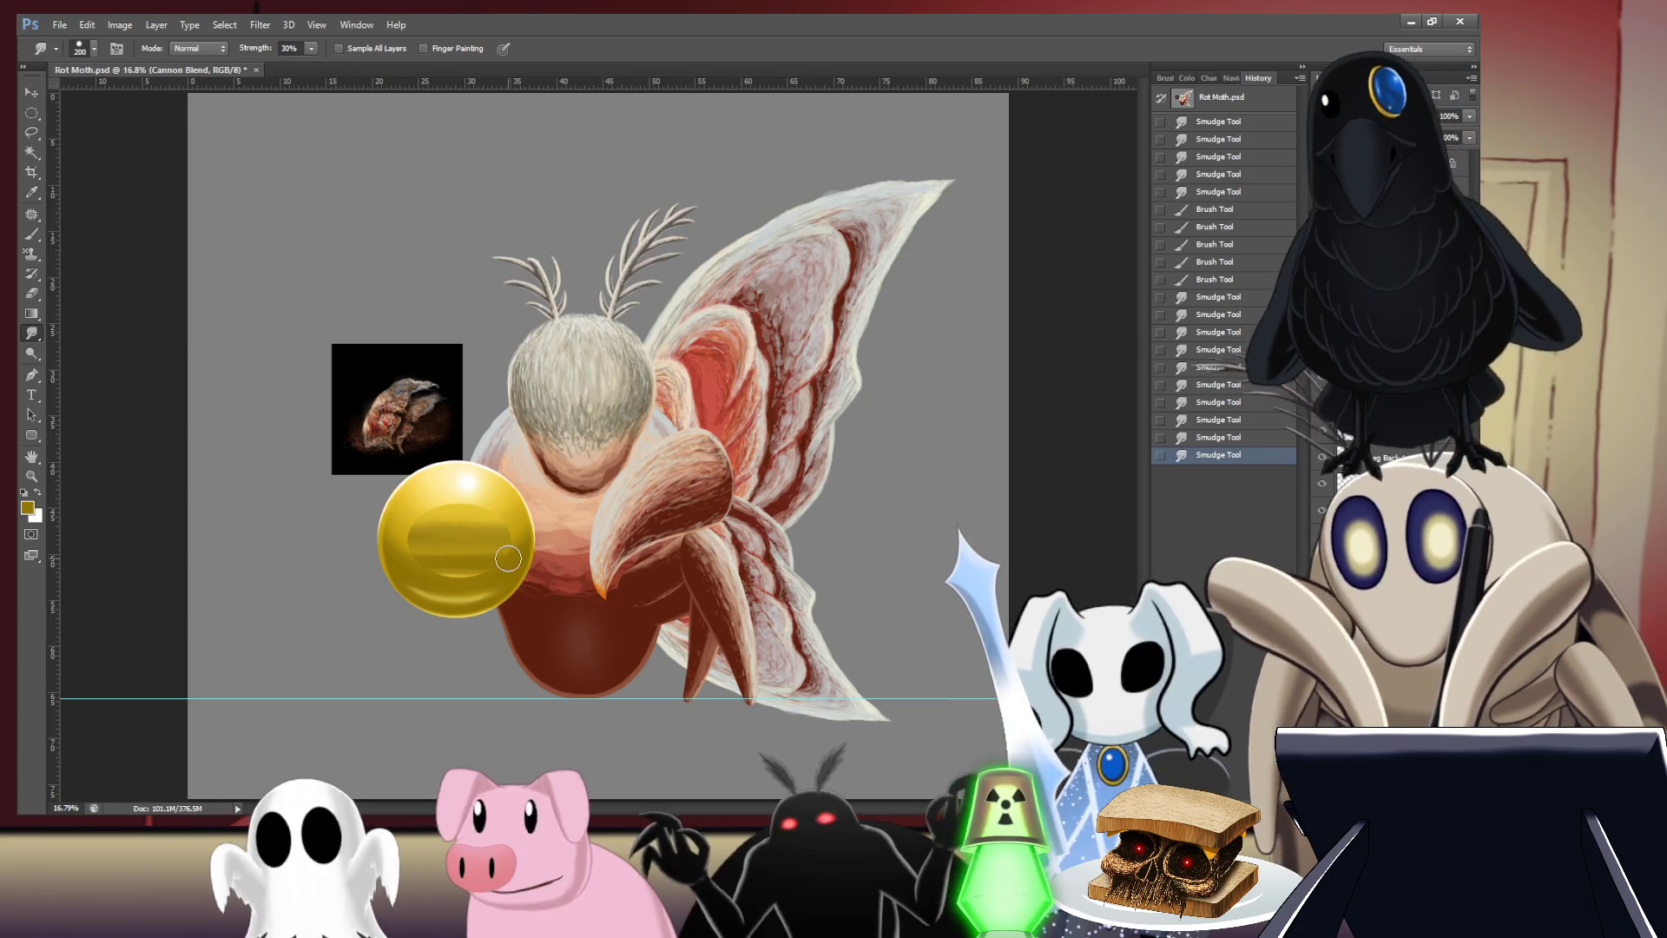
pyautogui.press('b')
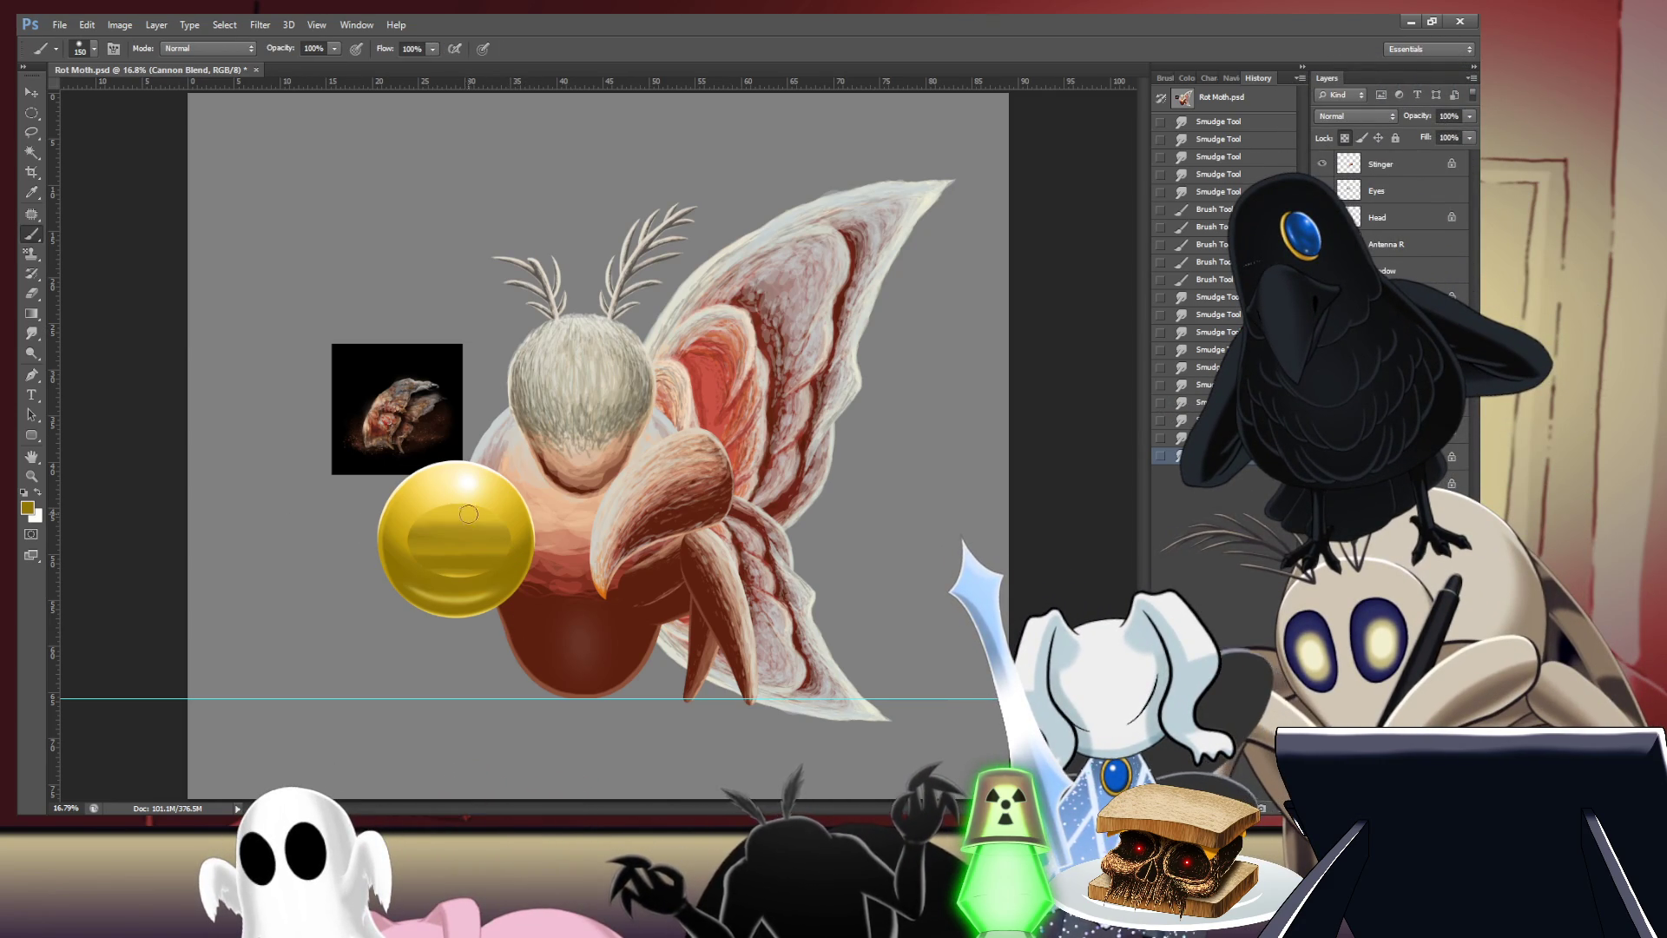
pyautogui.moveTo(468, 513)
pyautogui.mouseDown()
pyautogui.moveTo(683, 423)
pyautogui.moveTo(652, 373)
pyautogui.mouseUp()
# - Paint a pale-yellow highlight along the top of the orb's inner ellipse and smudge it soft
pyautogui.press('i')
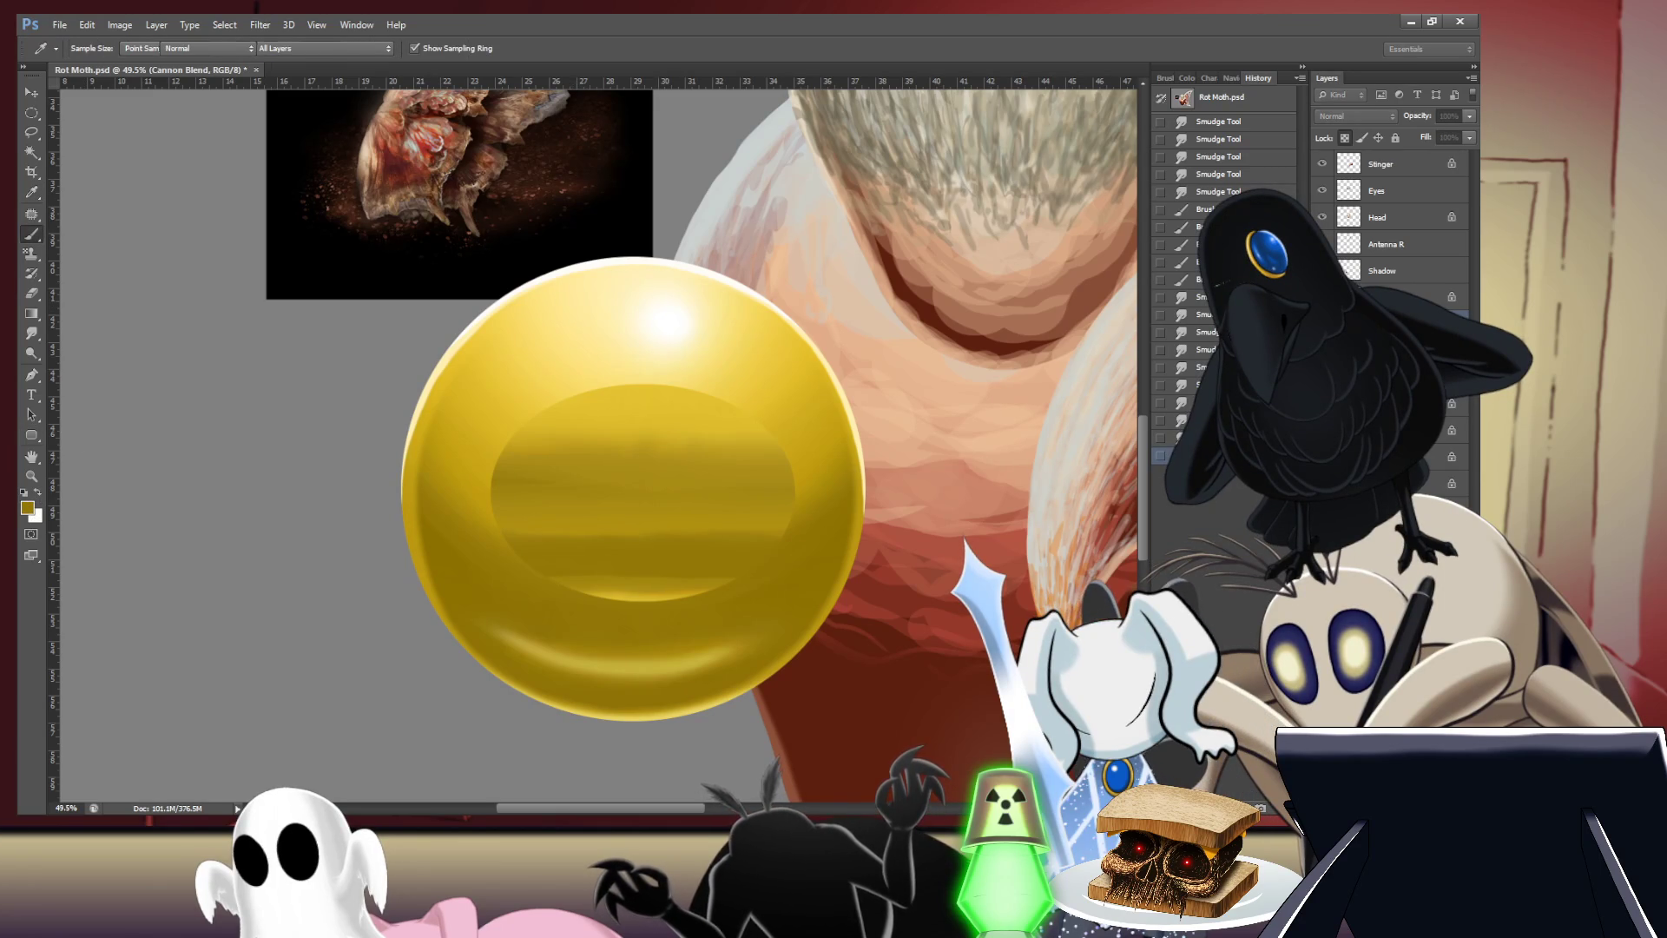
pyautogui.press('b')
pyautogui.keyDown('alt'); pyautogui.click(850, 430); pyautogui.keyUp('alt')
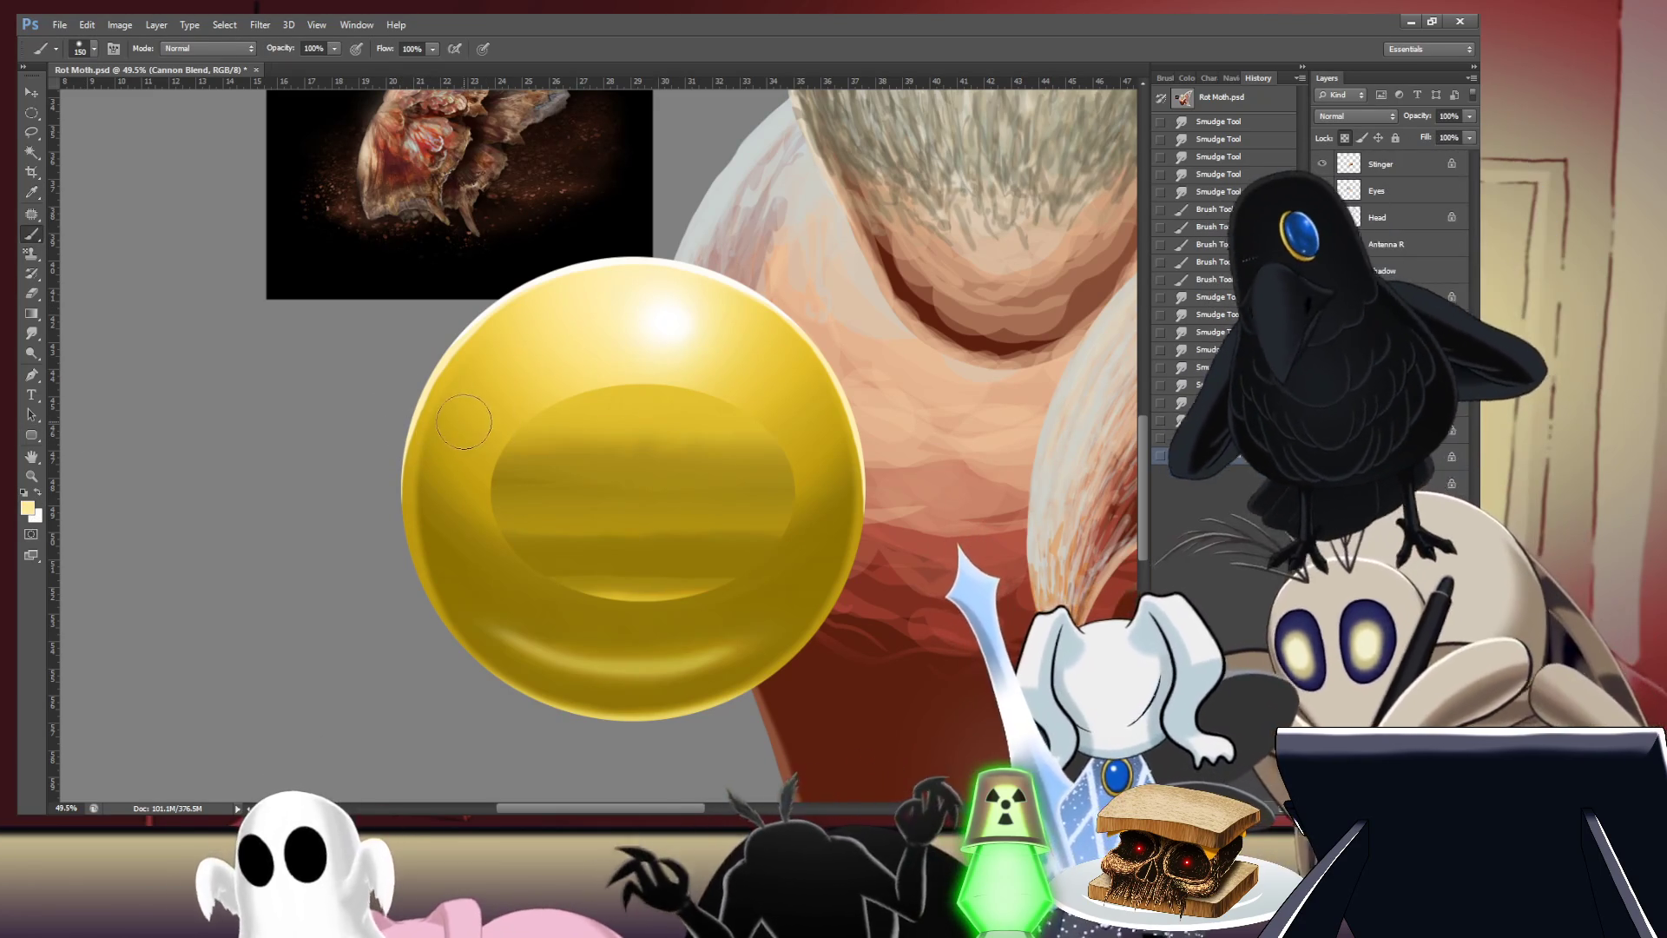
pyautogui.moveTo(539, 414); pyautogui.dragTo(642, 400)
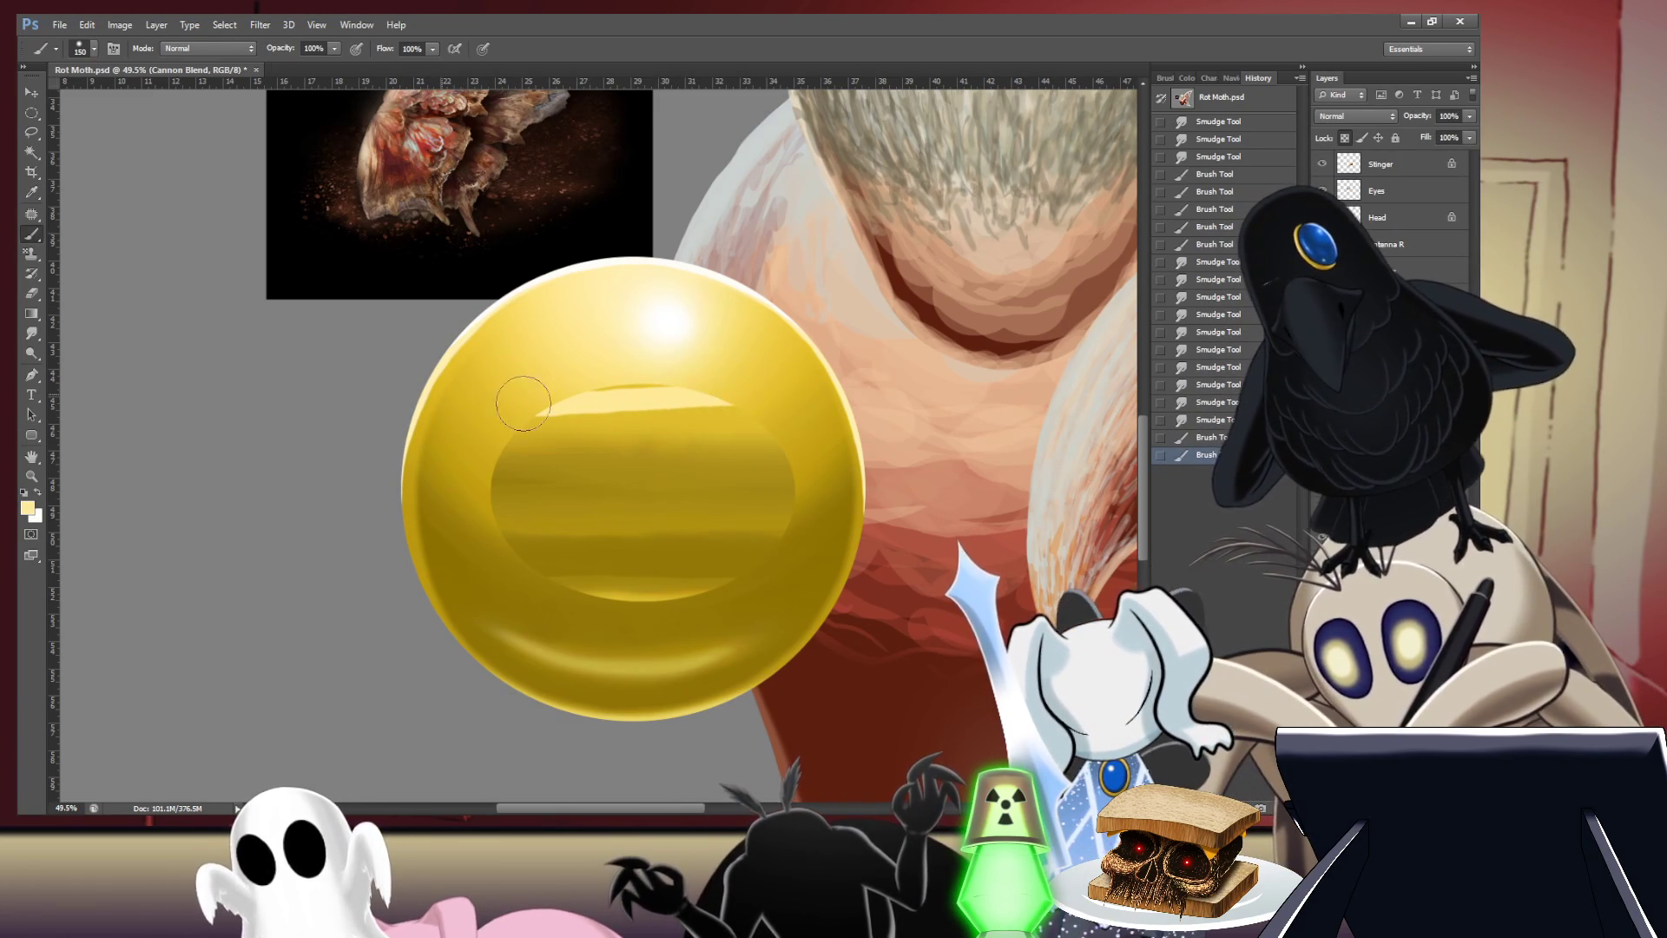
pyautogui.moveTo(524, 404); pyautogui.dragTo(725, 408)
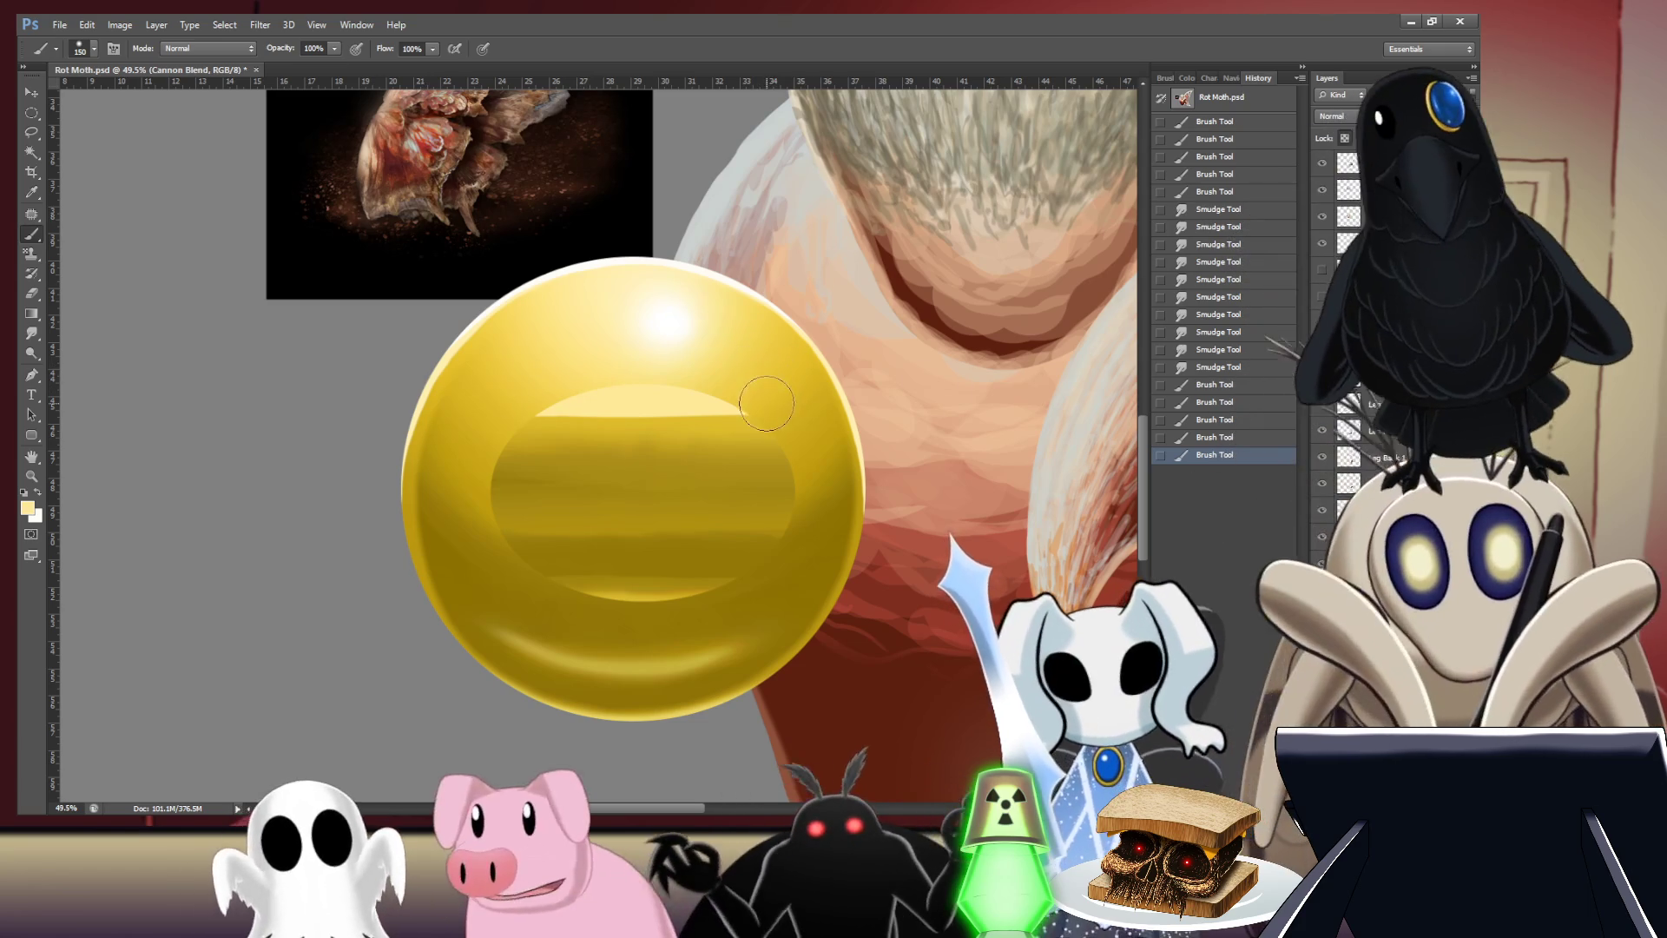
pyautogui.press('r')
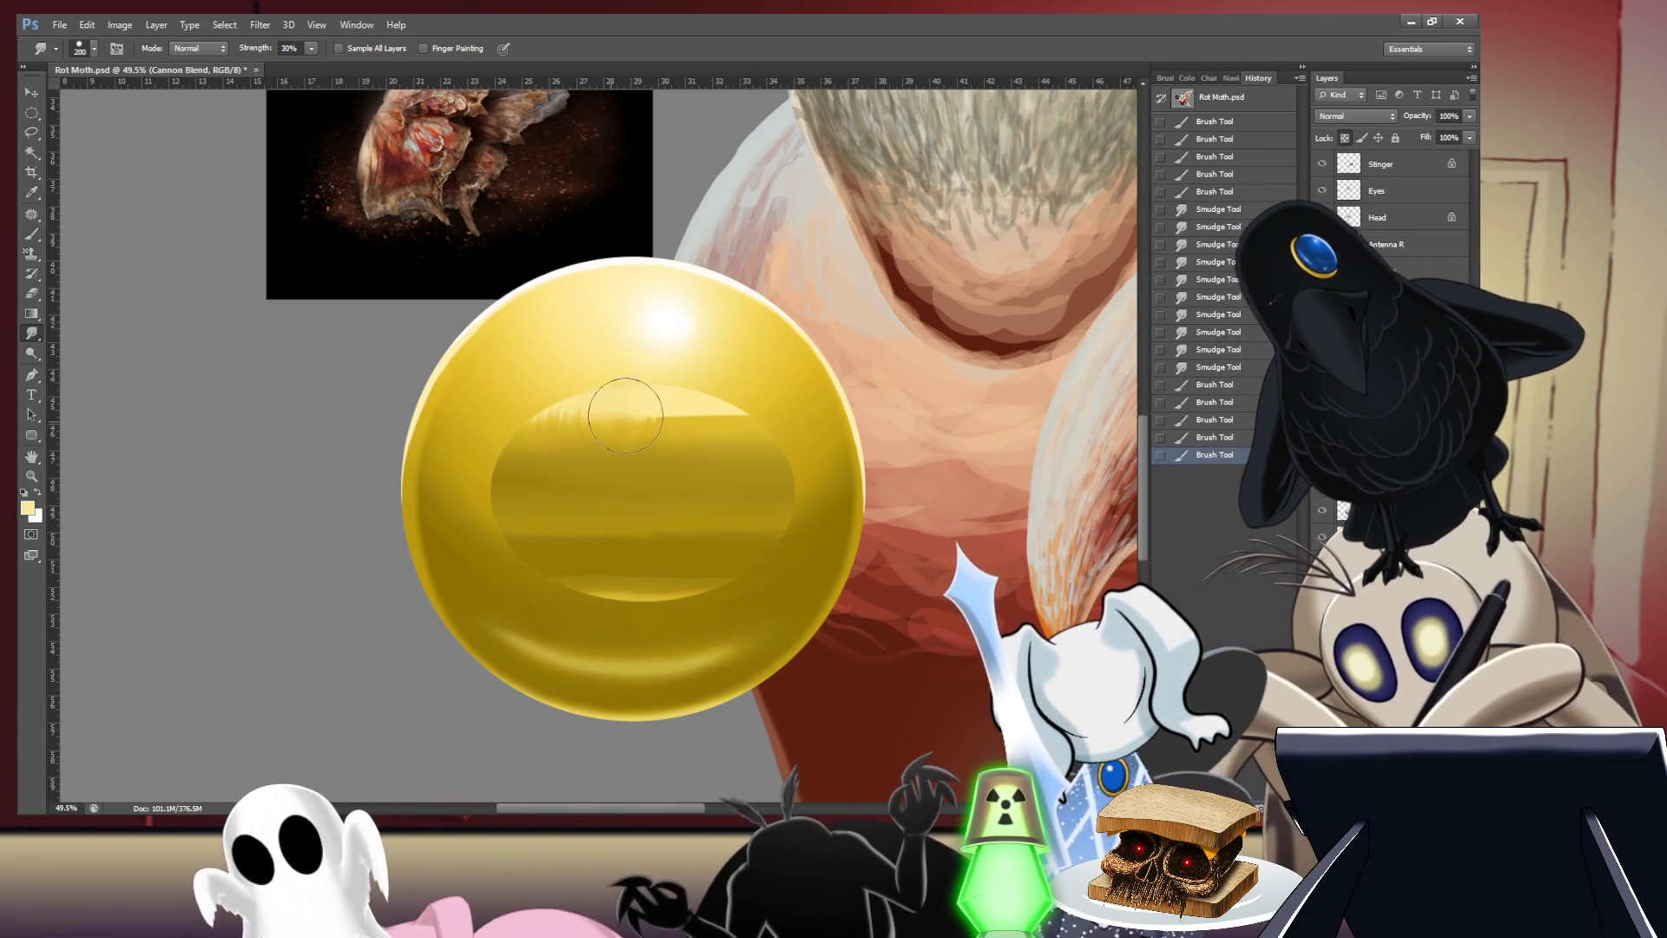
pyautogui.moveTo(626, 415)
pyautogui.mouseDown()
pyautogui.moveTo(712, 403)
pyautogui.moveTo(501, 422)
pyautogui.moveTo(608, 426)
pyautogui.mouseUp()
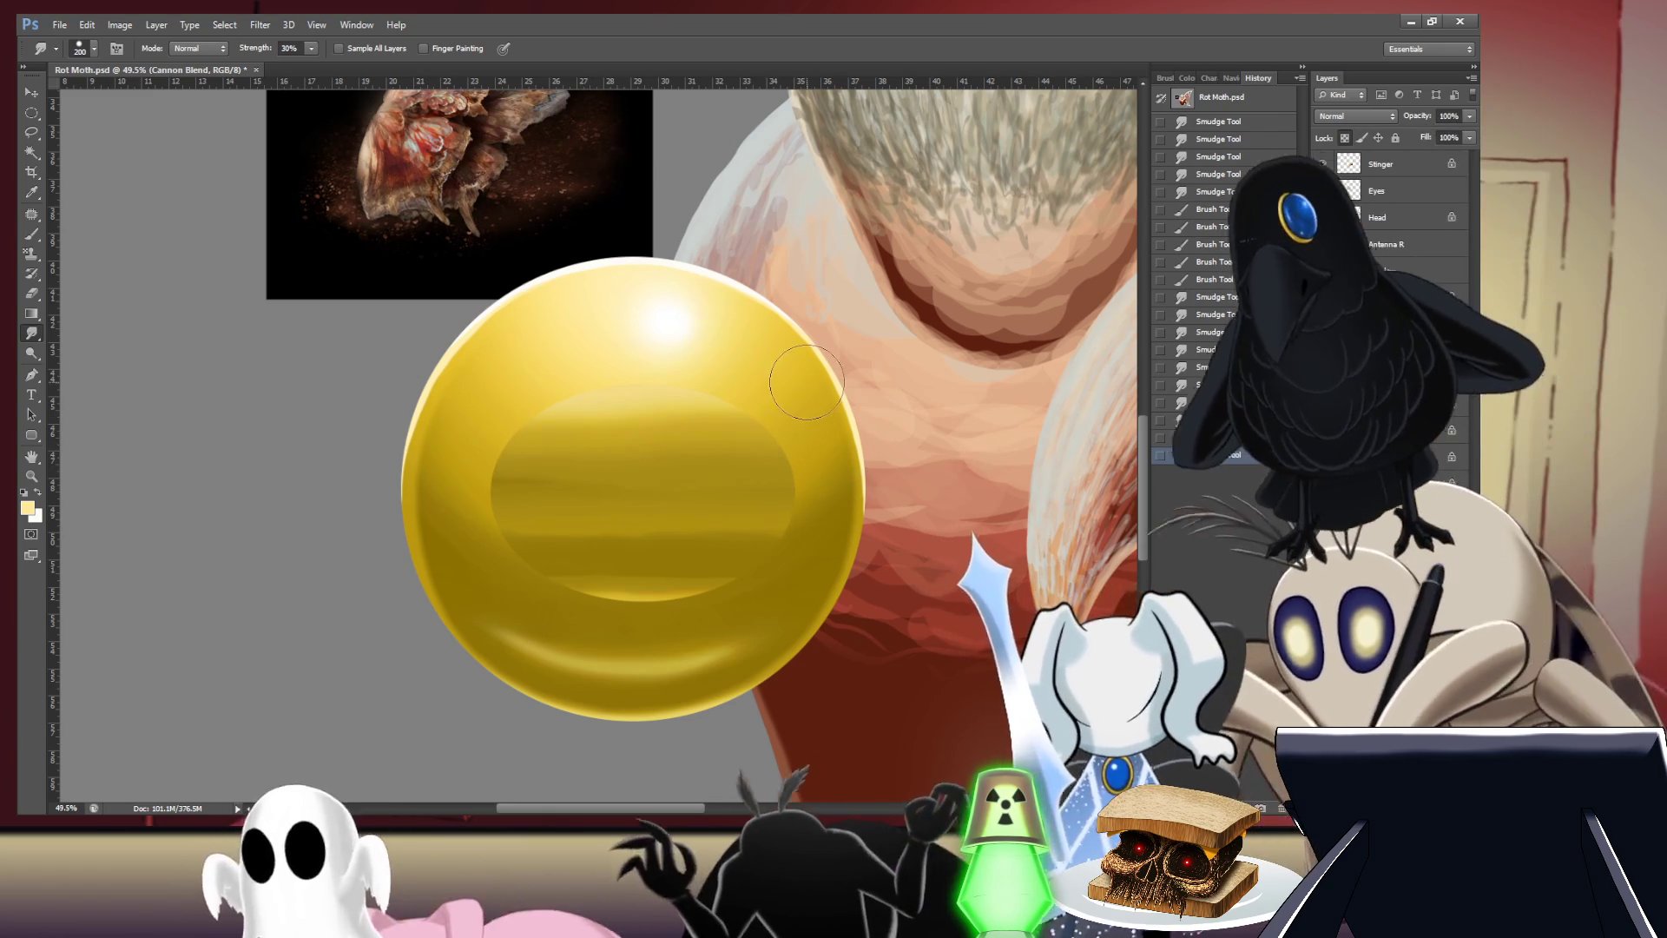
# - Brush a dark gold band across the orb's middle and smudge it into the surrounding gold
pyautogui.press('i')
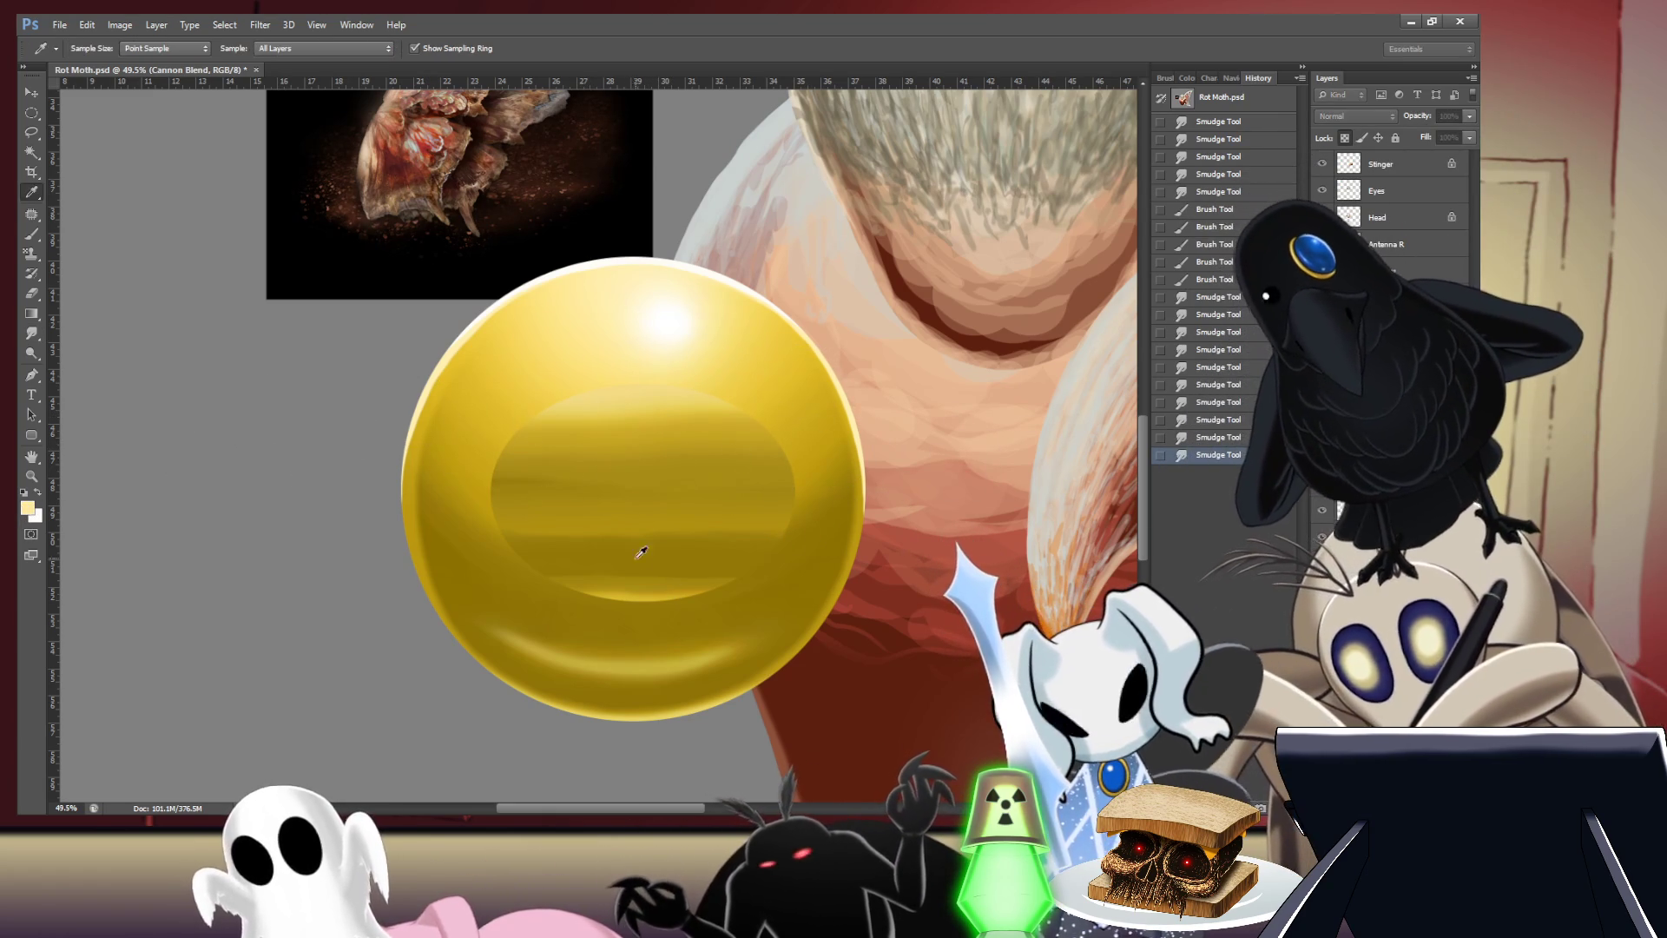
pyautogui.click(809, 597)
pyautogui.press('b')
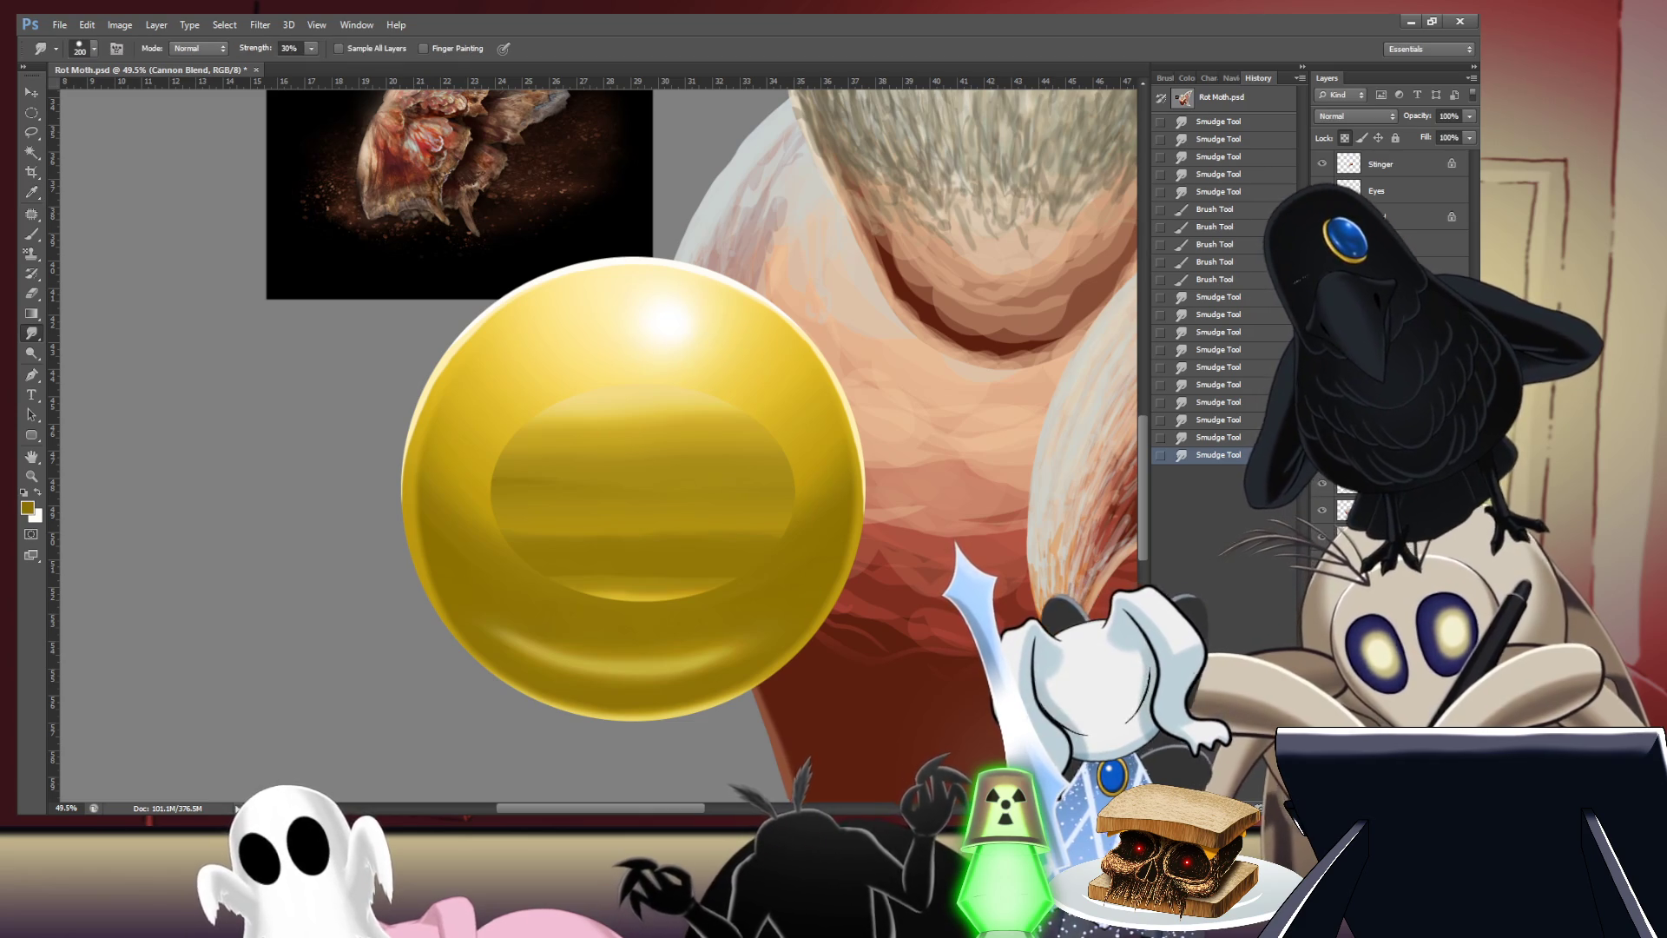
pyautogui.moveTo(472, 423); pyautogui.dragTo(441, 481)
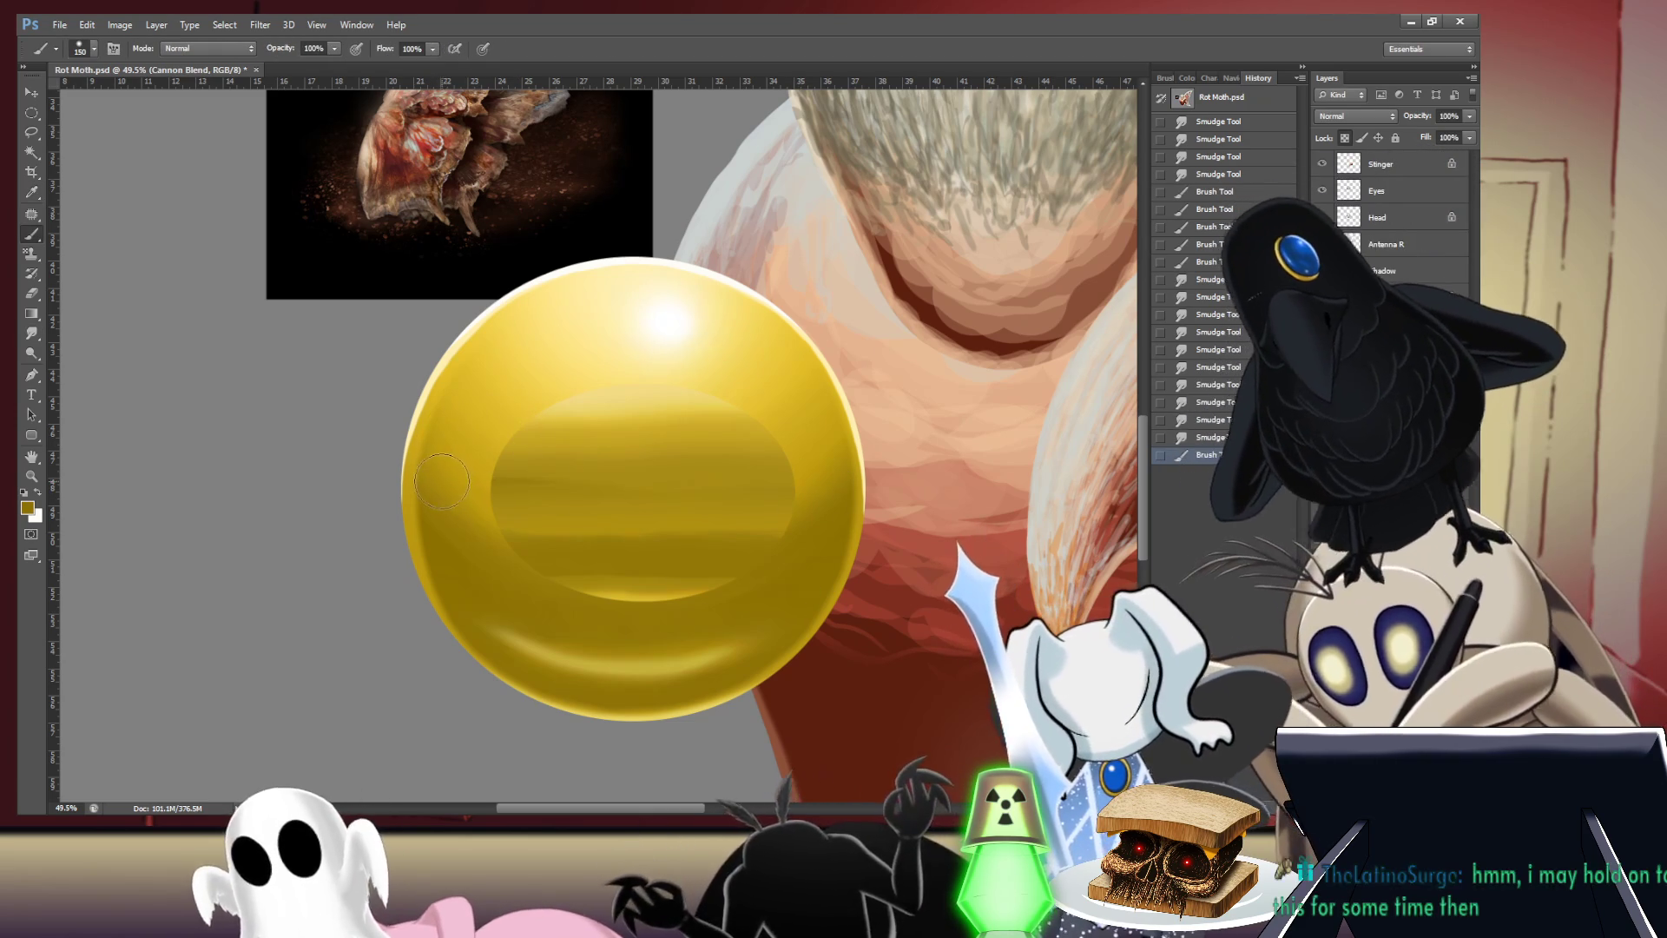
pyautogui.moveTo(549, 478); pyautogui.dragTo(855, 476)
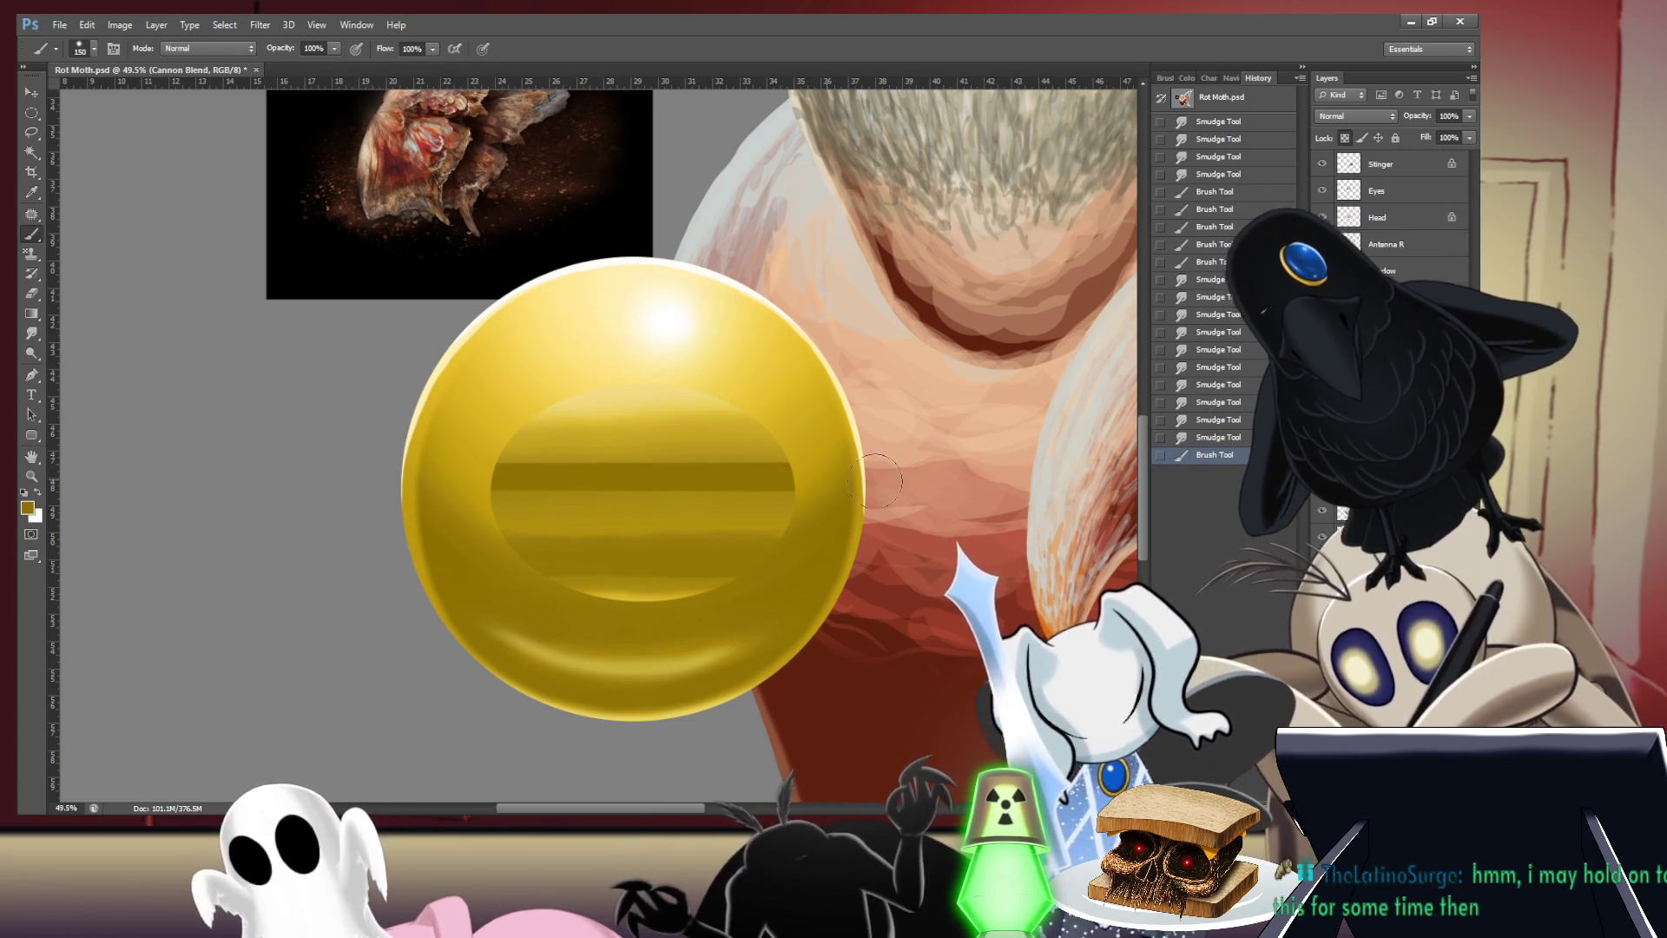
pyautogui.press('r')
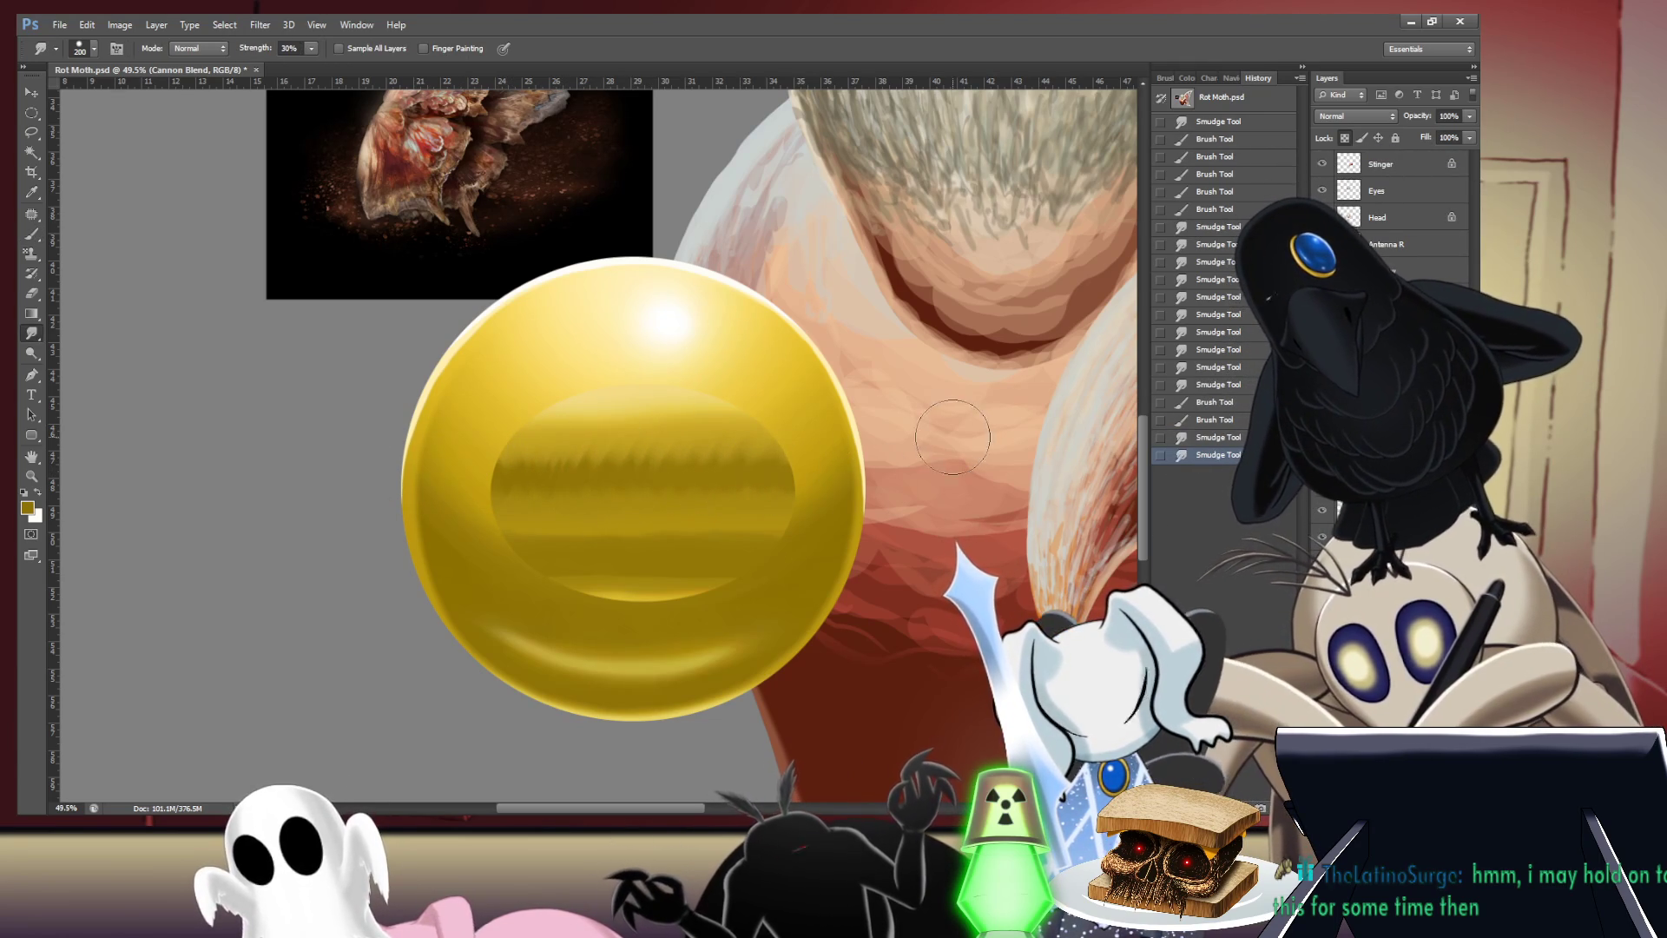
pyautogui.click(645, 475)
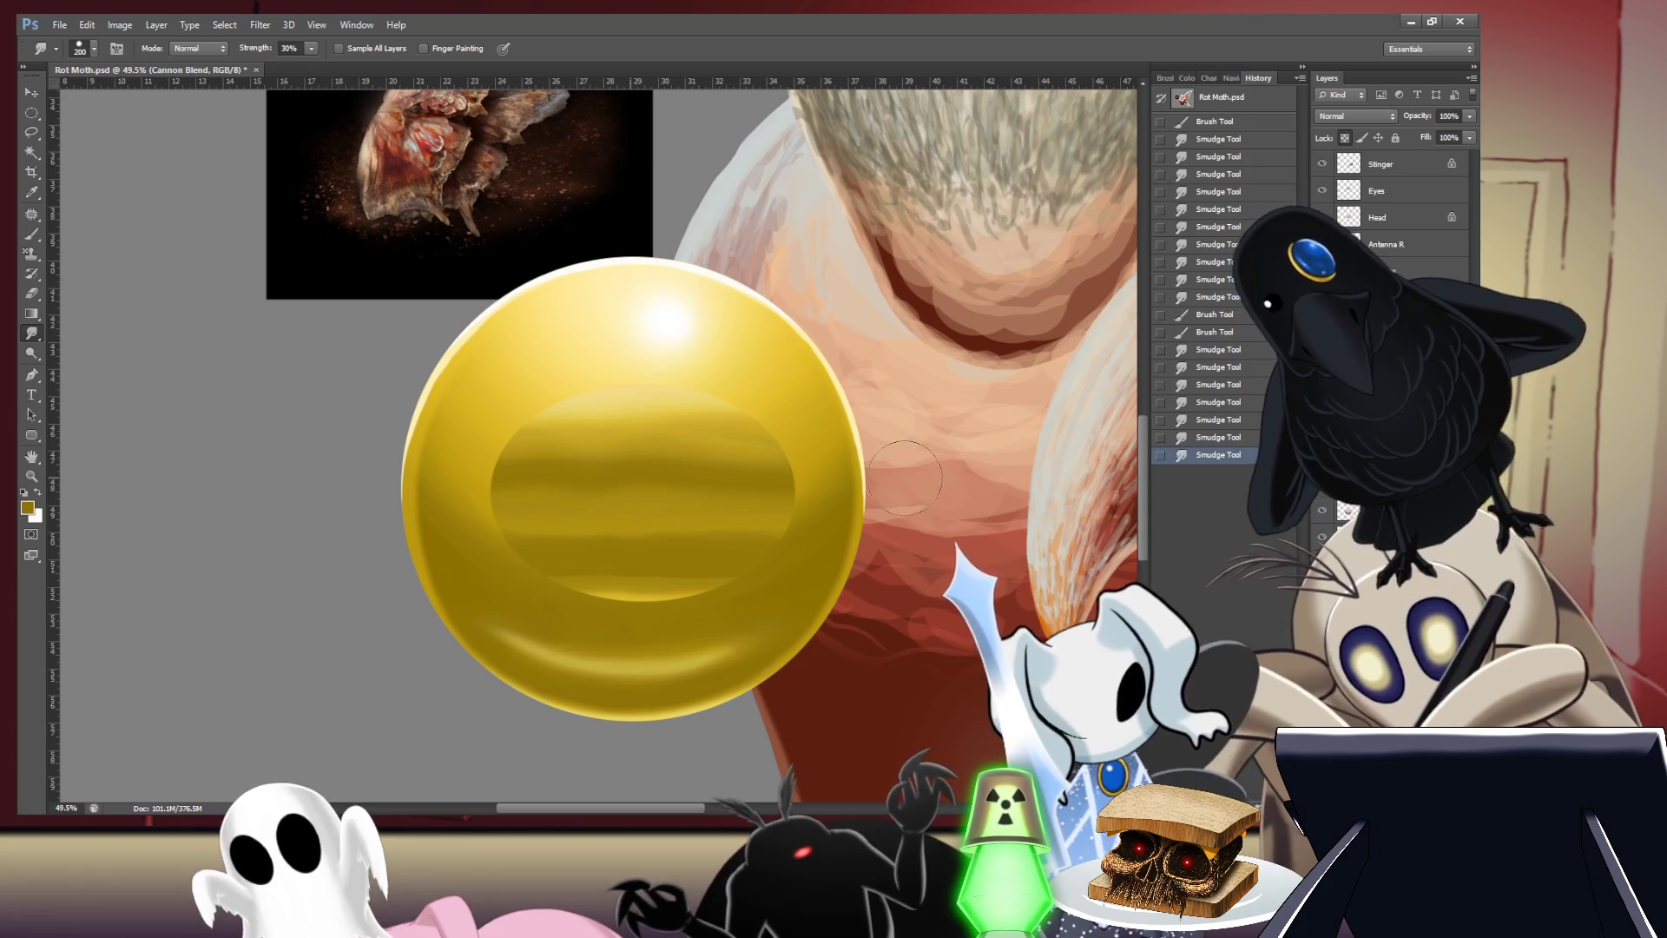
pyautogui.moveTo(905, 478)
pyautogui.mouseDown()
pyautogui.moveTo(942, 439)
pyautogui.moveTo(846, 466)
pyautogui.mouseUp()
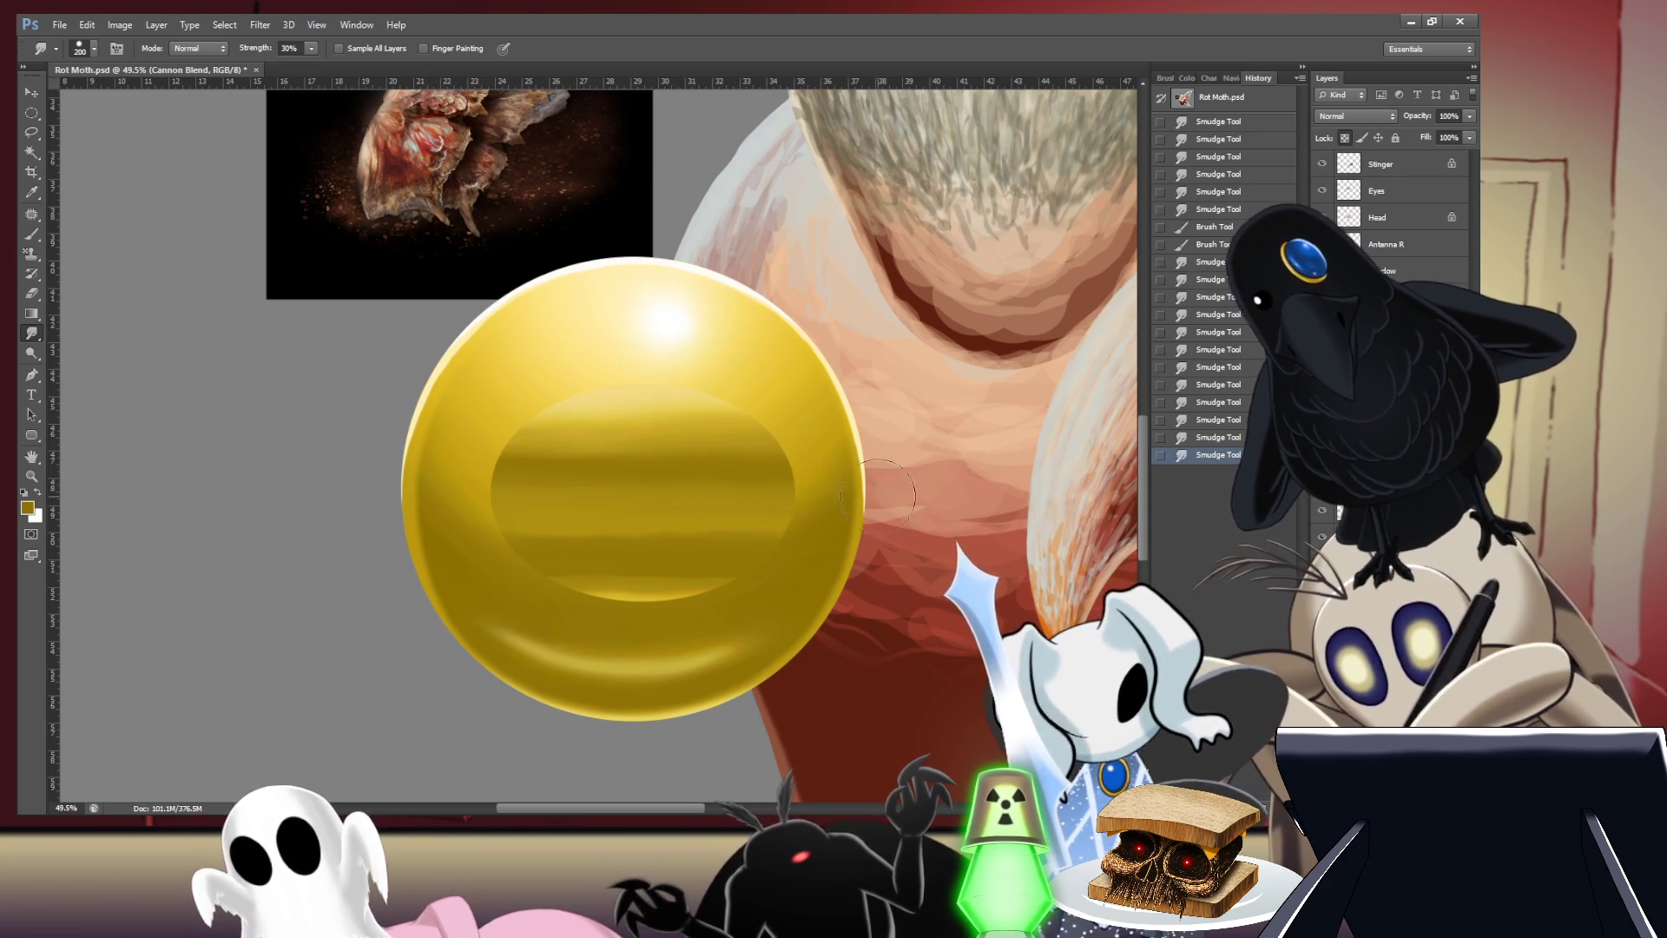
pyautogui.moveTo(633, 472); pyautogui.dragTo(408, 478)
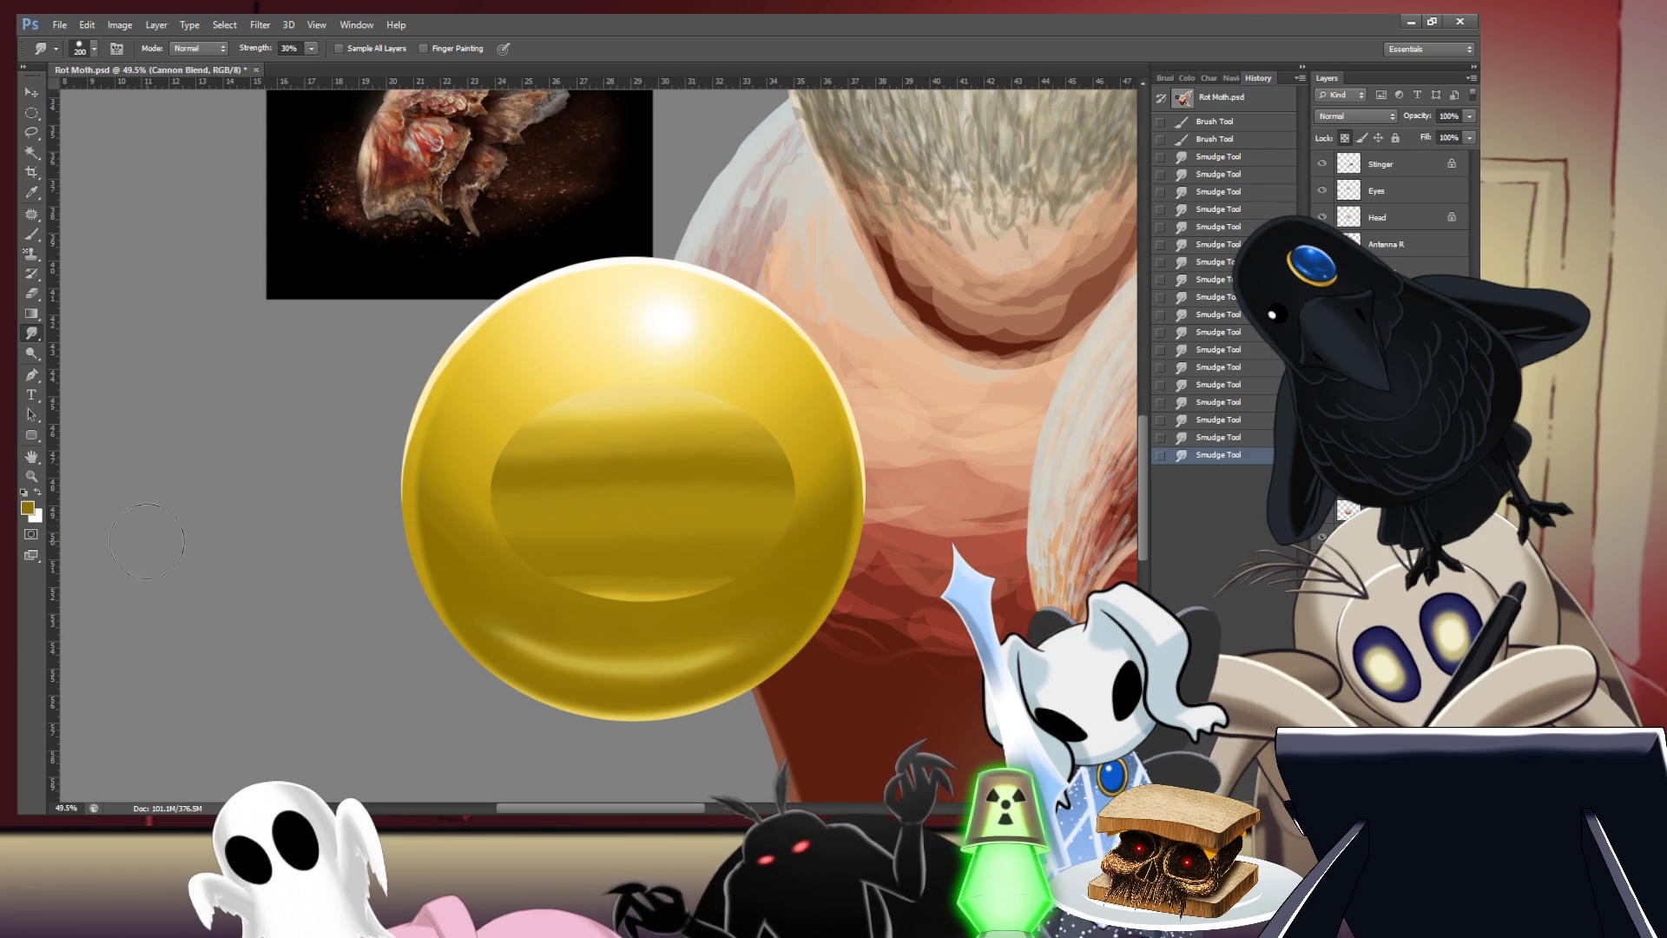
pyautogui.scroll(-5, 817, 387)
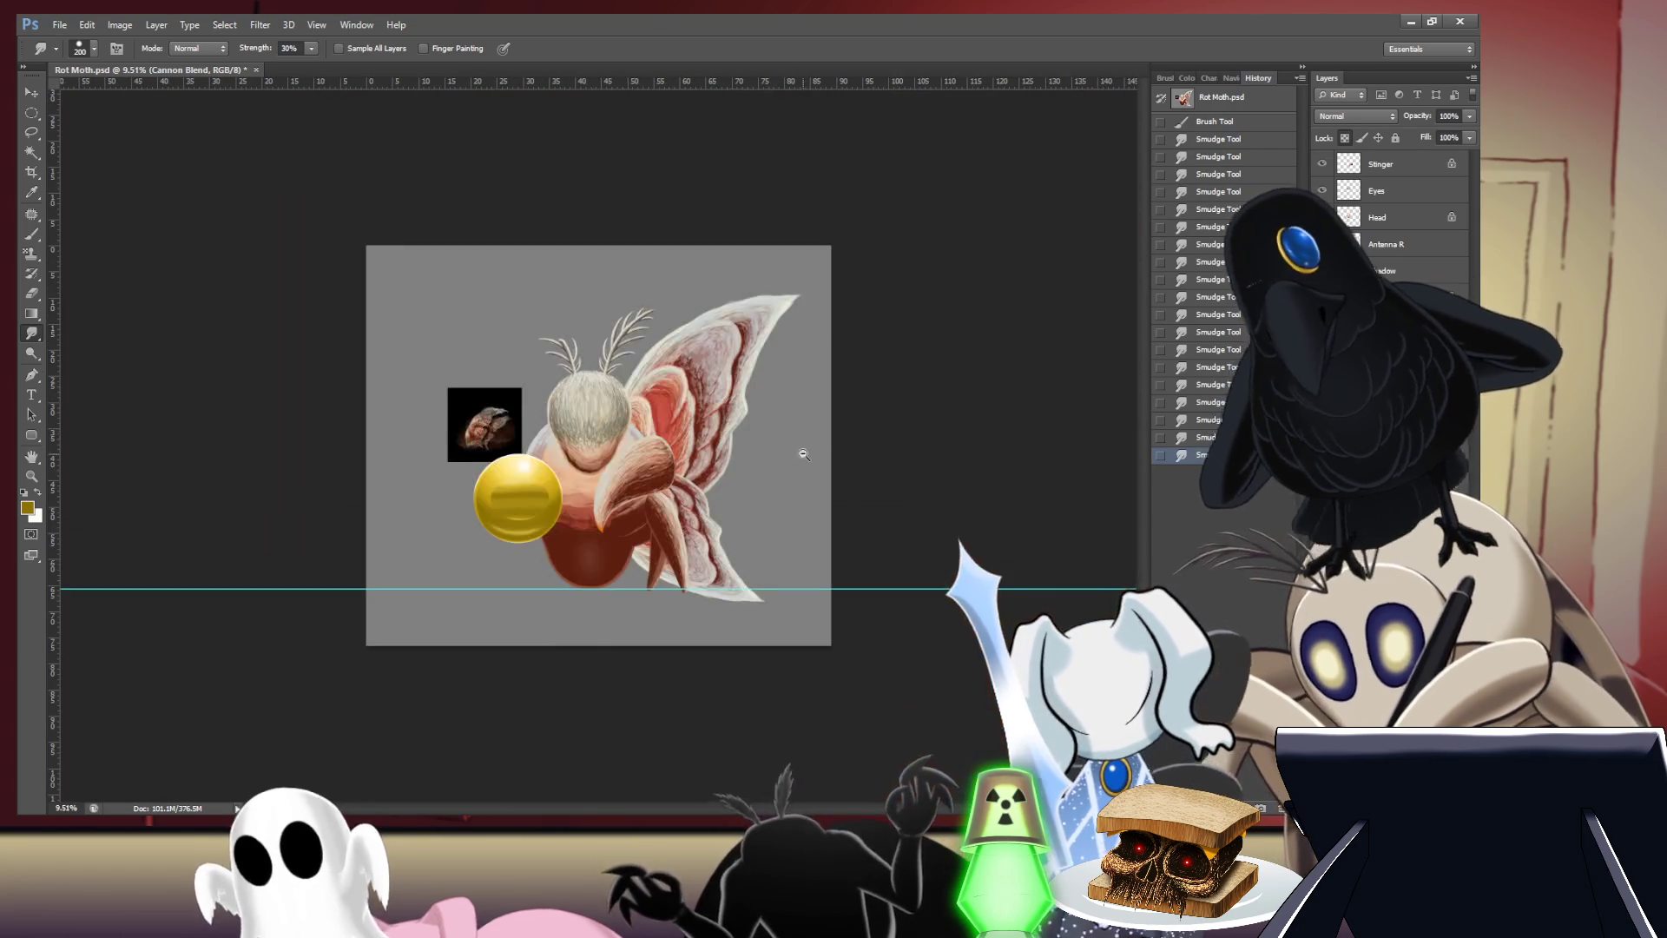
pyautogui.scroll(8, 469, 519)
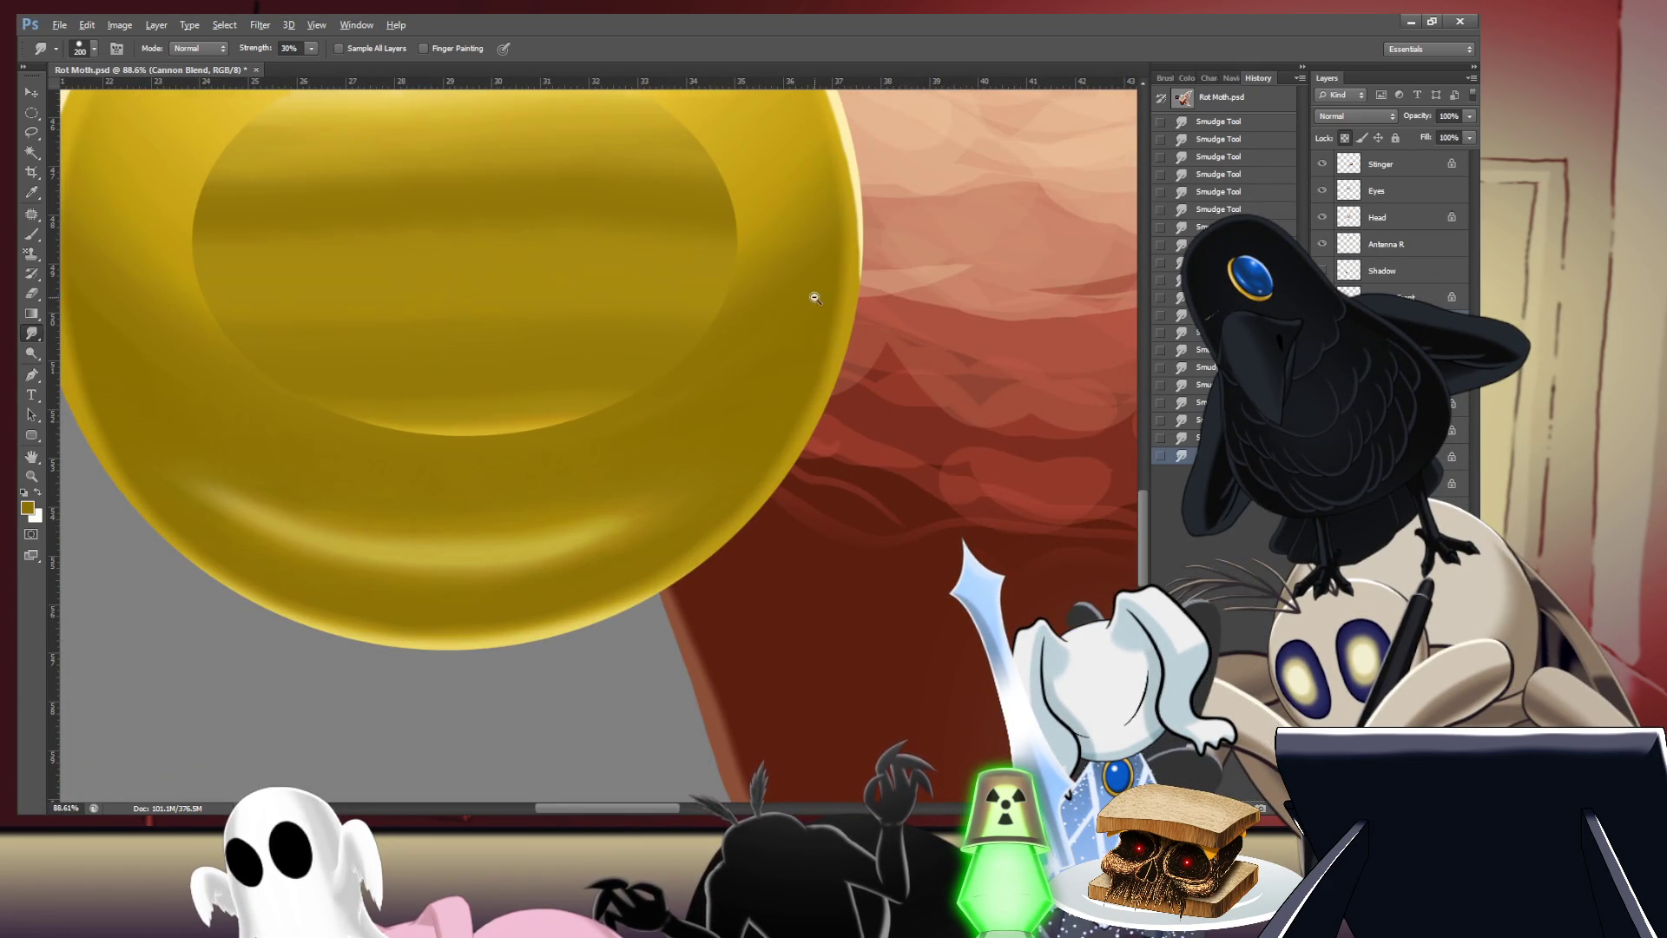
pyautogui.scroll(-7, 814, 298)
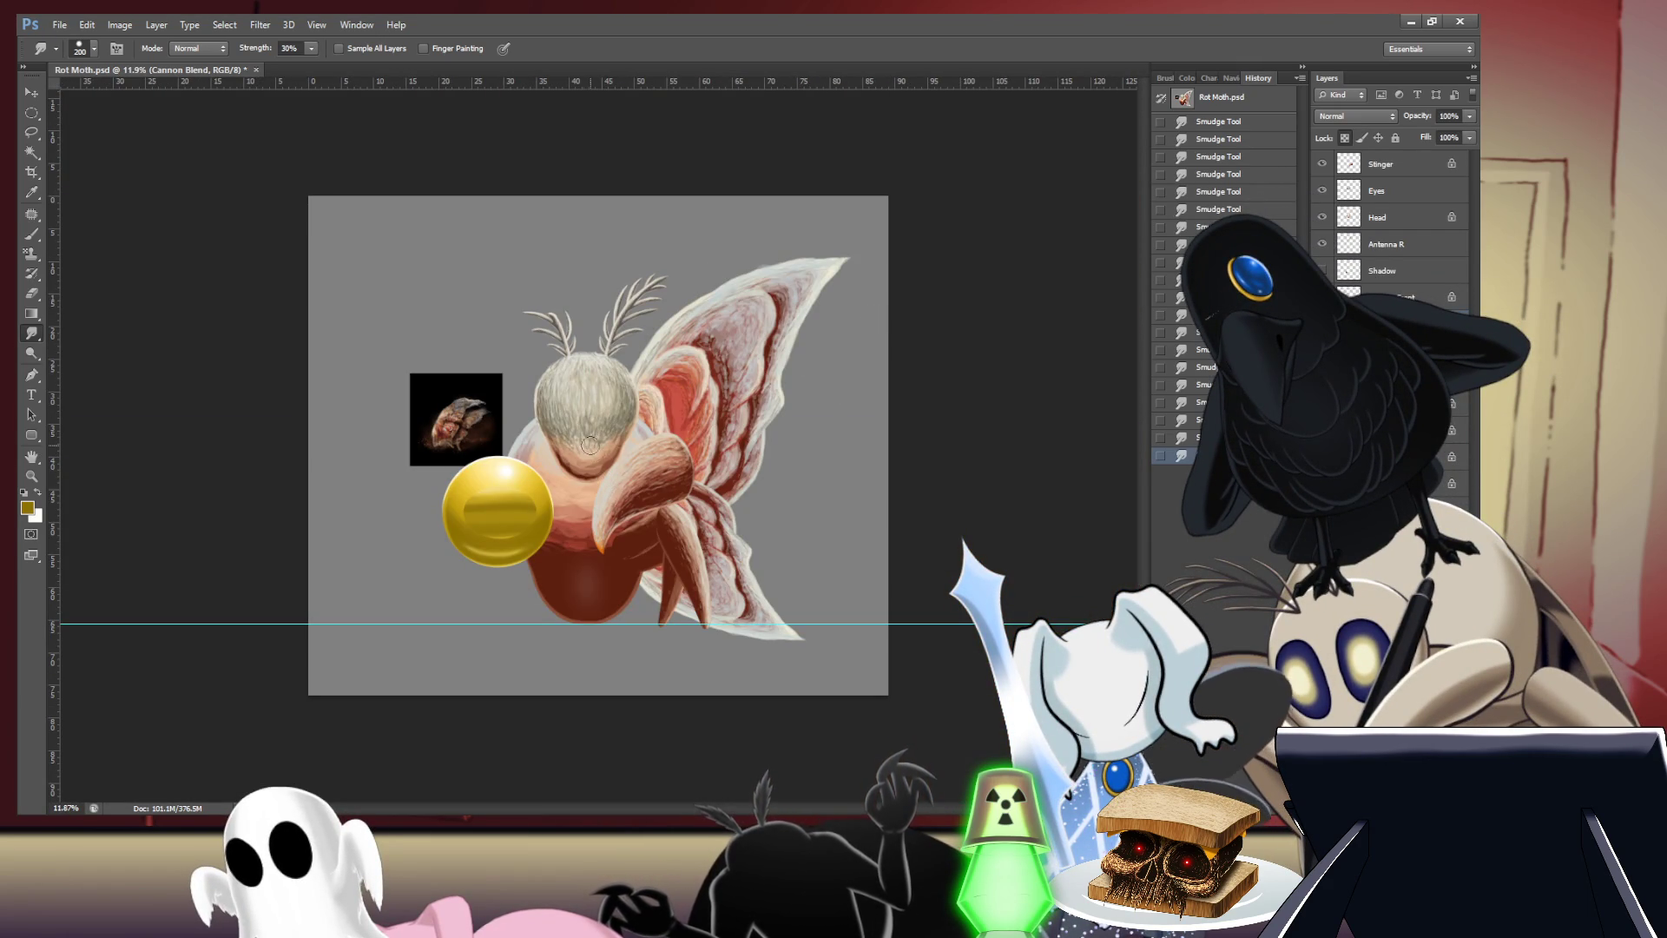
pyautogui.scroll(6, 450, 476)
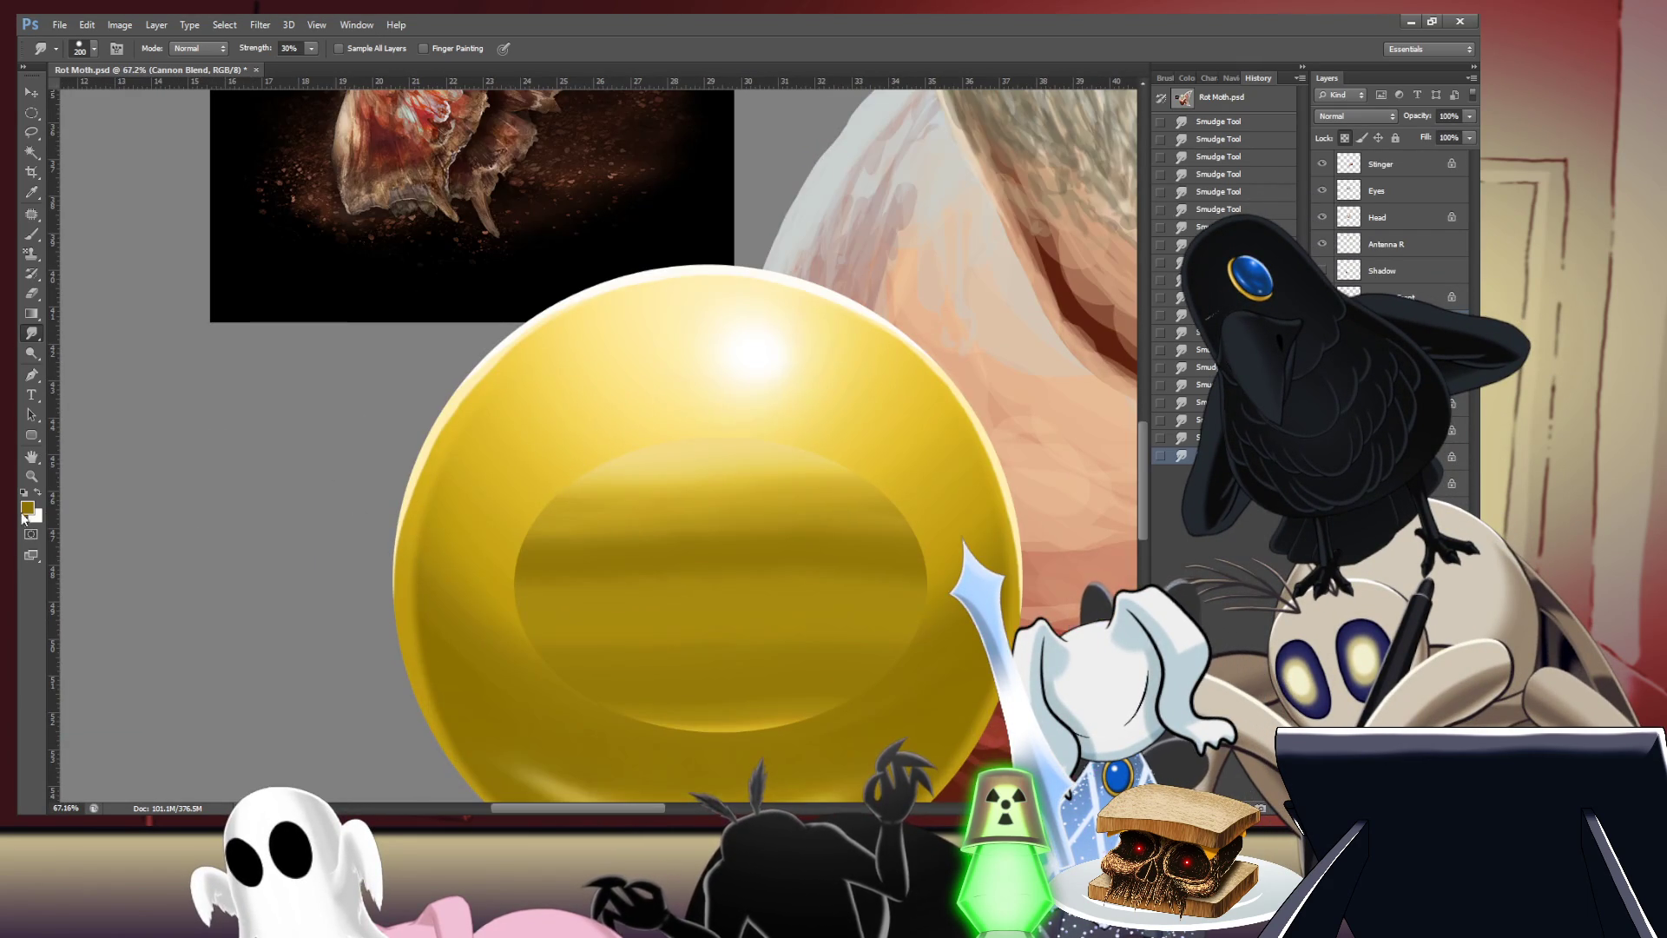
# - Try a white highlight stroke along the ellipse's top, then undo it
pyautogui.press('x')
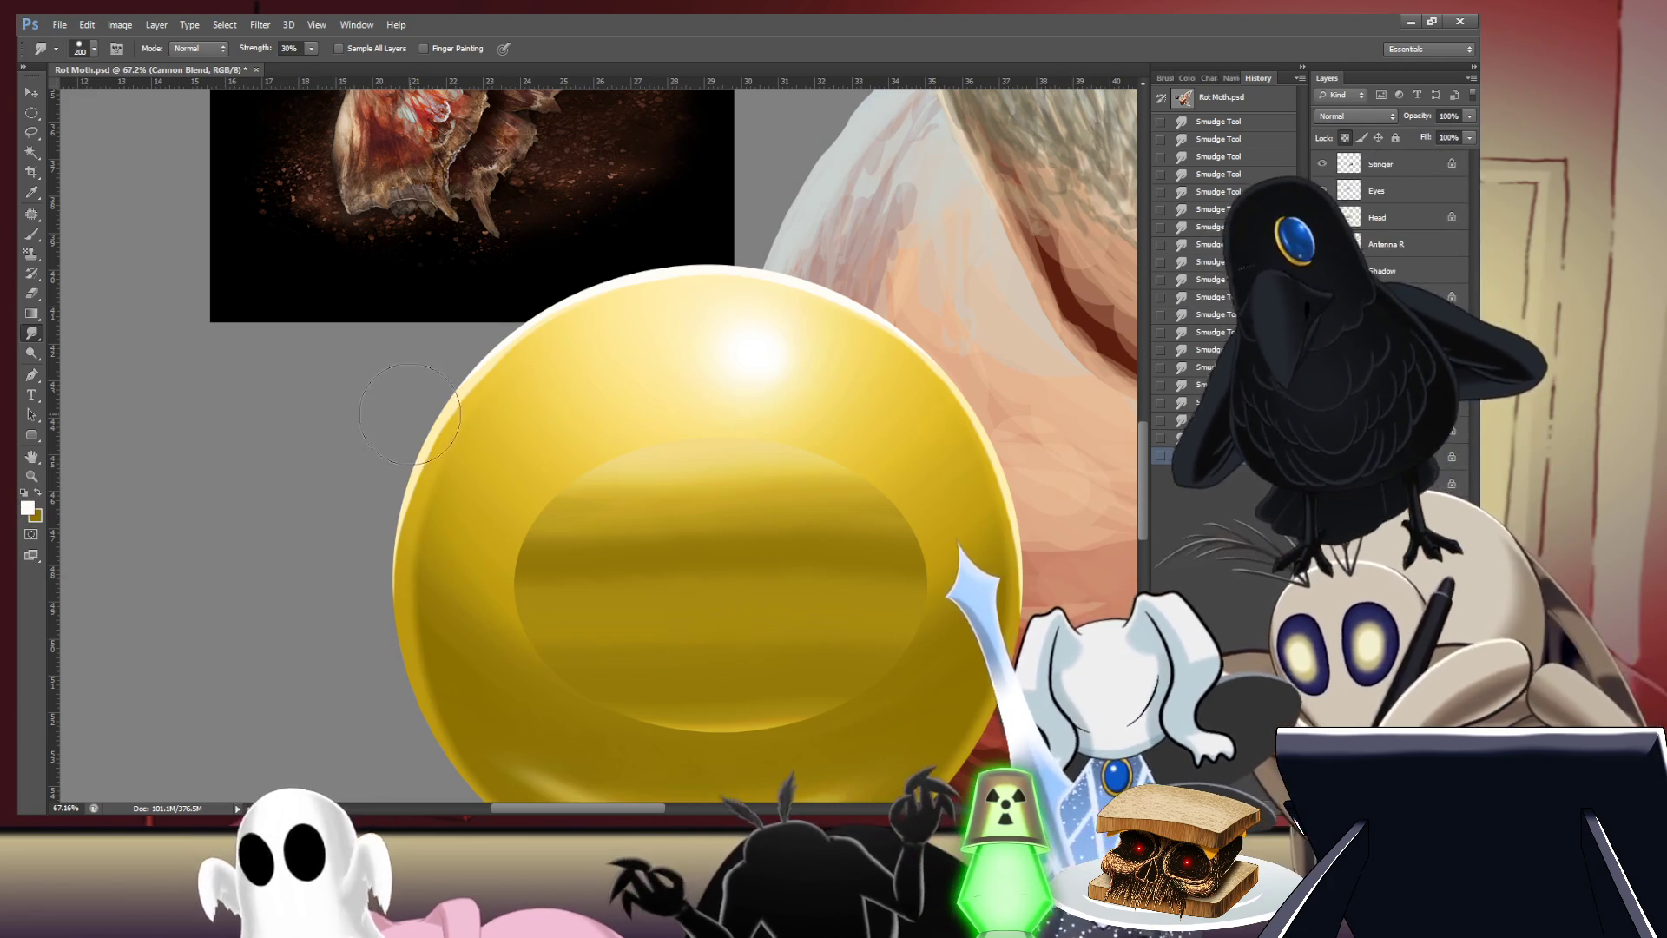
pyautogui.press('b')
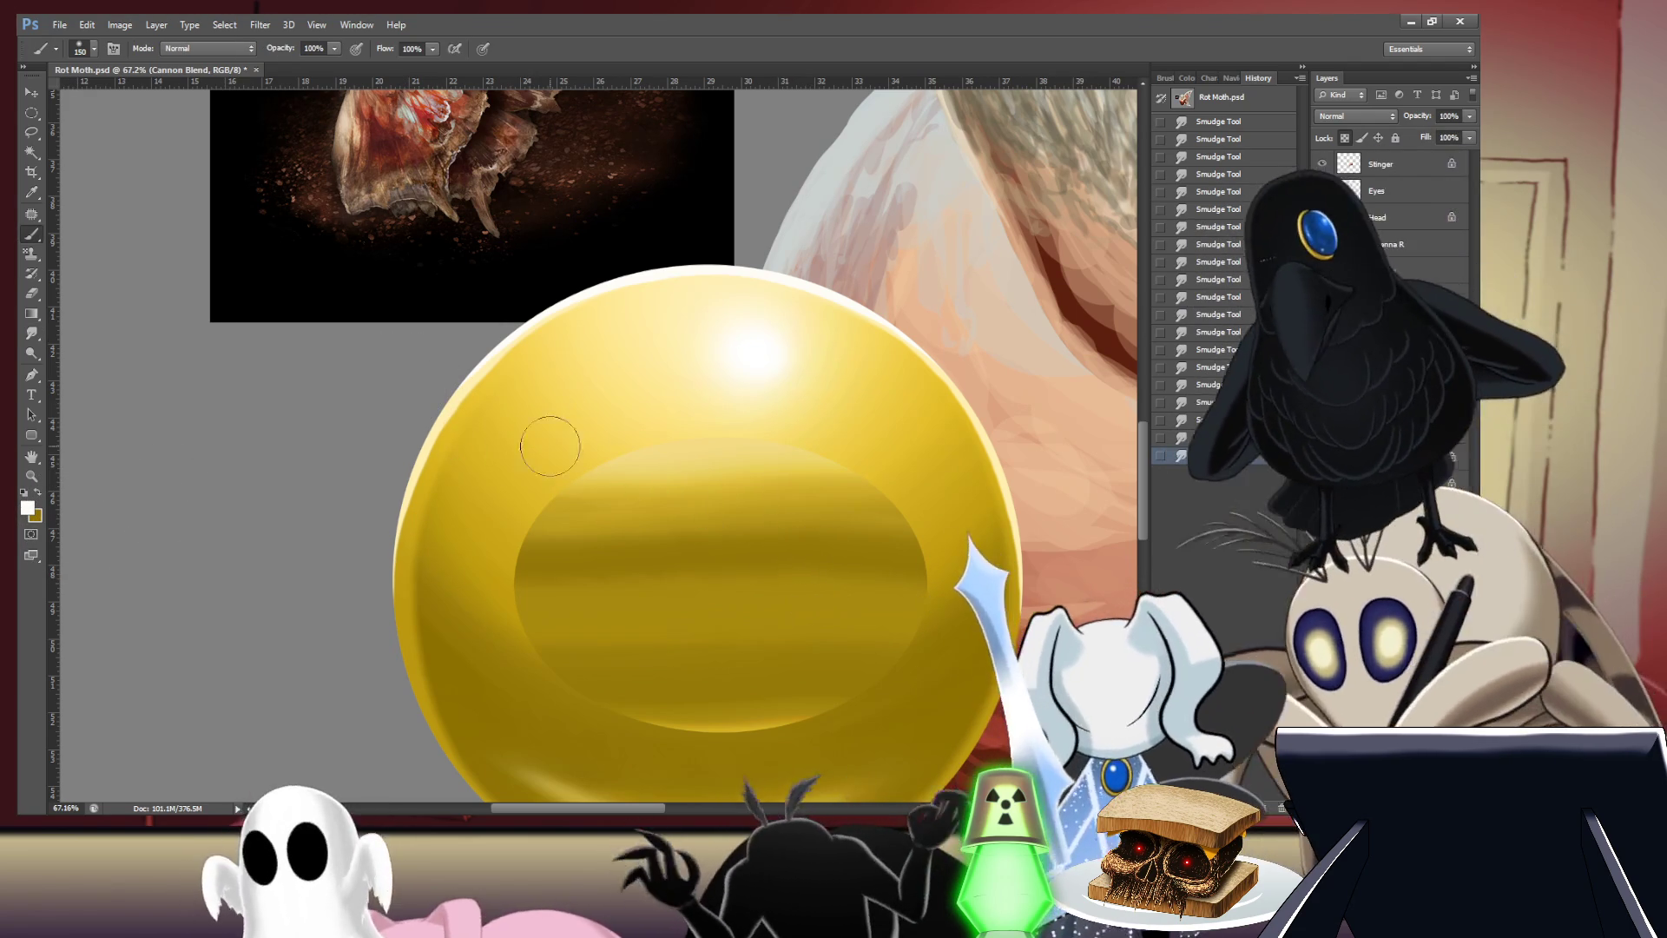
pyautogui.moveTo(707, 438); pyautogui.dragTo(816, 451)
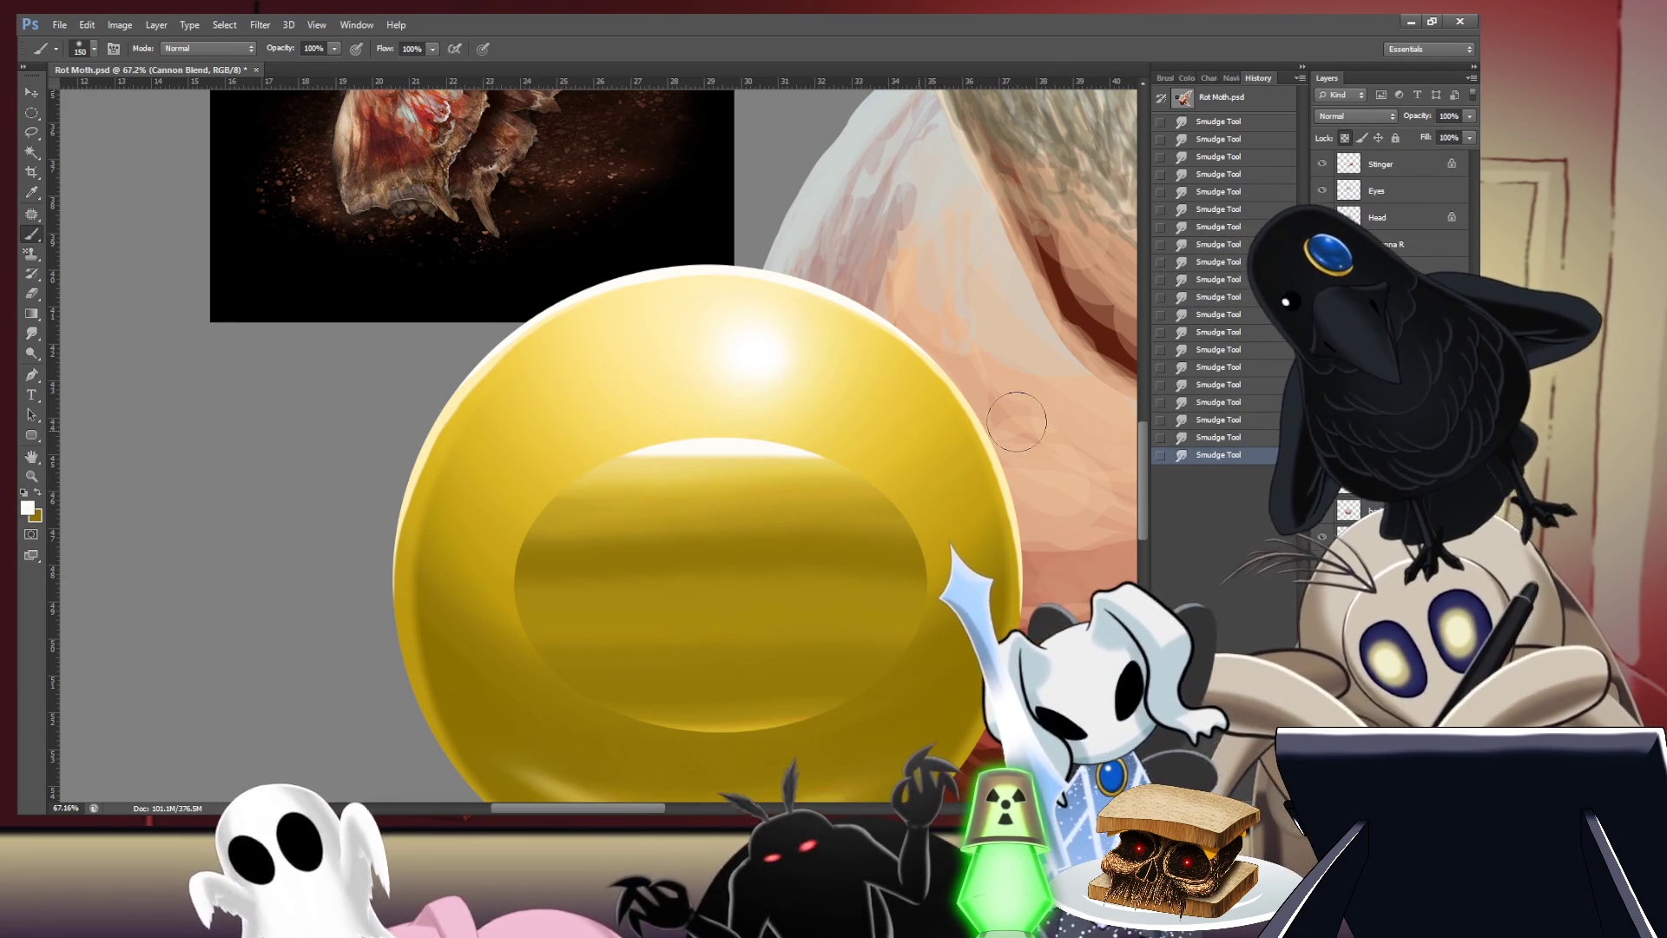
pyautogui.hotkey('ctrl', 'z')
pyautogui.hotkey('ctrl', 'z')
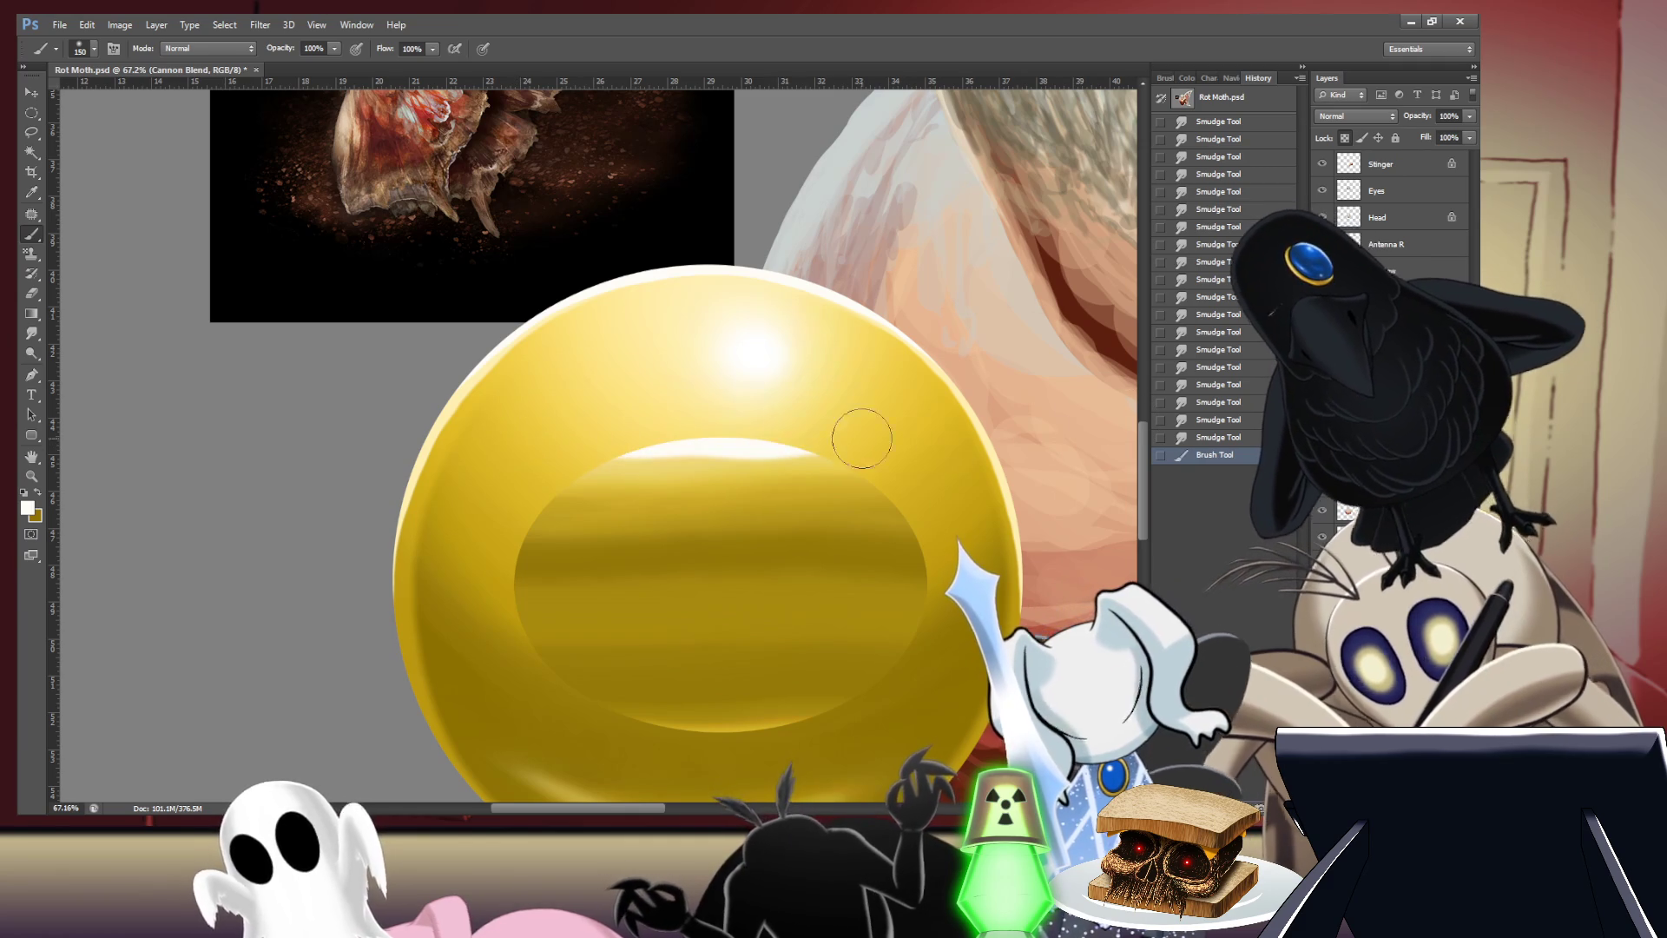
pyautogui.hotkey('ctrl', 'z')
# - Enlarge the tool and lighten the top of the inner ellipse with a broad blend
pyautogui.press('i')
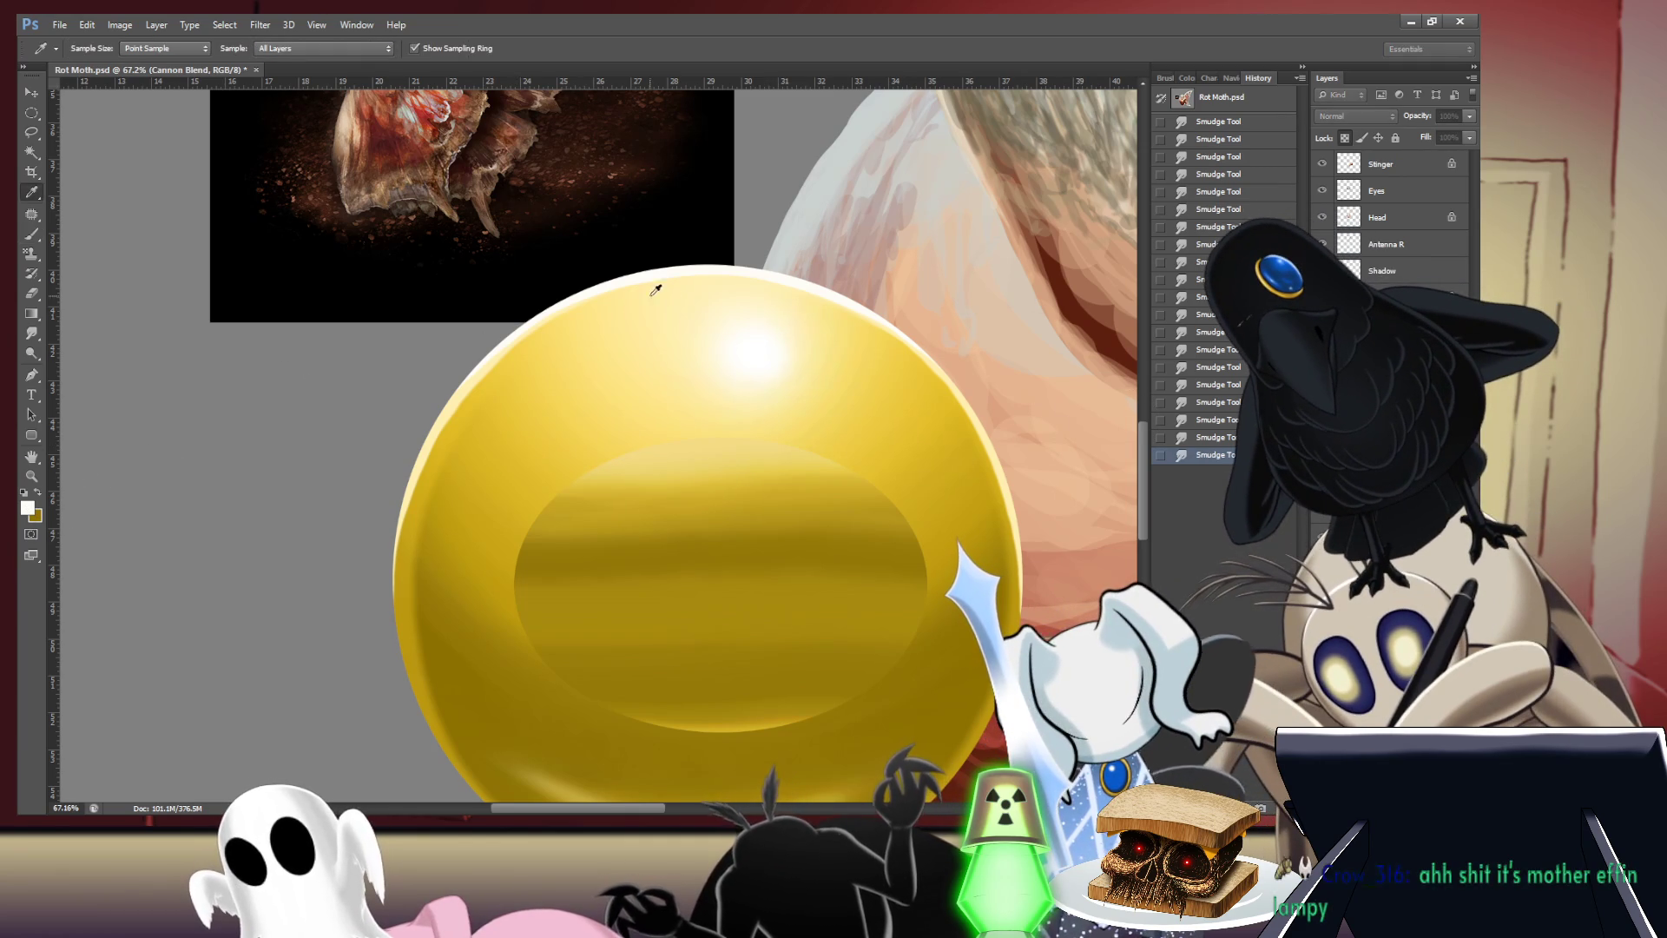
pyautogui.press('b')
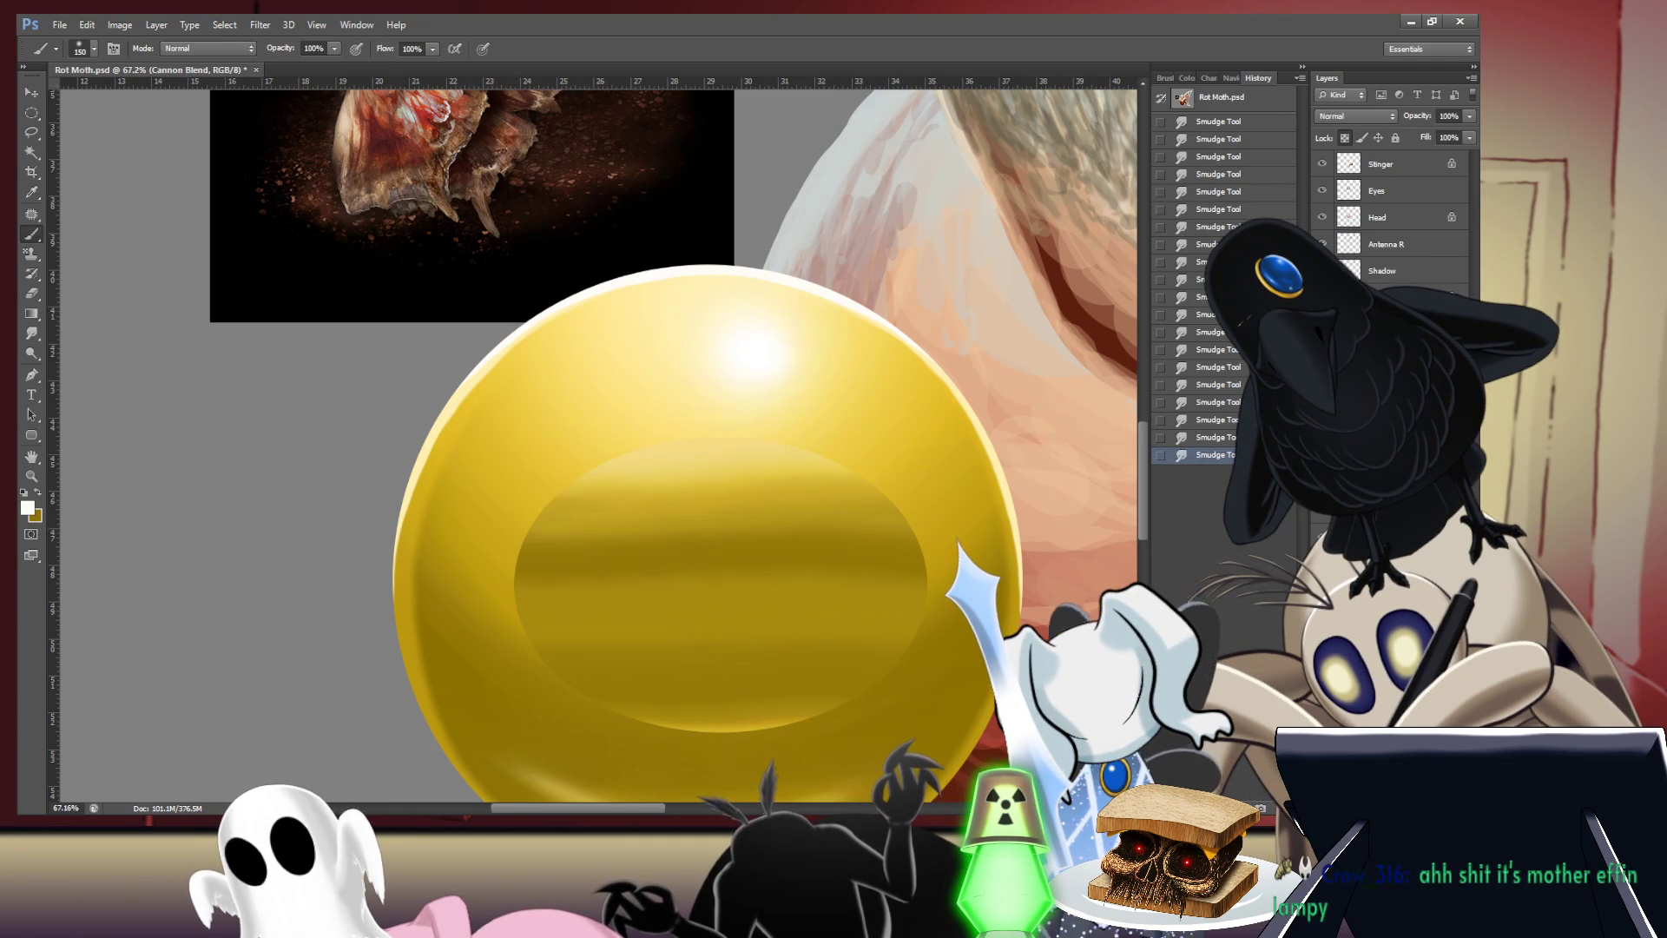
pyautogui.press('i')
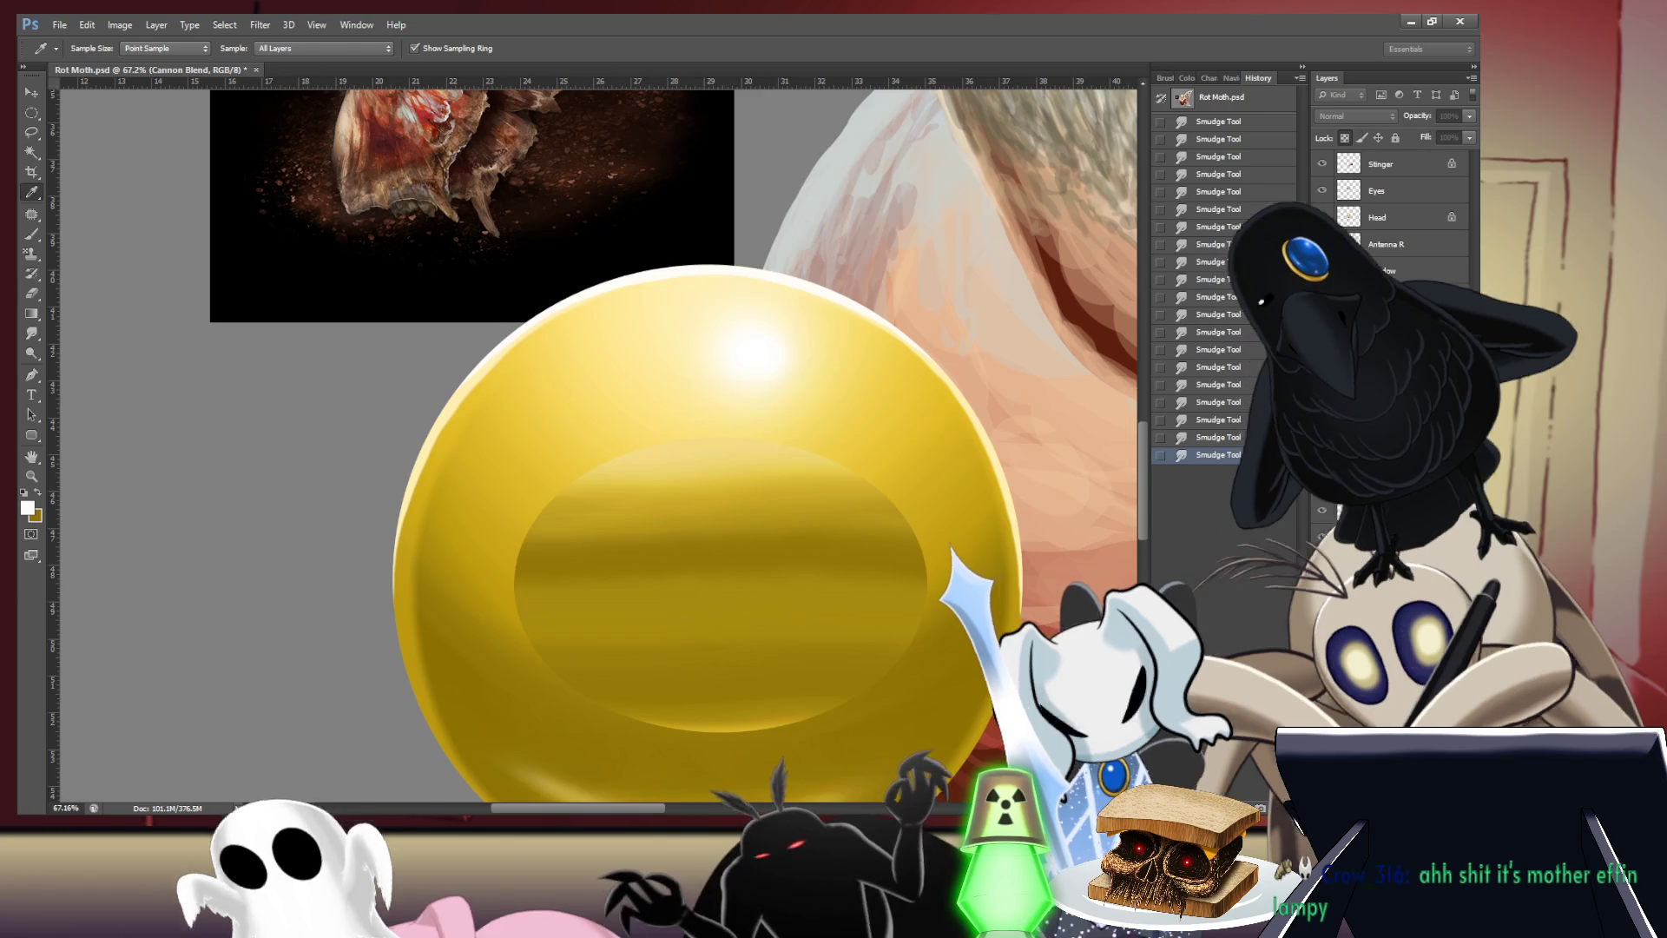
pyautogui.press('b')
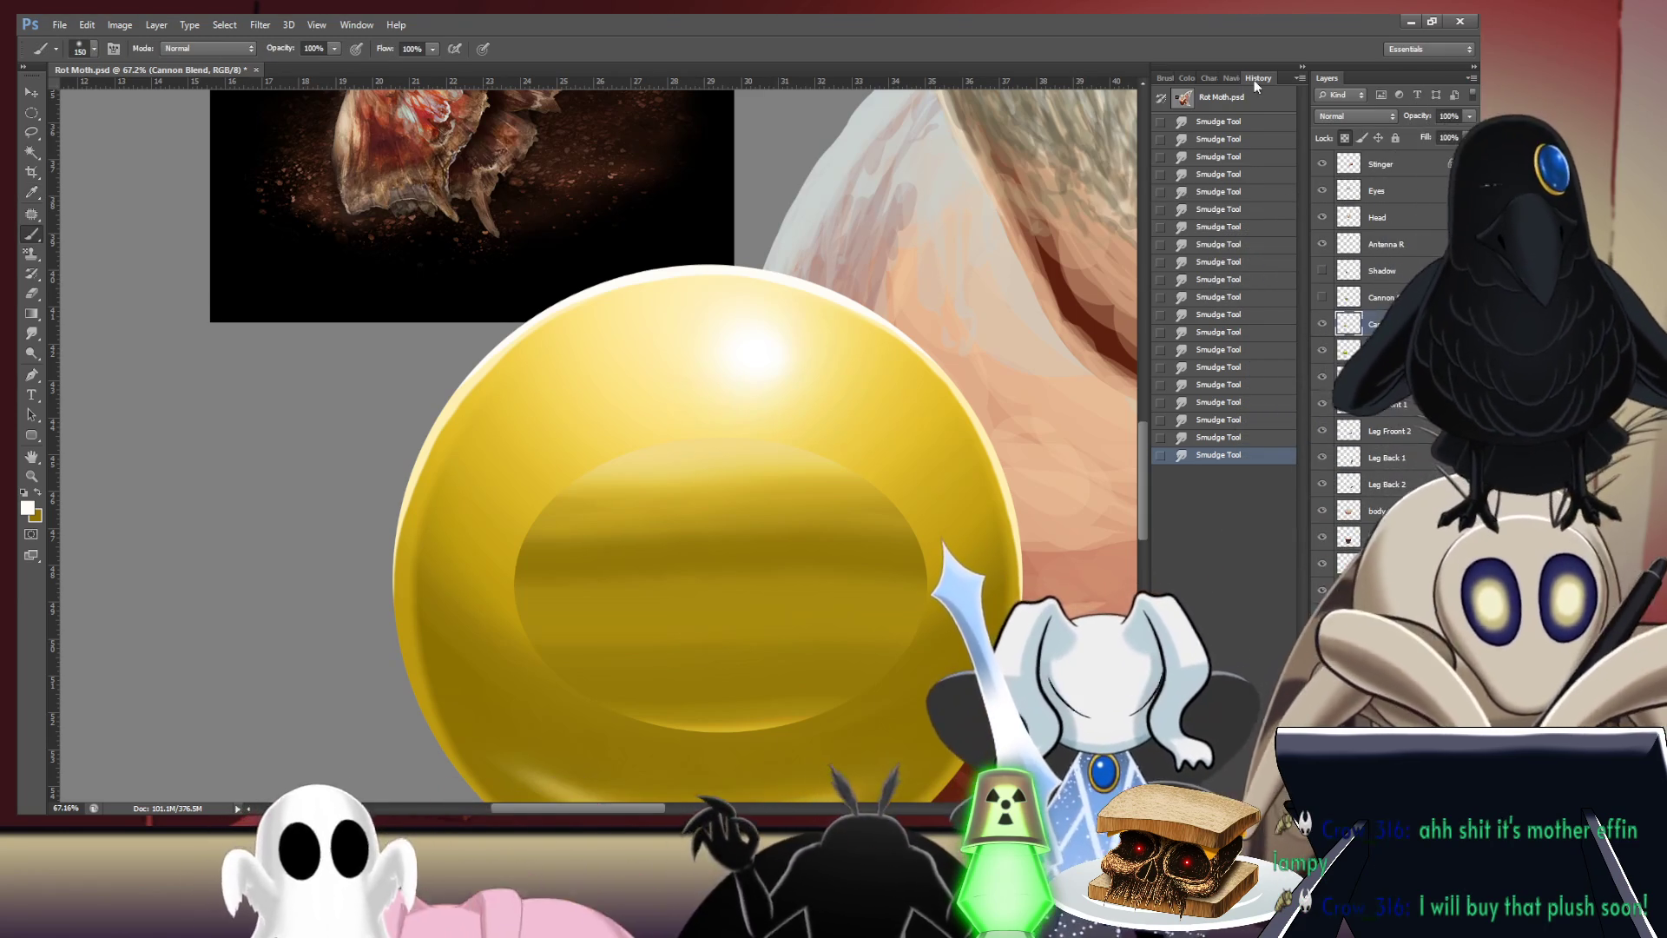
pyautogui.press(']')
pyautogui.press(']')
pyautogui.press(']')
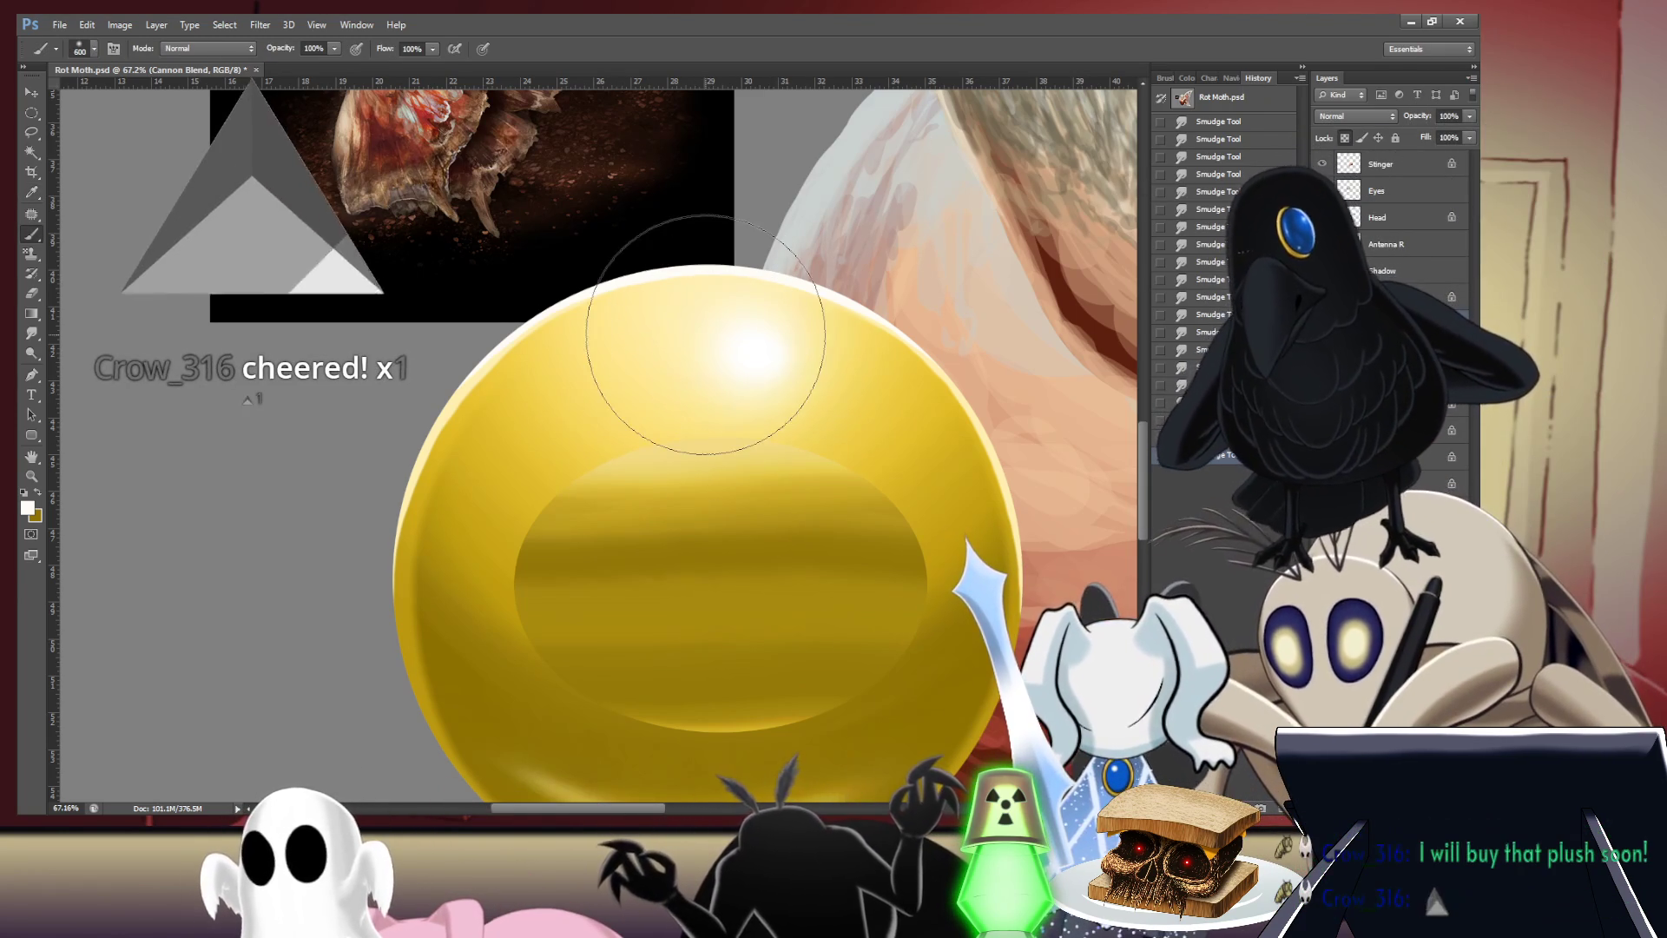
pyautogui.press(']')
pyautogui.press(']')
pyautogui.press(']')
pyautogui.press(']')
pyautogui.press(']')
pyautogui.click(703, 322)
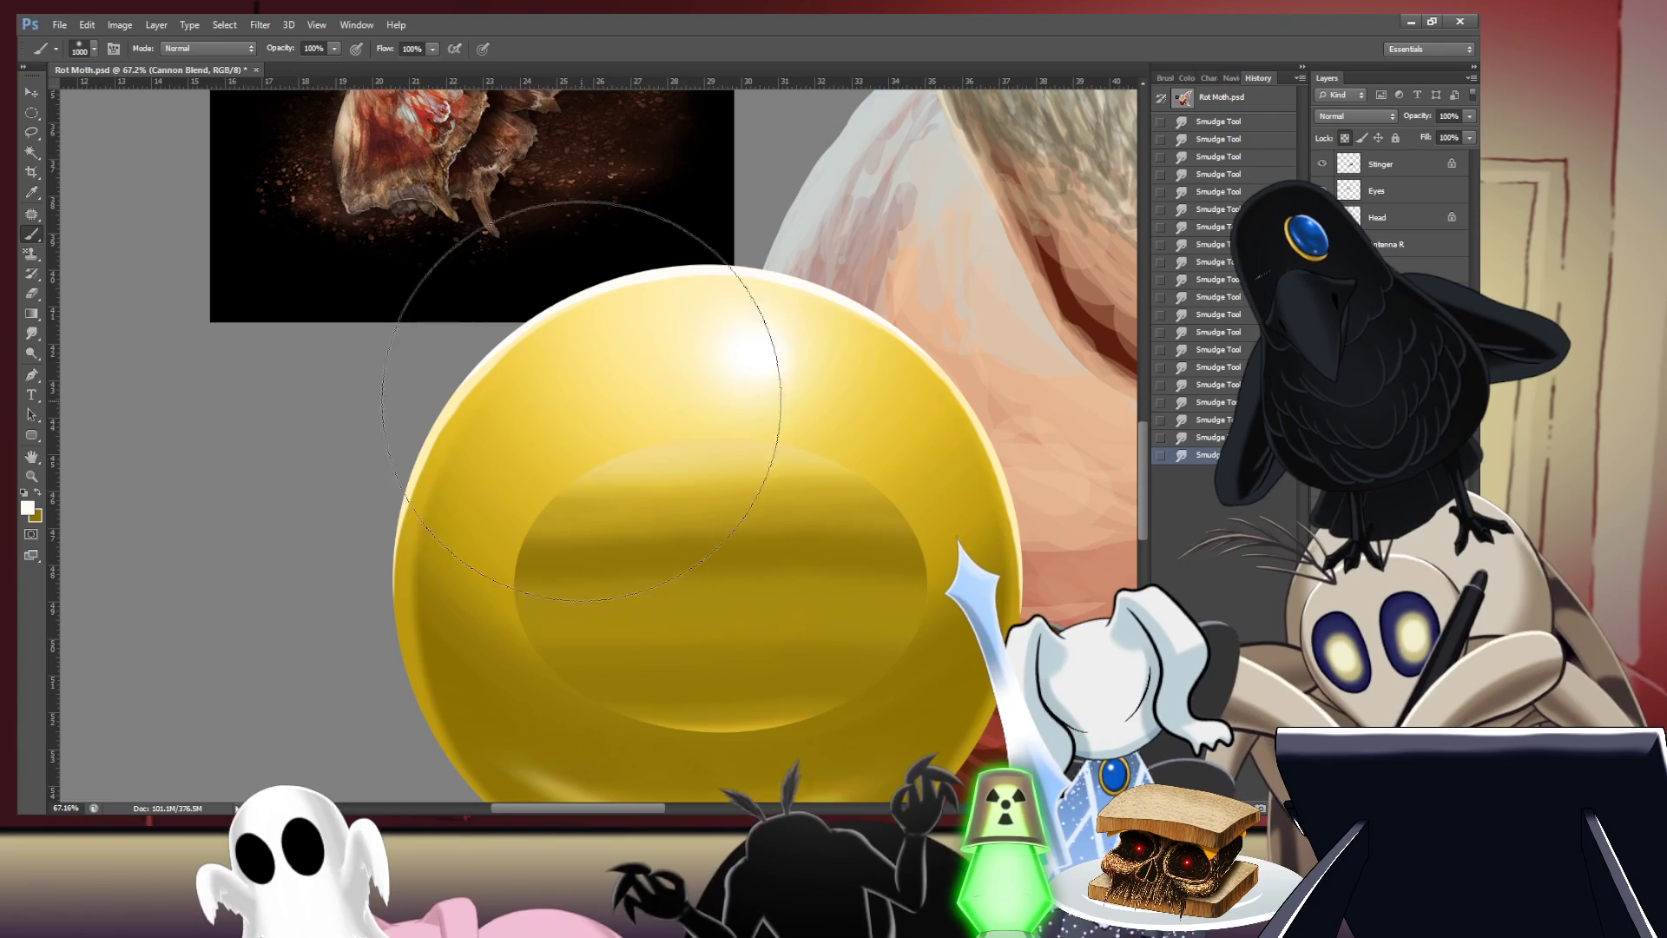
# - Shrink the brush and test thin white highlights on the ellipse's top rim, then zoom out toward the moth
pyautogui.press('[')
pyautogui.press('[')
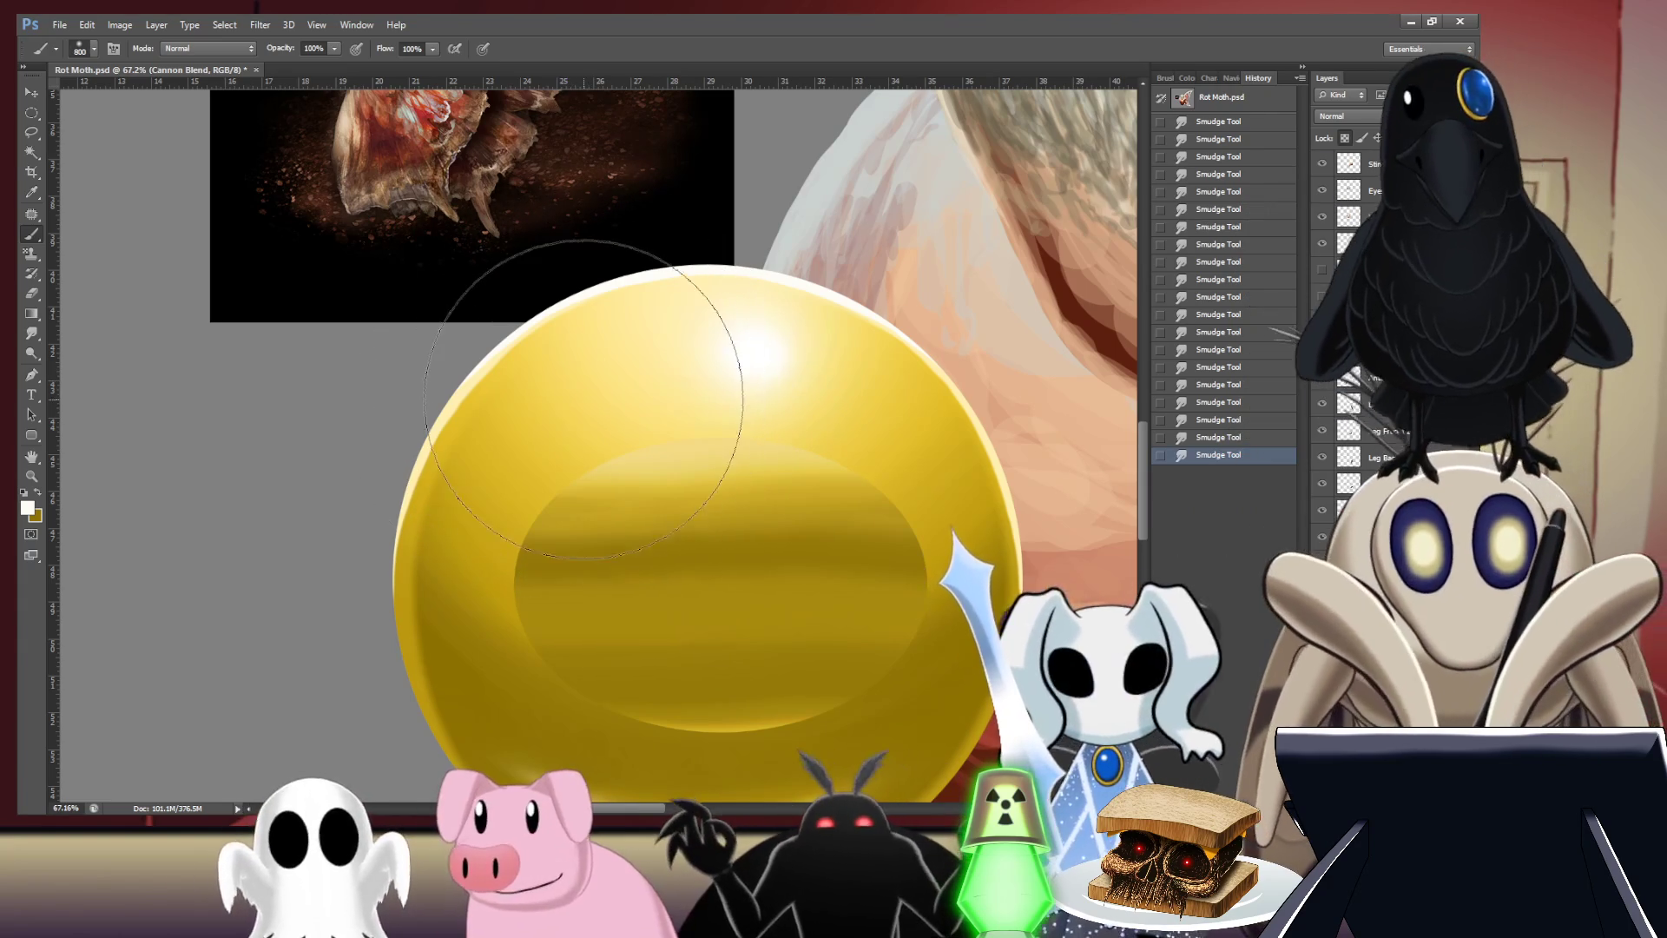
pyautogui.press('[')
pyautogui.press('[')
pyautogui.press('[')
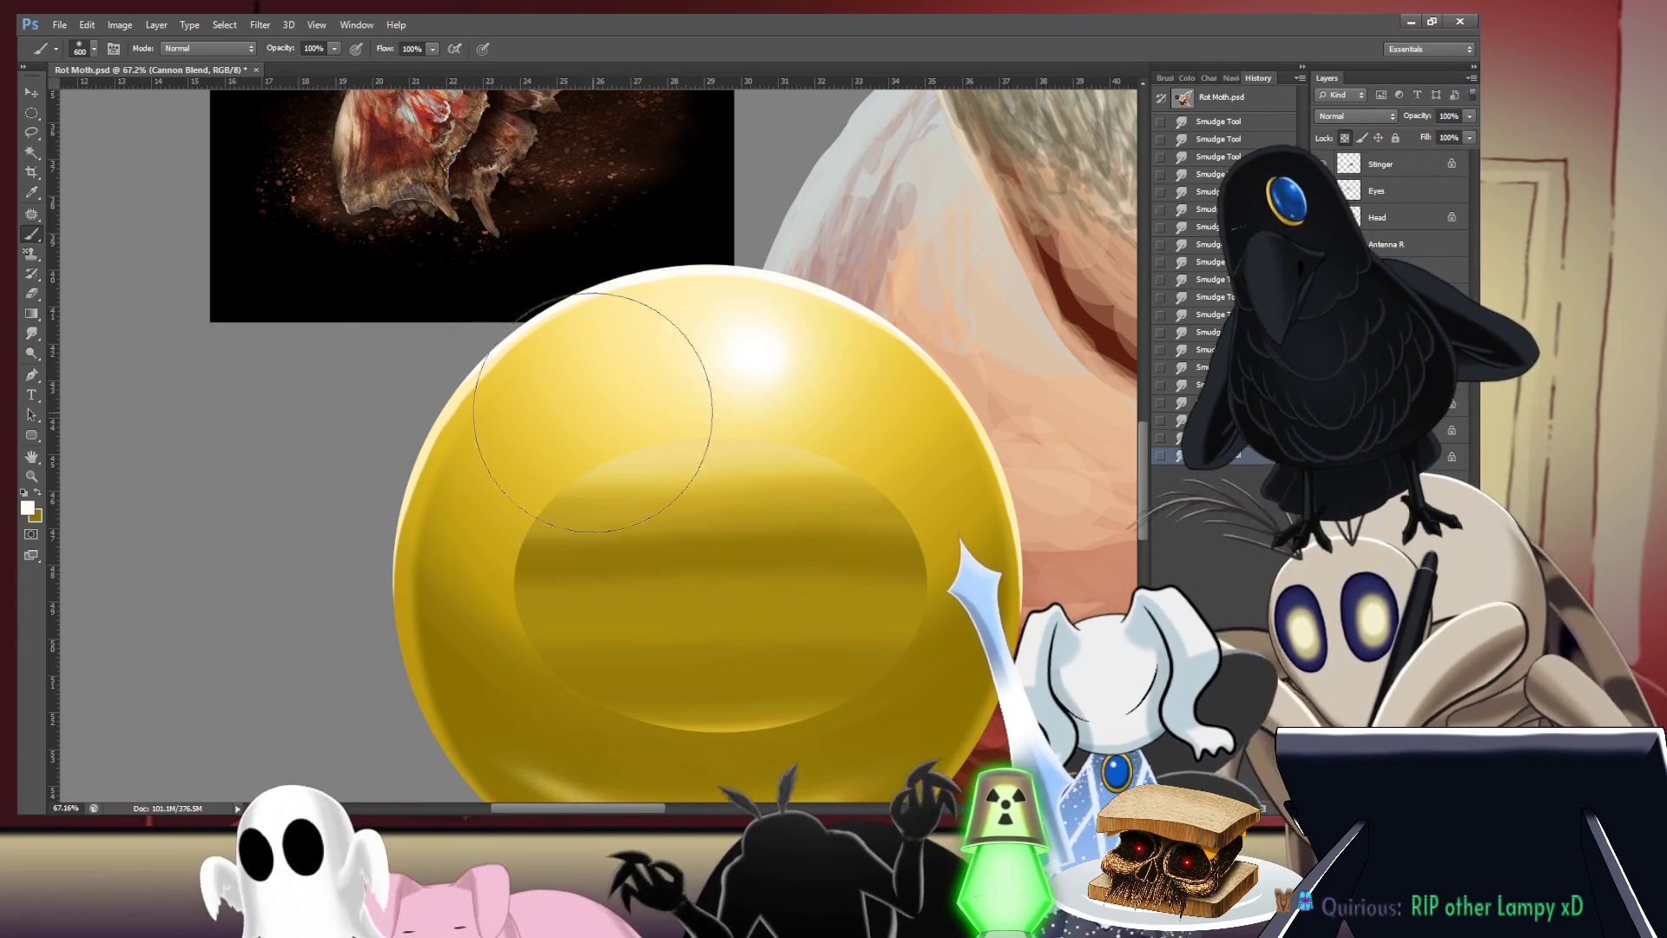
pyautogui.press('[')
pyautogui.press('[')
pyautogui.press('[')
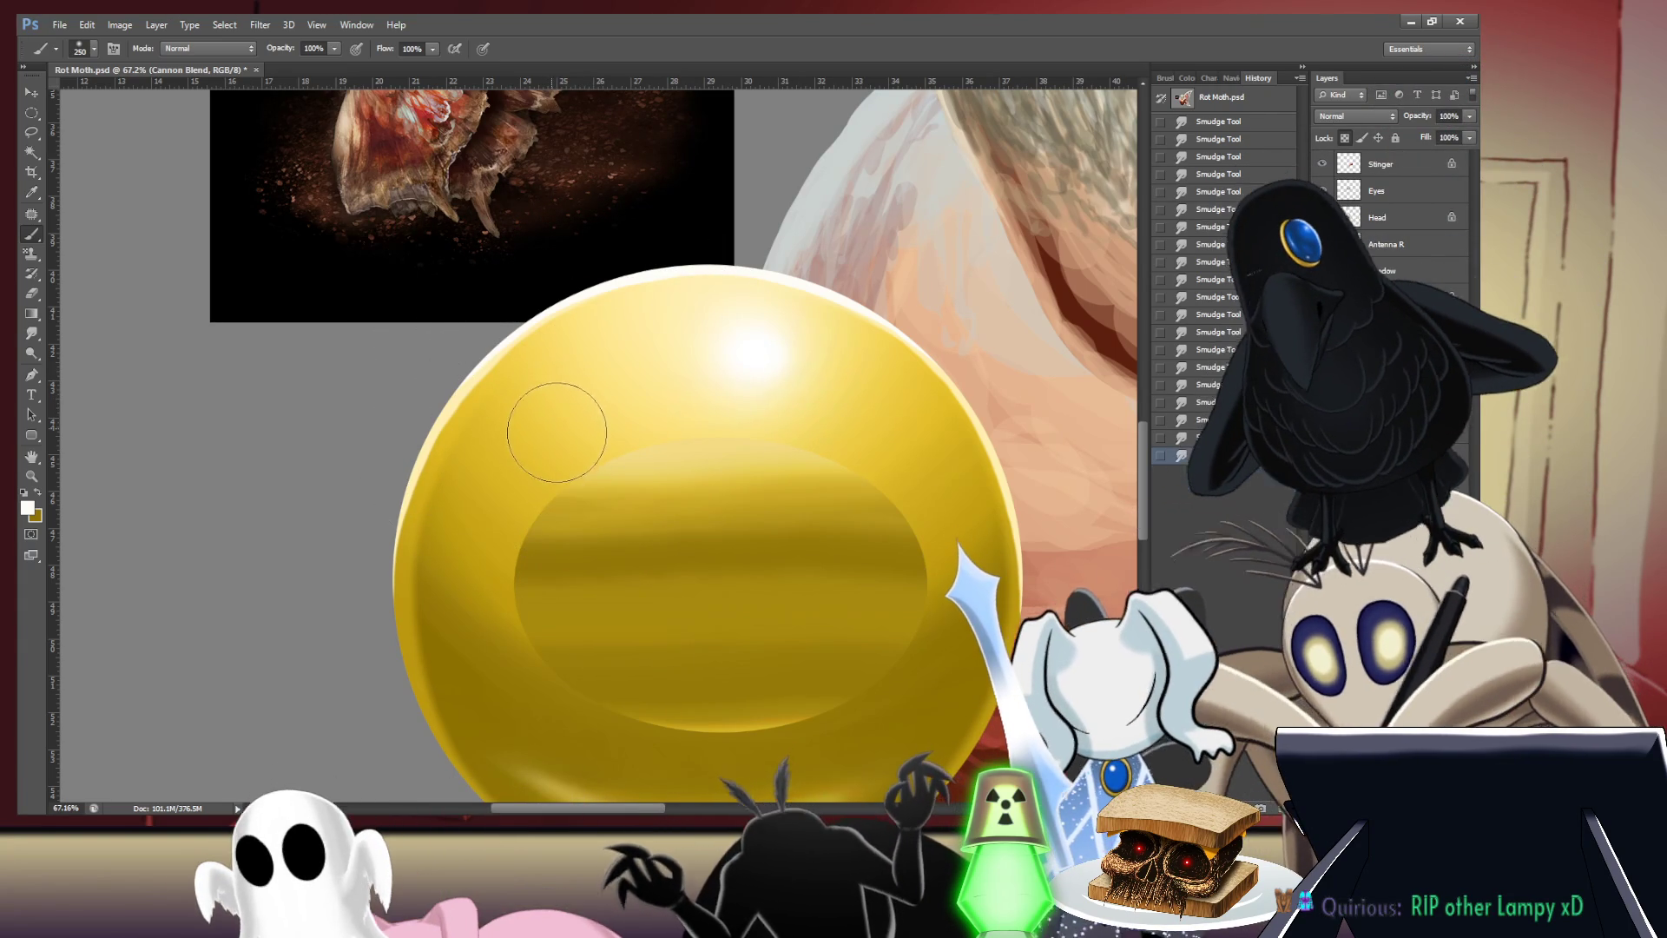
pyautogui.moveTo(551, 417)
pyautogui.mouseDown()
pyautogui.moveTo(858, 436)
pyautogui.moveTo(556, 444)
pyautogui.moveTo(912, 417)
pyautogui.mouseUp()
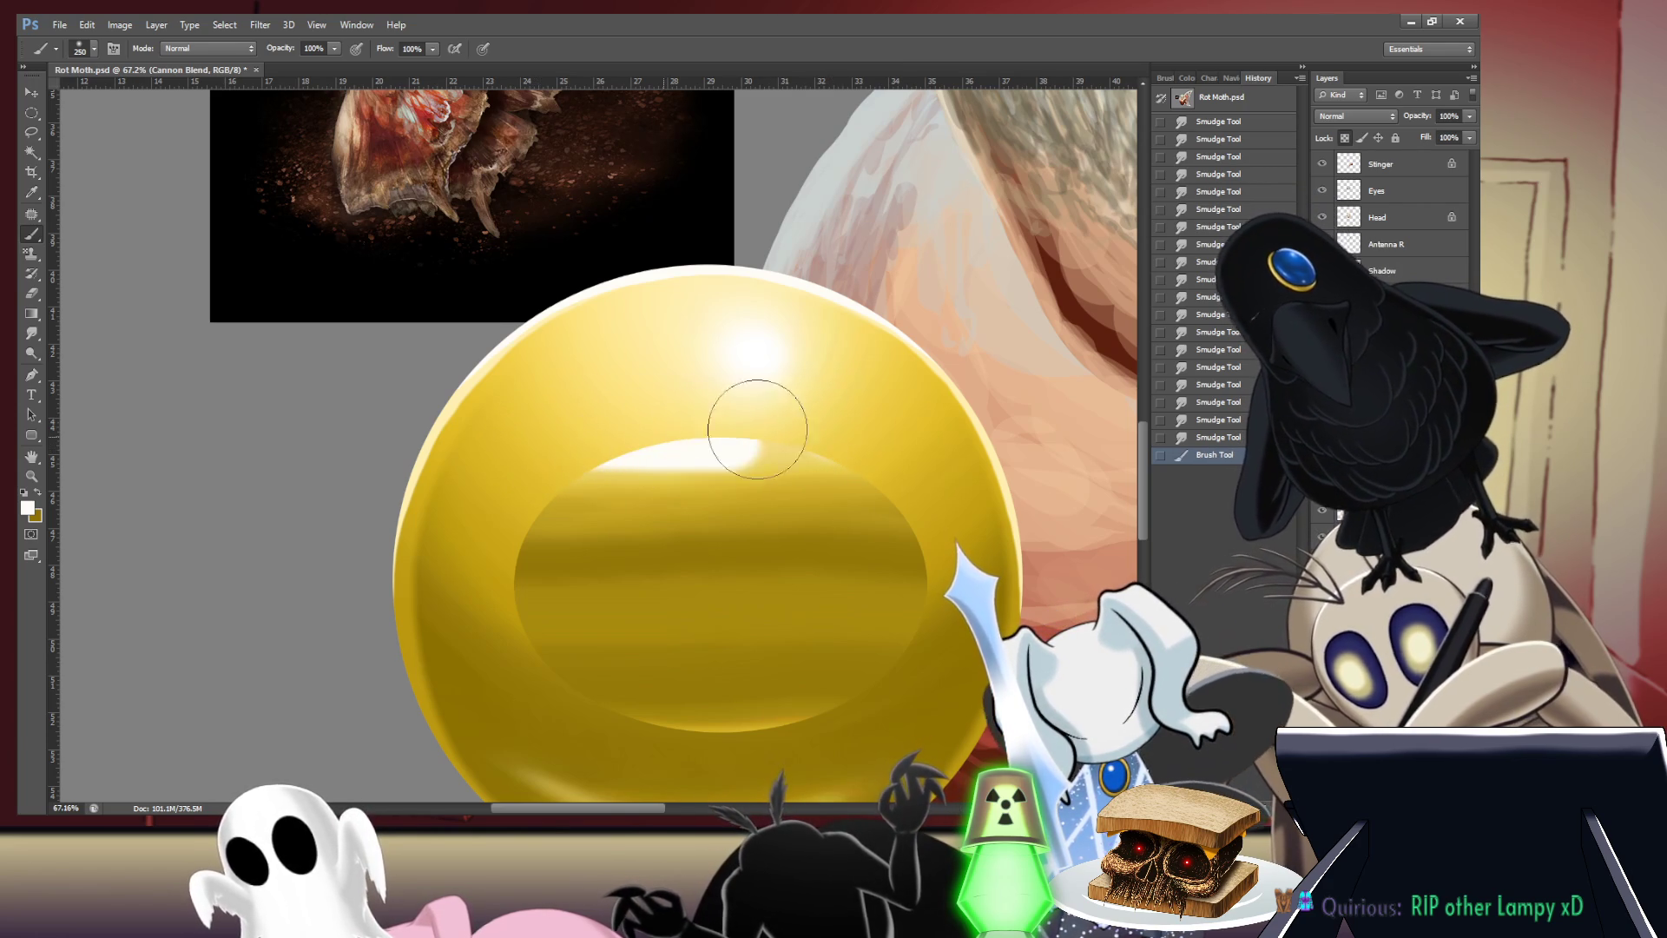
pyautogui.hotkey('ctrl', 'z')
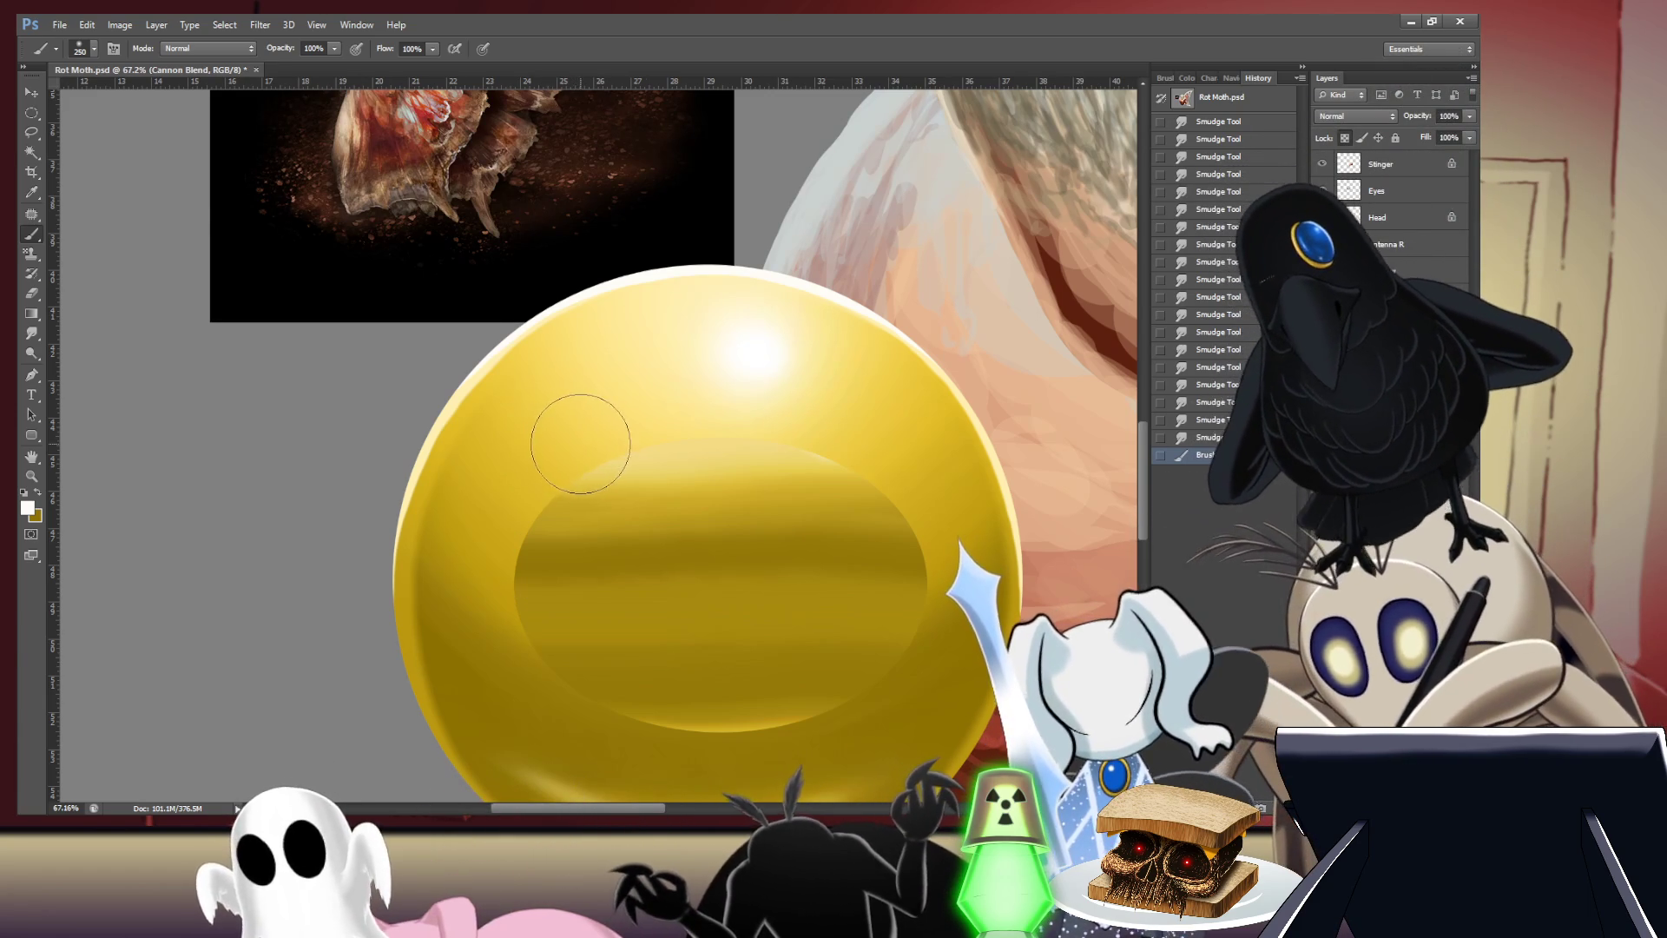
pyautogui.moveTo(623, 452); pyautogui.dragTo(757, 443)
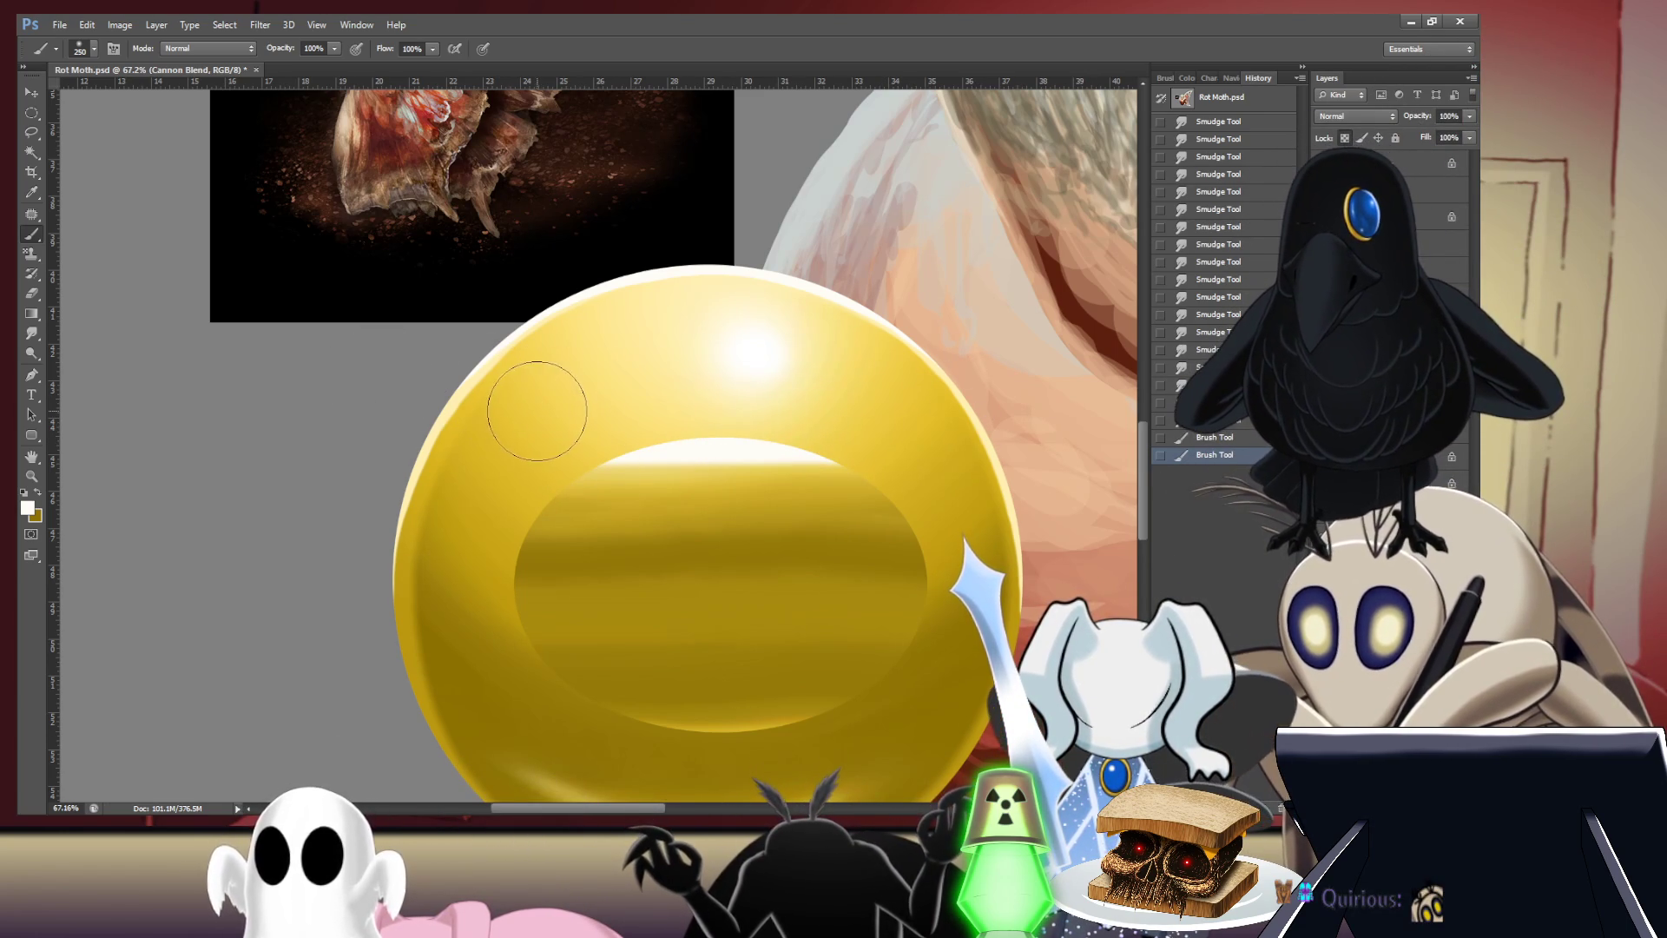
pyautogui.hotkey('ctrl', 'z')
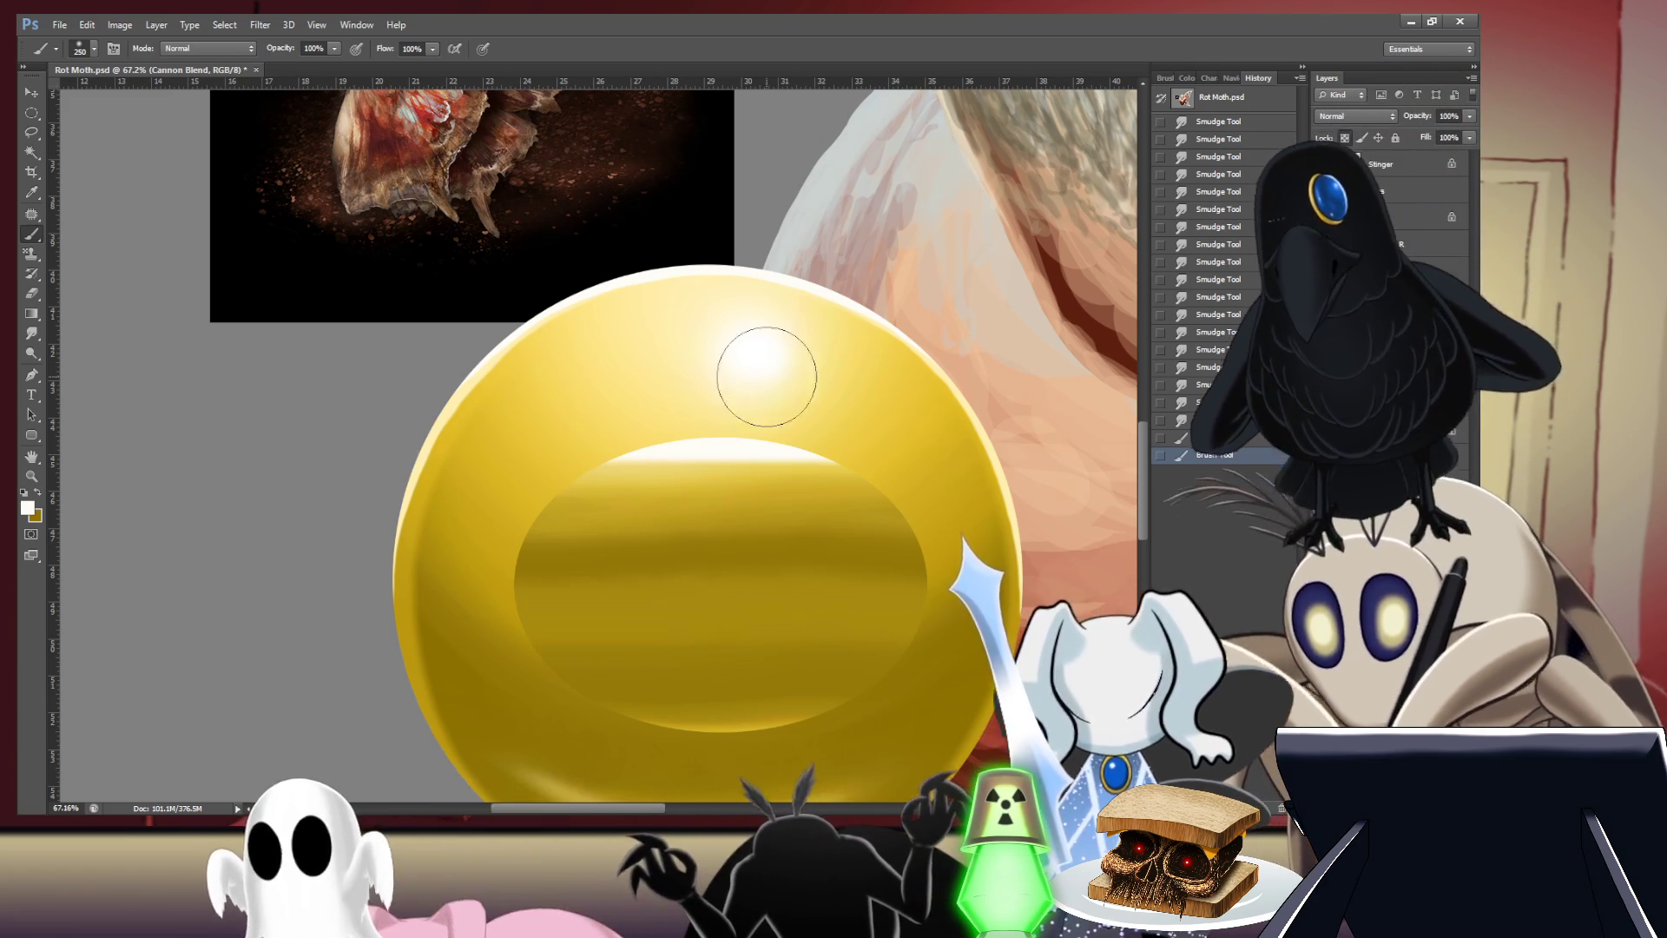
pyautogui.moveTo(764, 373); pyautogui.dragTo(734, 439)
pyautogui.click(770, 458)
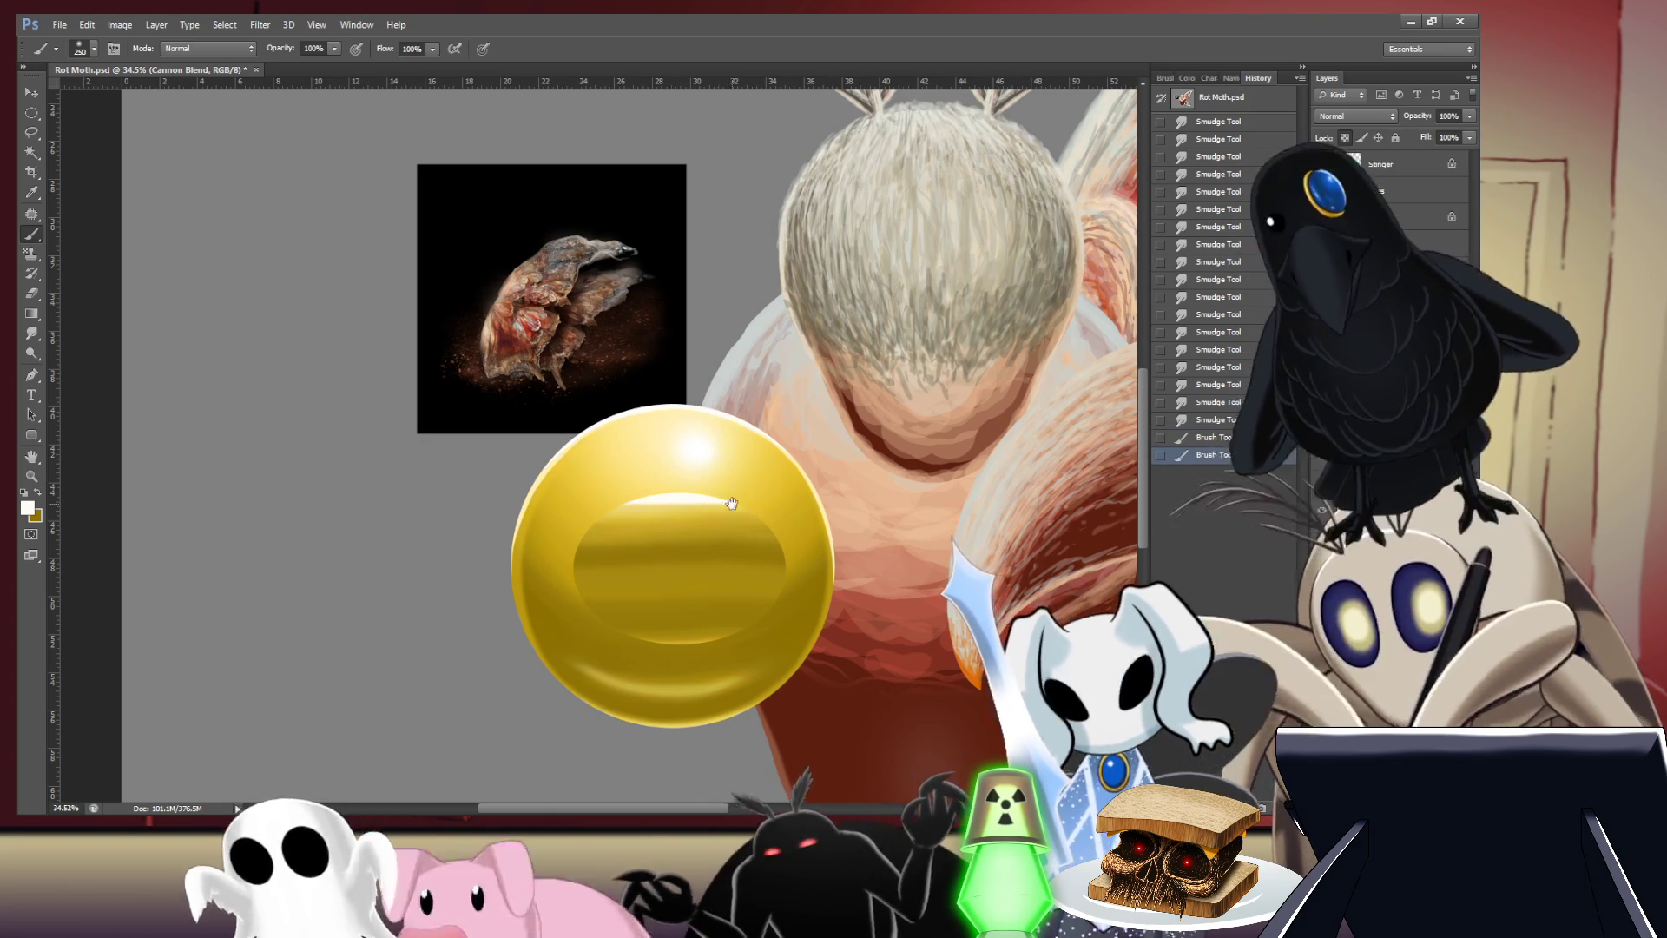
# - Frame the gold orb and moth body, then switch to a large Eraser
pyautogui.keyDown('alt'); pyautogui.click(504, 493); pyautogui.keyUp('alt')
pyautogui.click(504, 492)
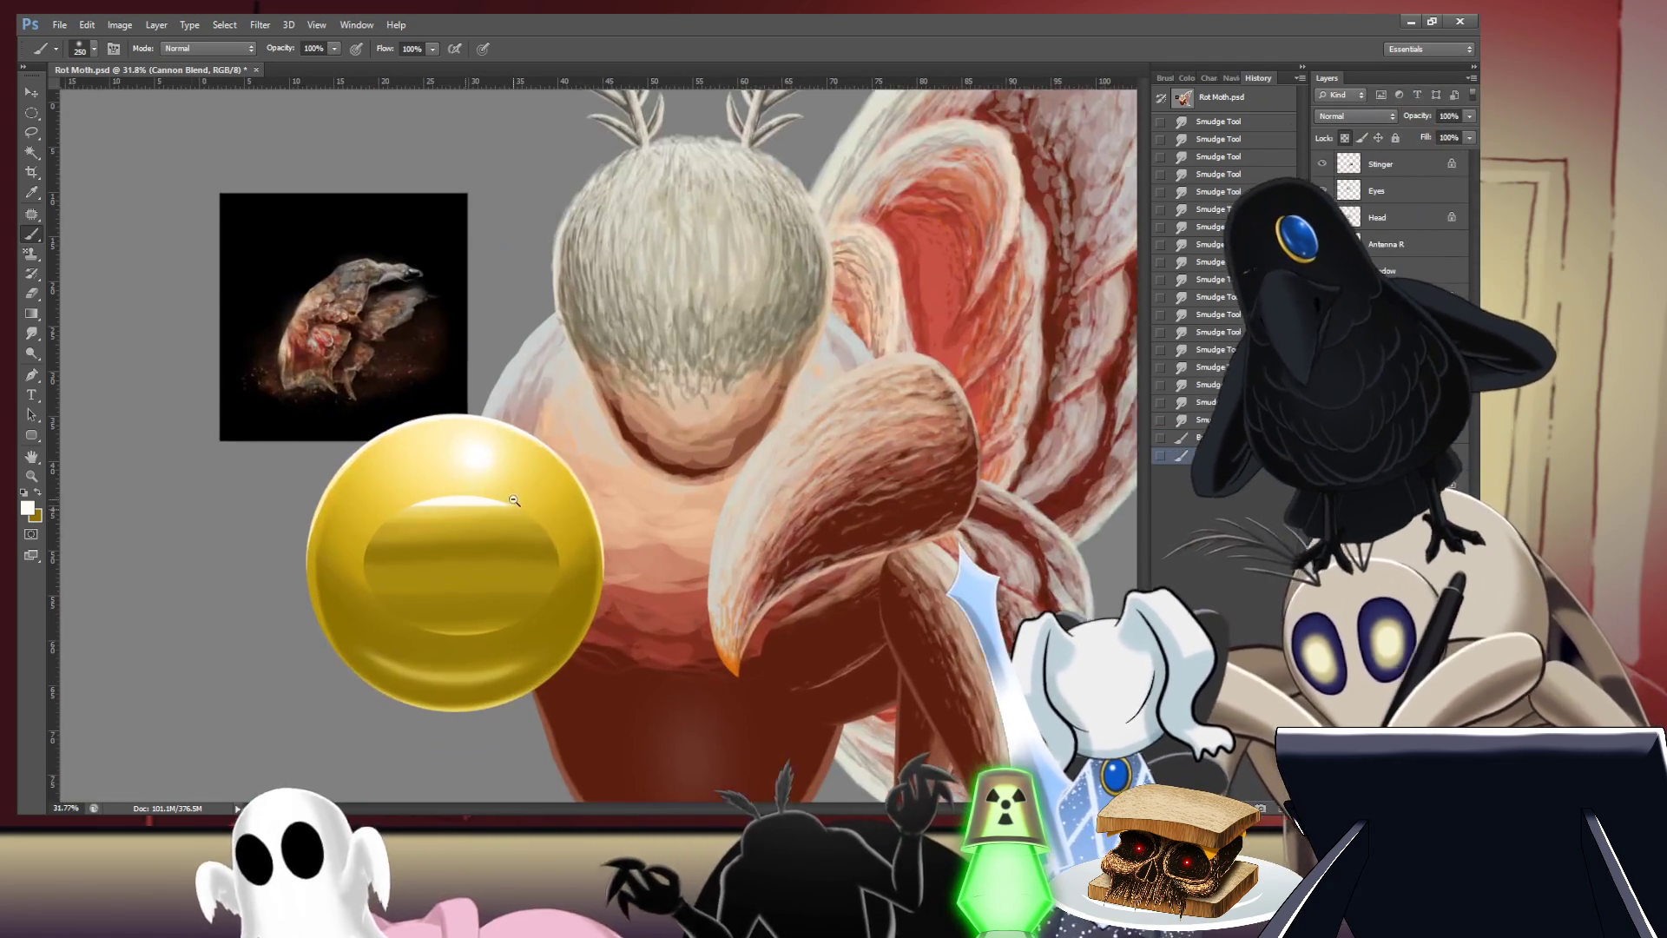
pyautogui.moveTo(608, 521); pyautogui.dragTo(685, 488)
pyautogui.scroll(-1, 684, 488)
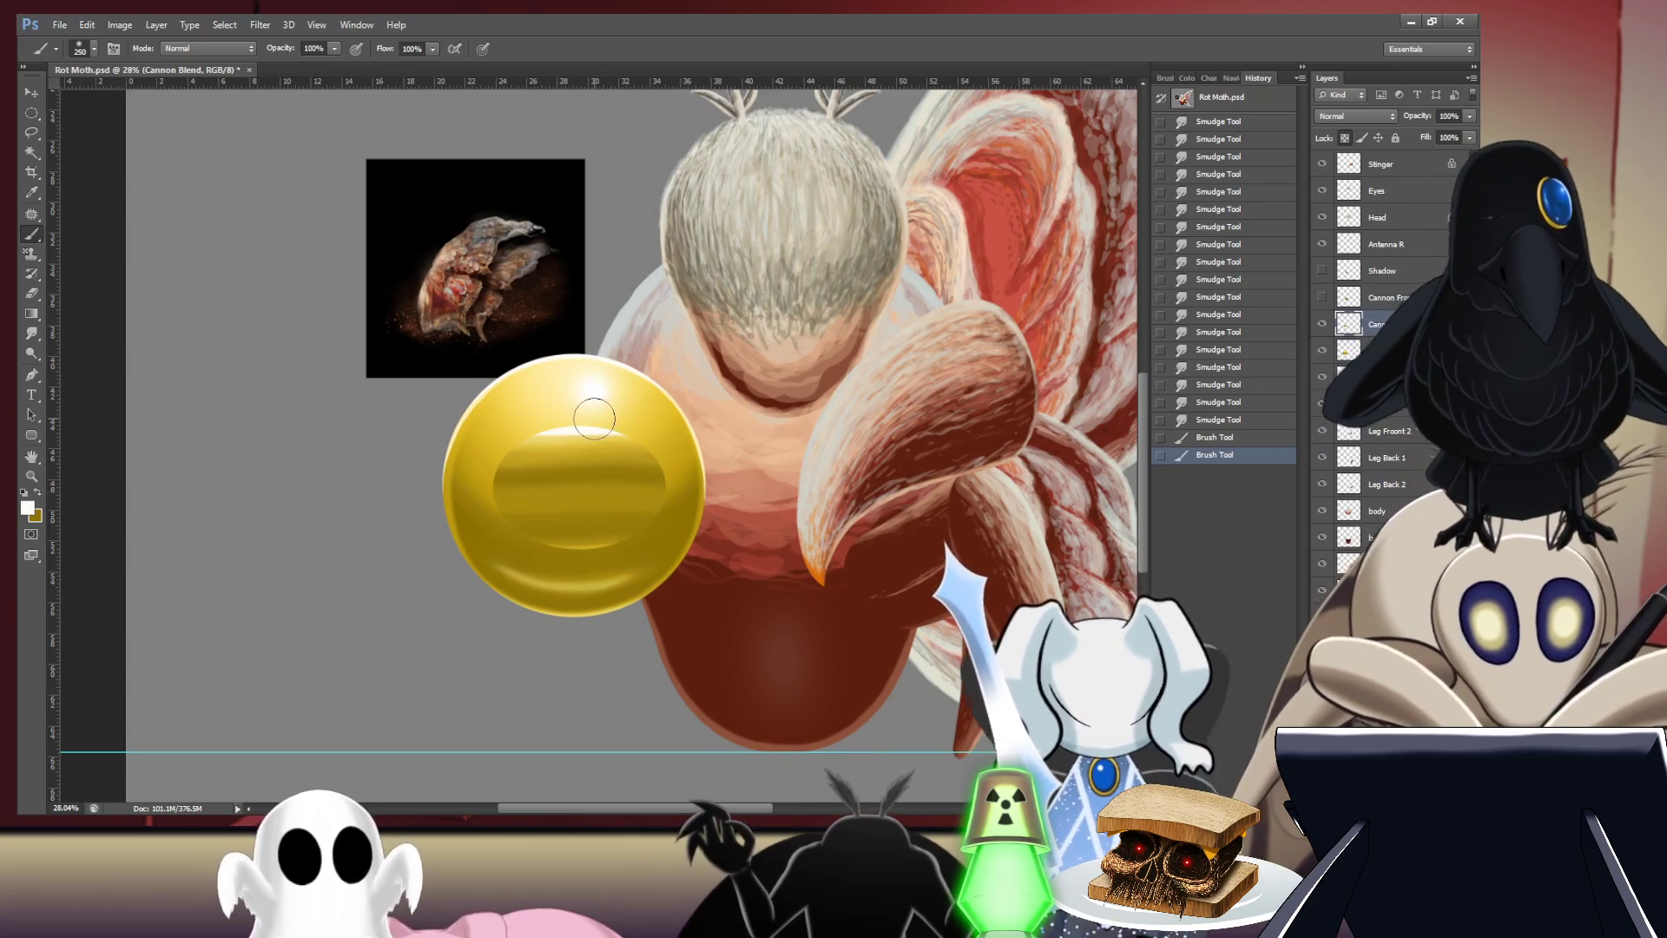
pyautogui.press(']')
pyautogui.press(']')
pyautogui.press(']')
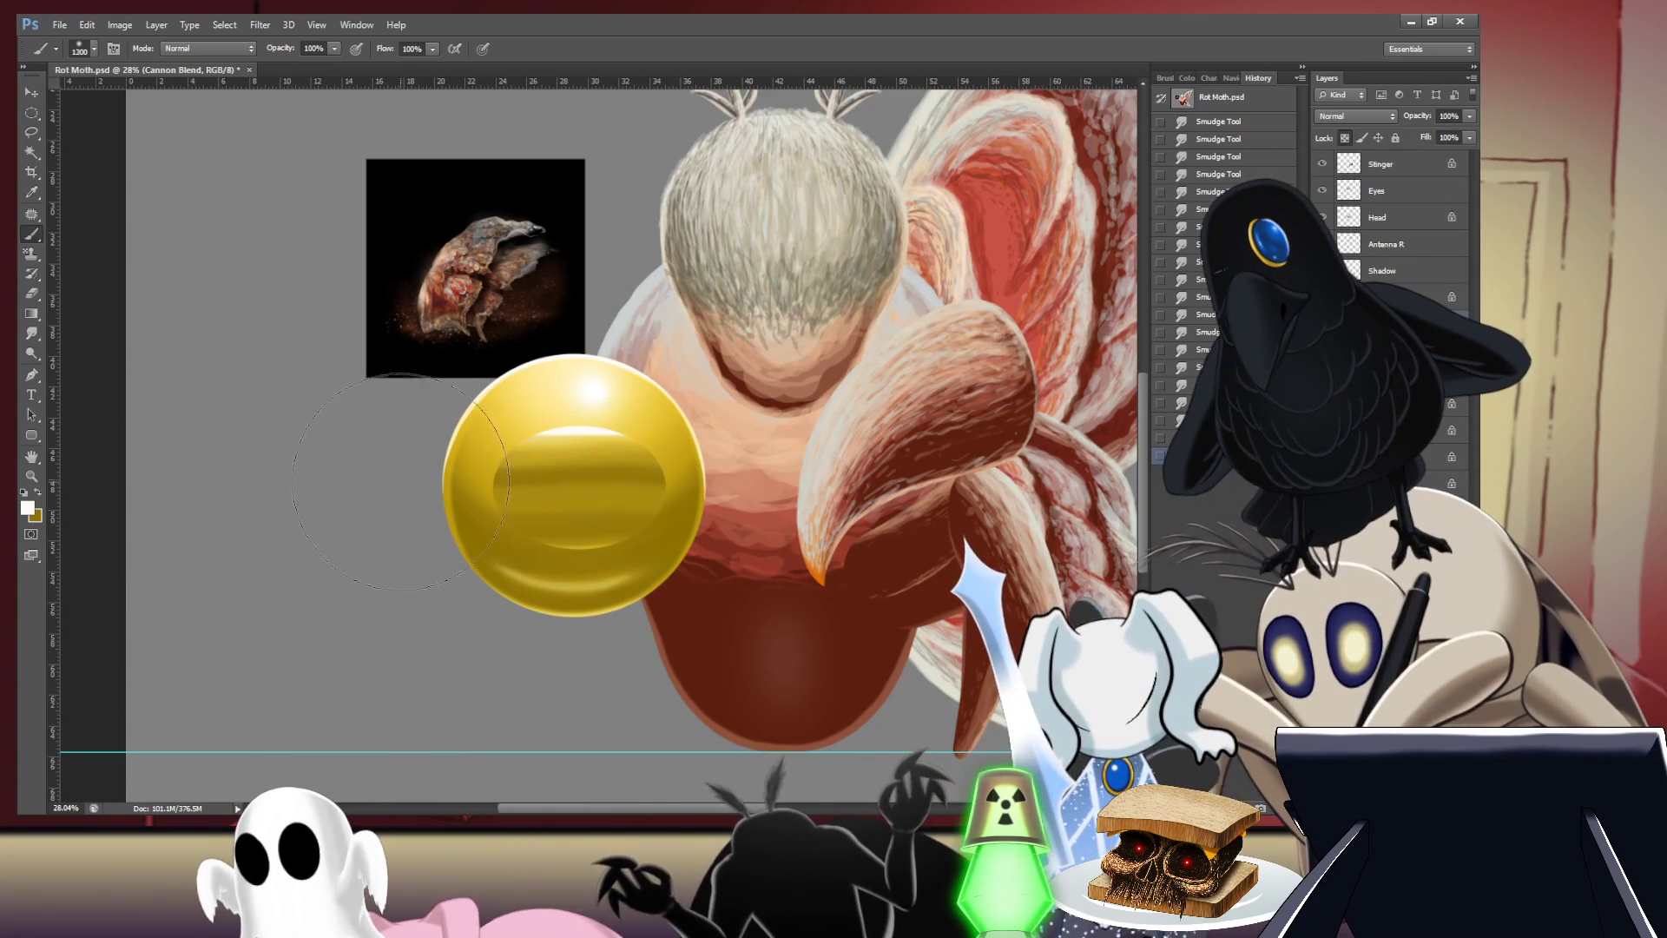
pyautogui.press('[')
pyautogui.press('[')
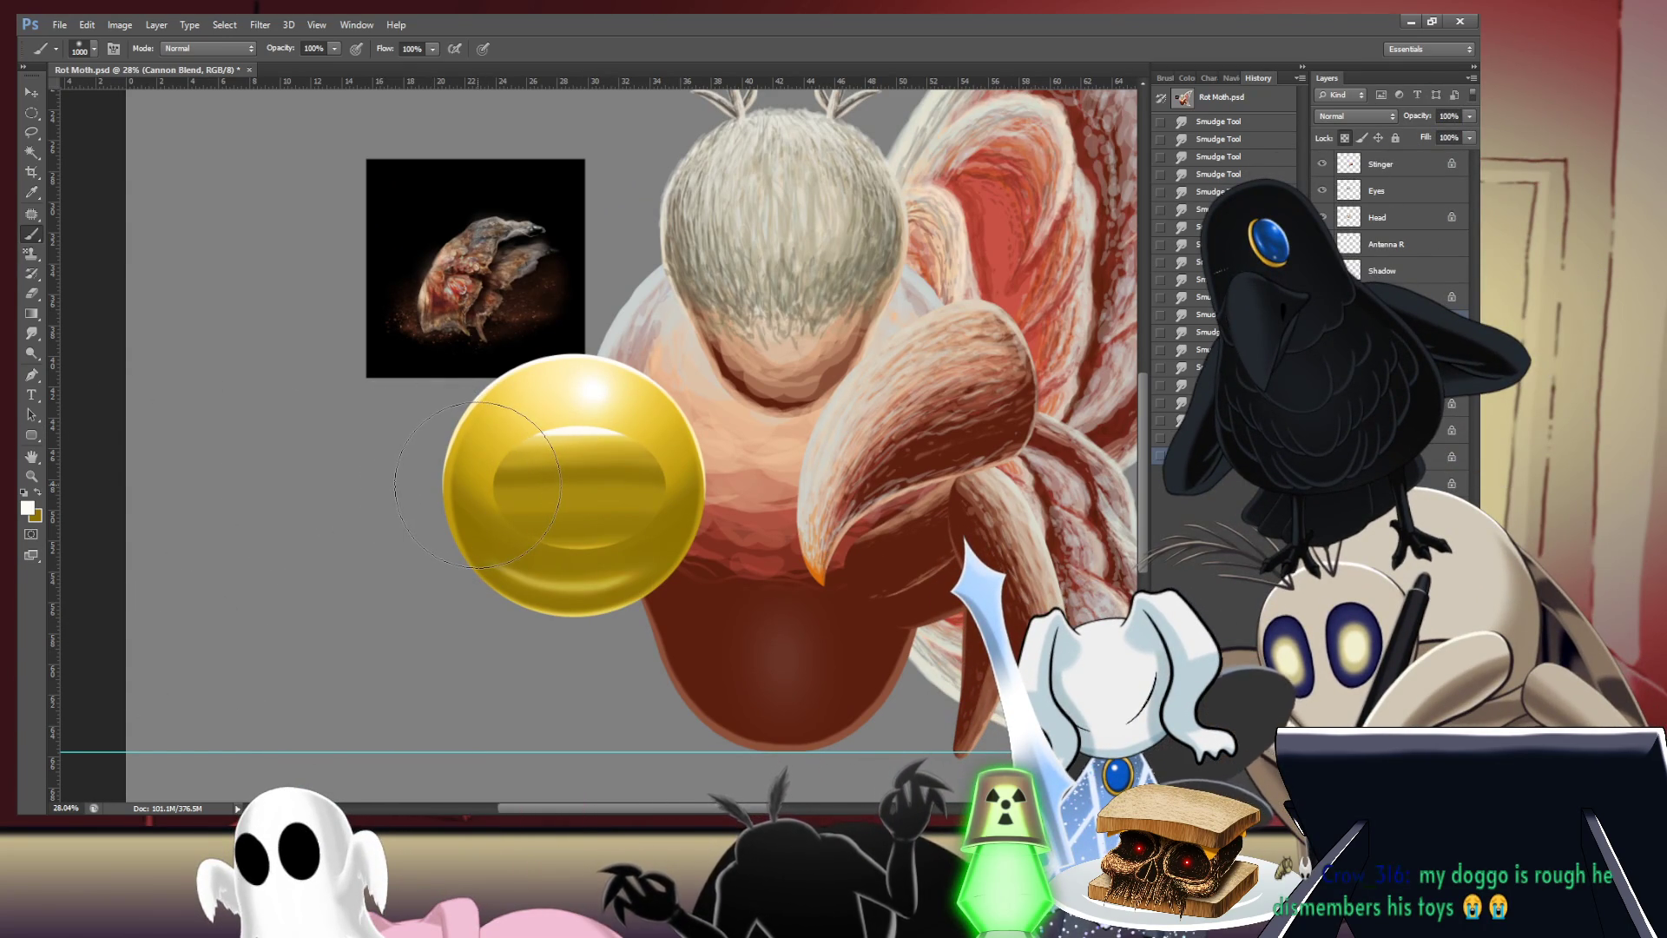
pyautogui.press('e')
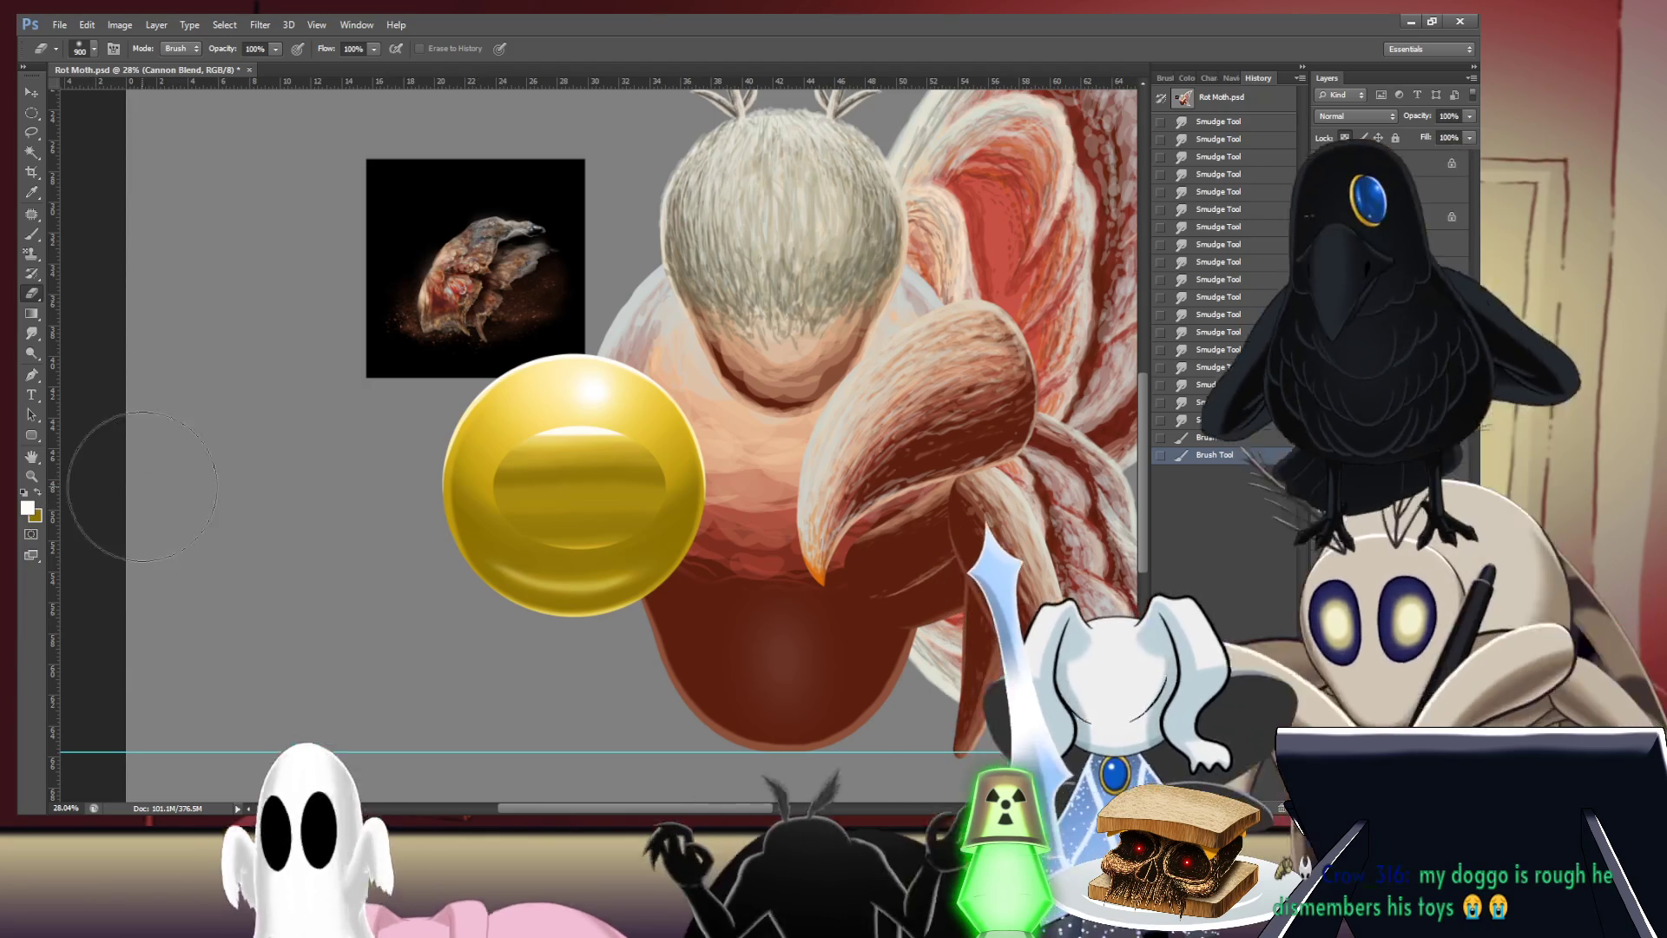
pyautogui.press('[')
pyautogui.press('[')
pyautogui.press(']')
pyautogui.click(497, 489)
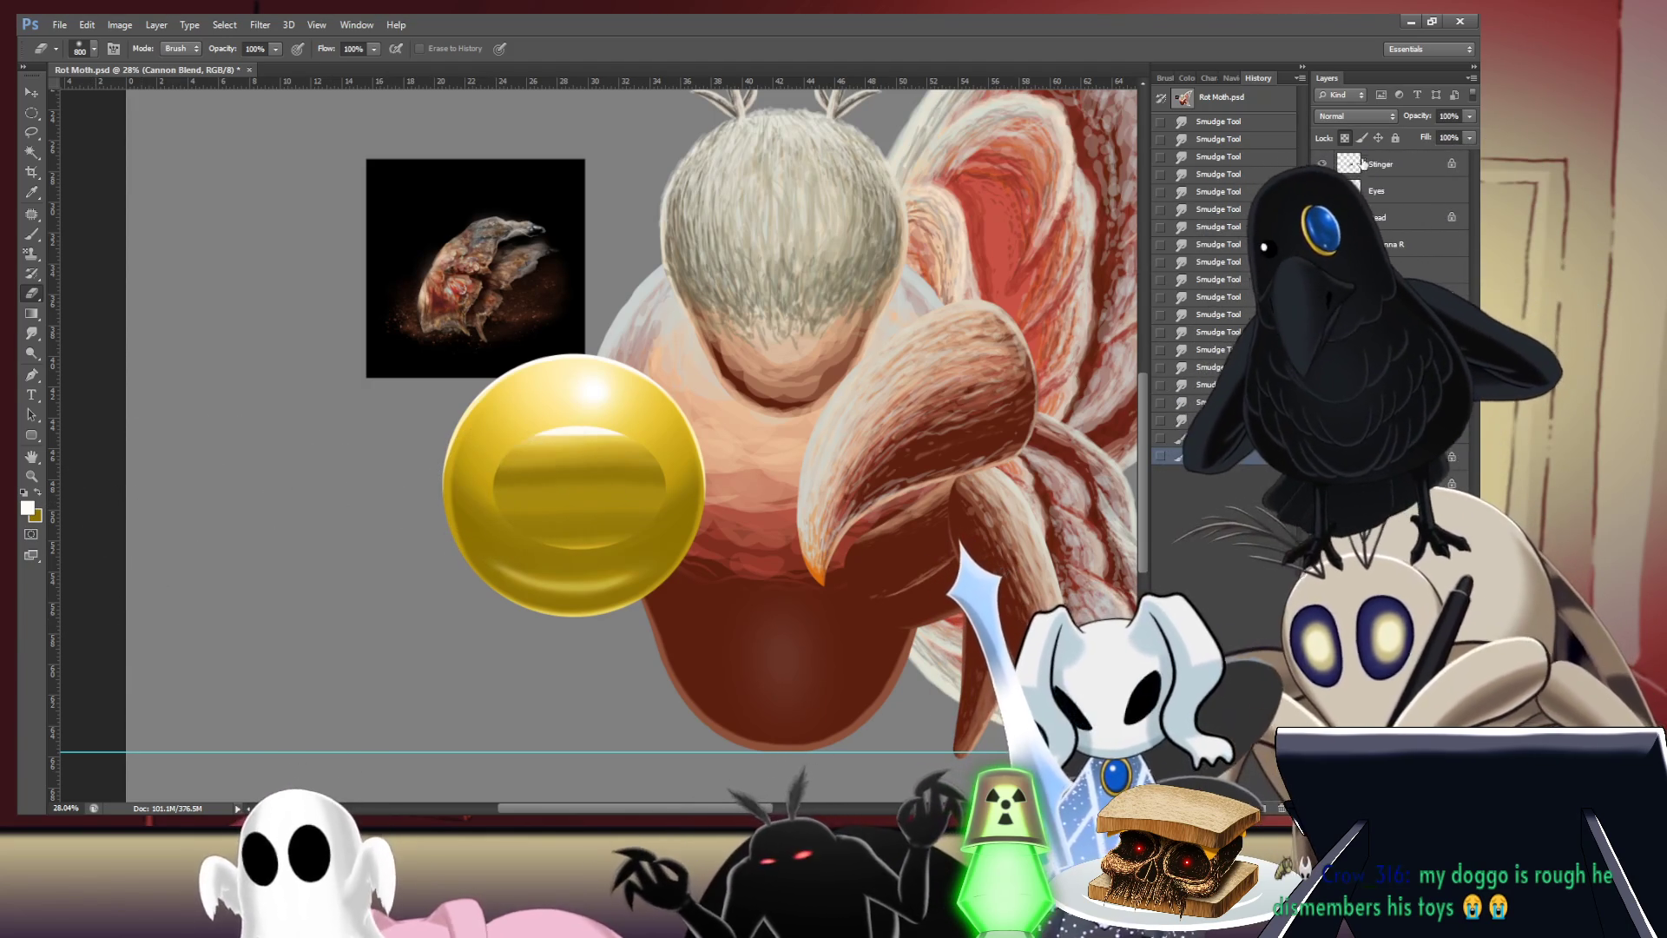
pyautogui.click(502, 490)
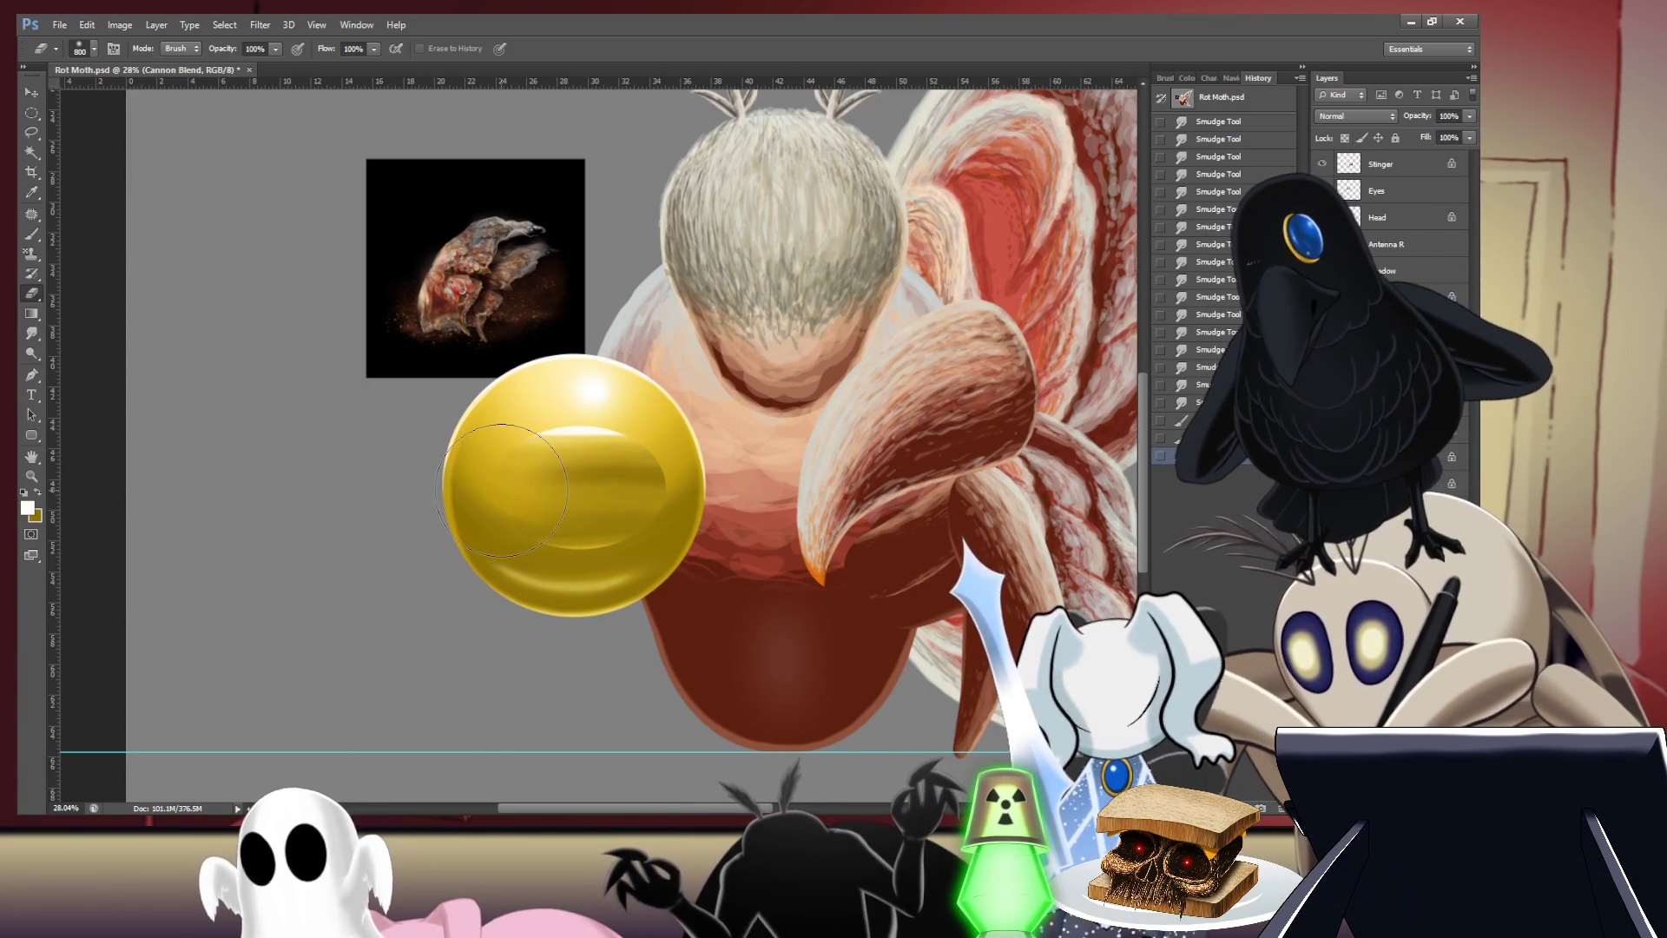
pyautogui.click(476, 437)
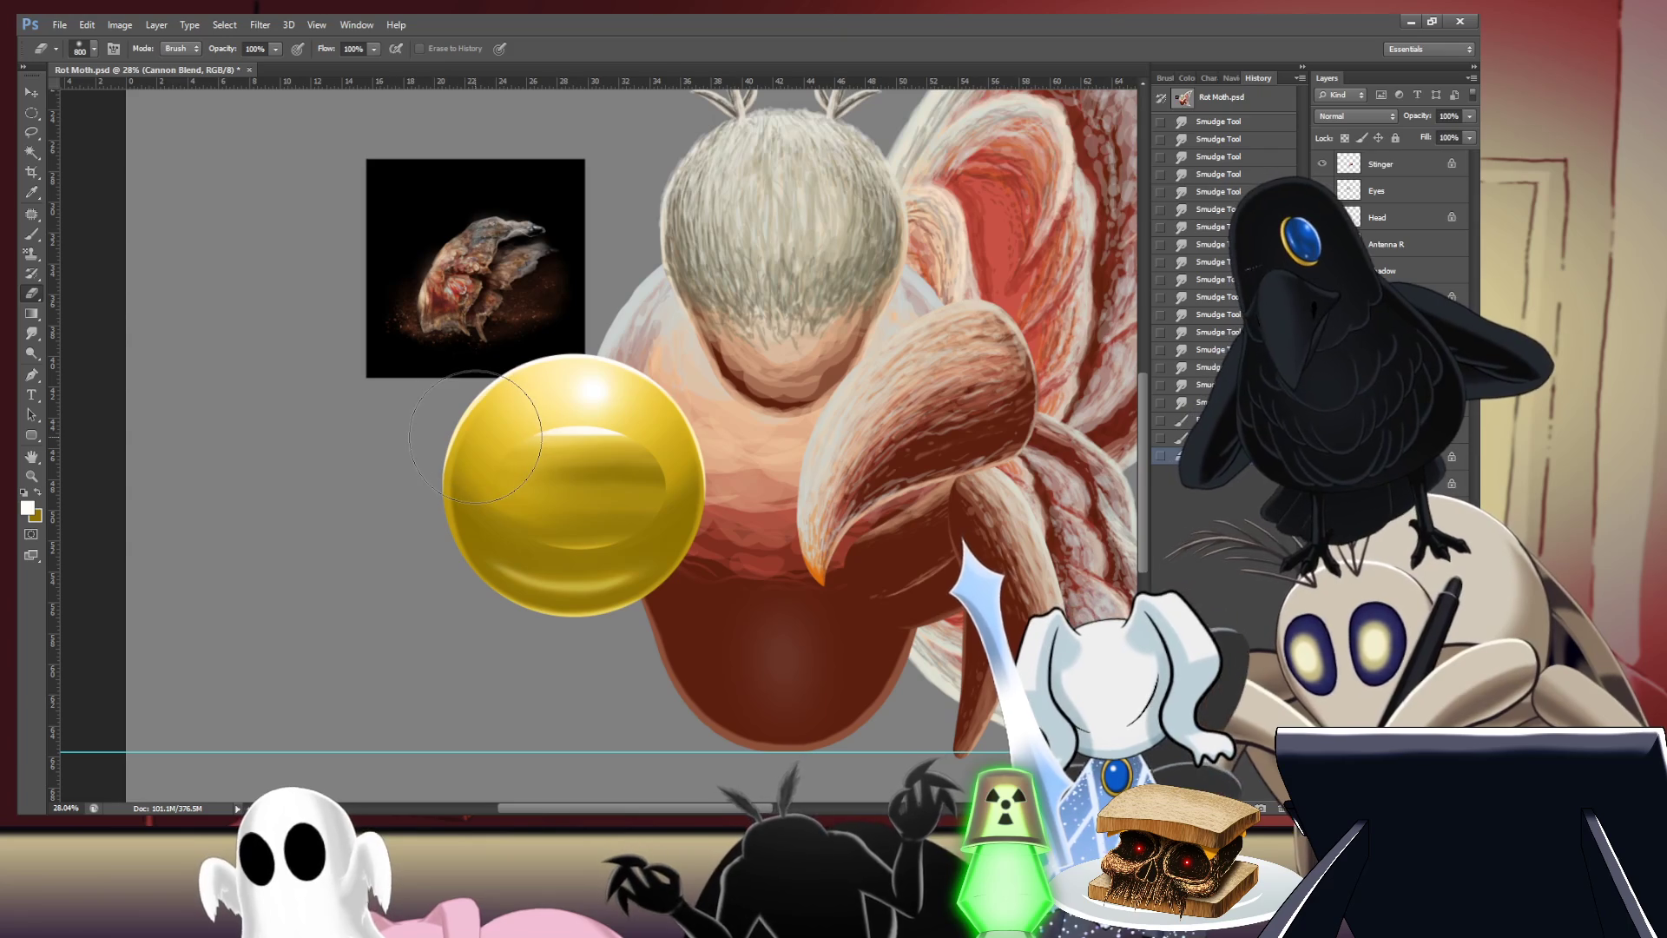
pyautogui.hotkey('ctrl', 'alt', 'z')
pyautogui.hotkey('ctrl', 'alt', 'z')
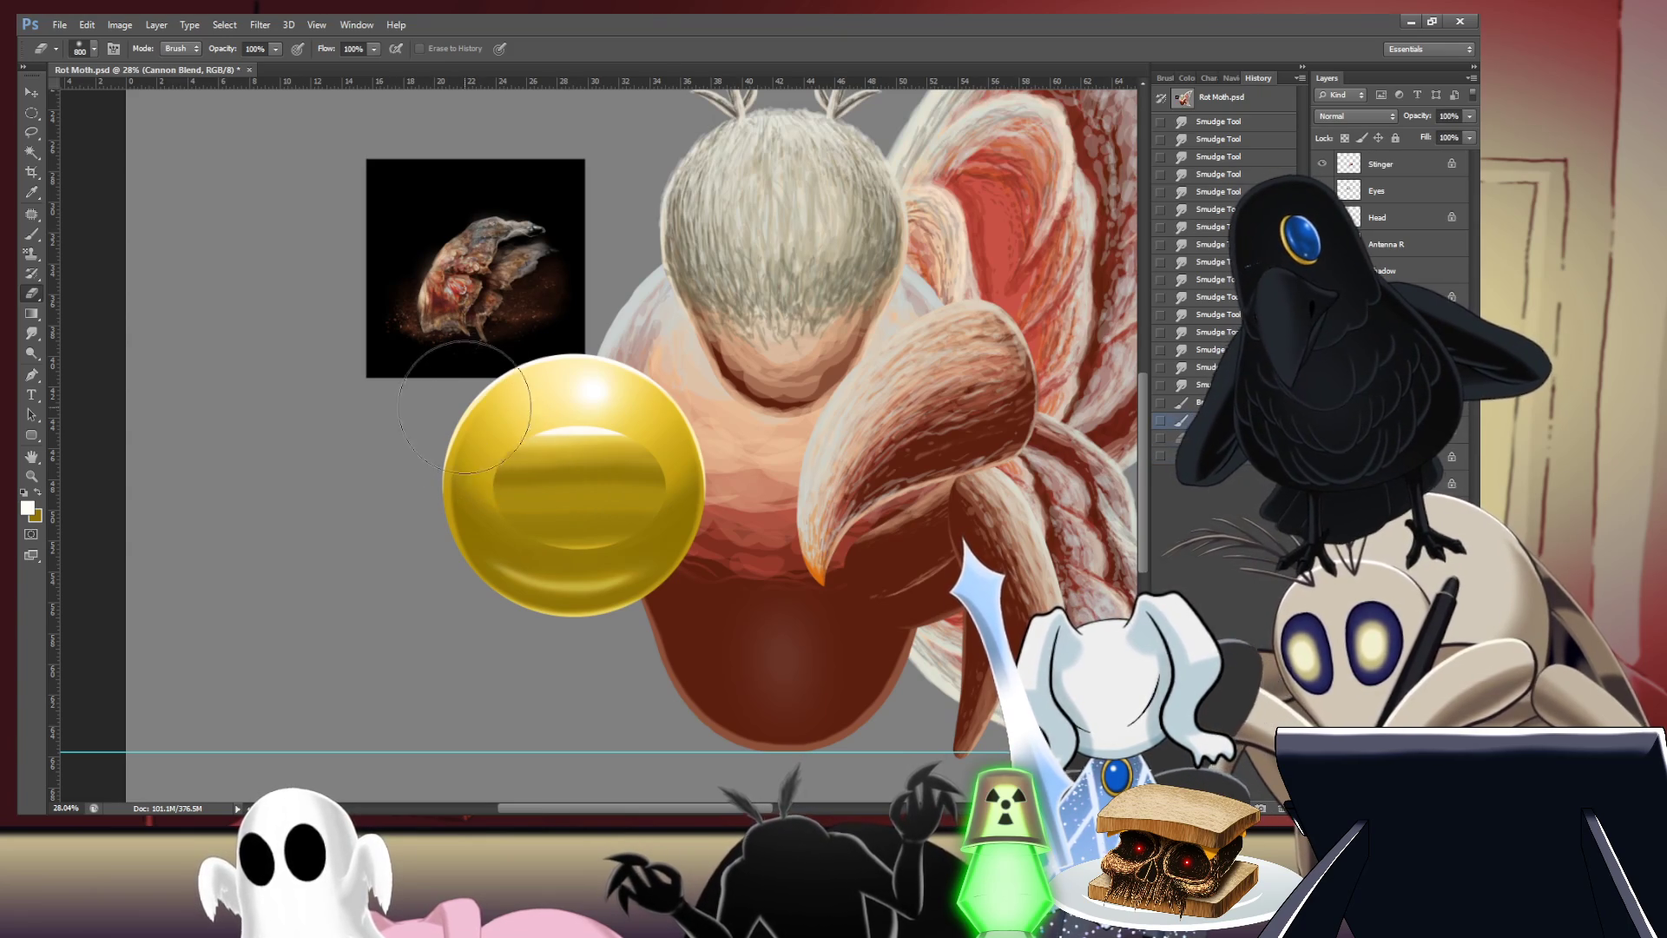
pyautogui.press('[')
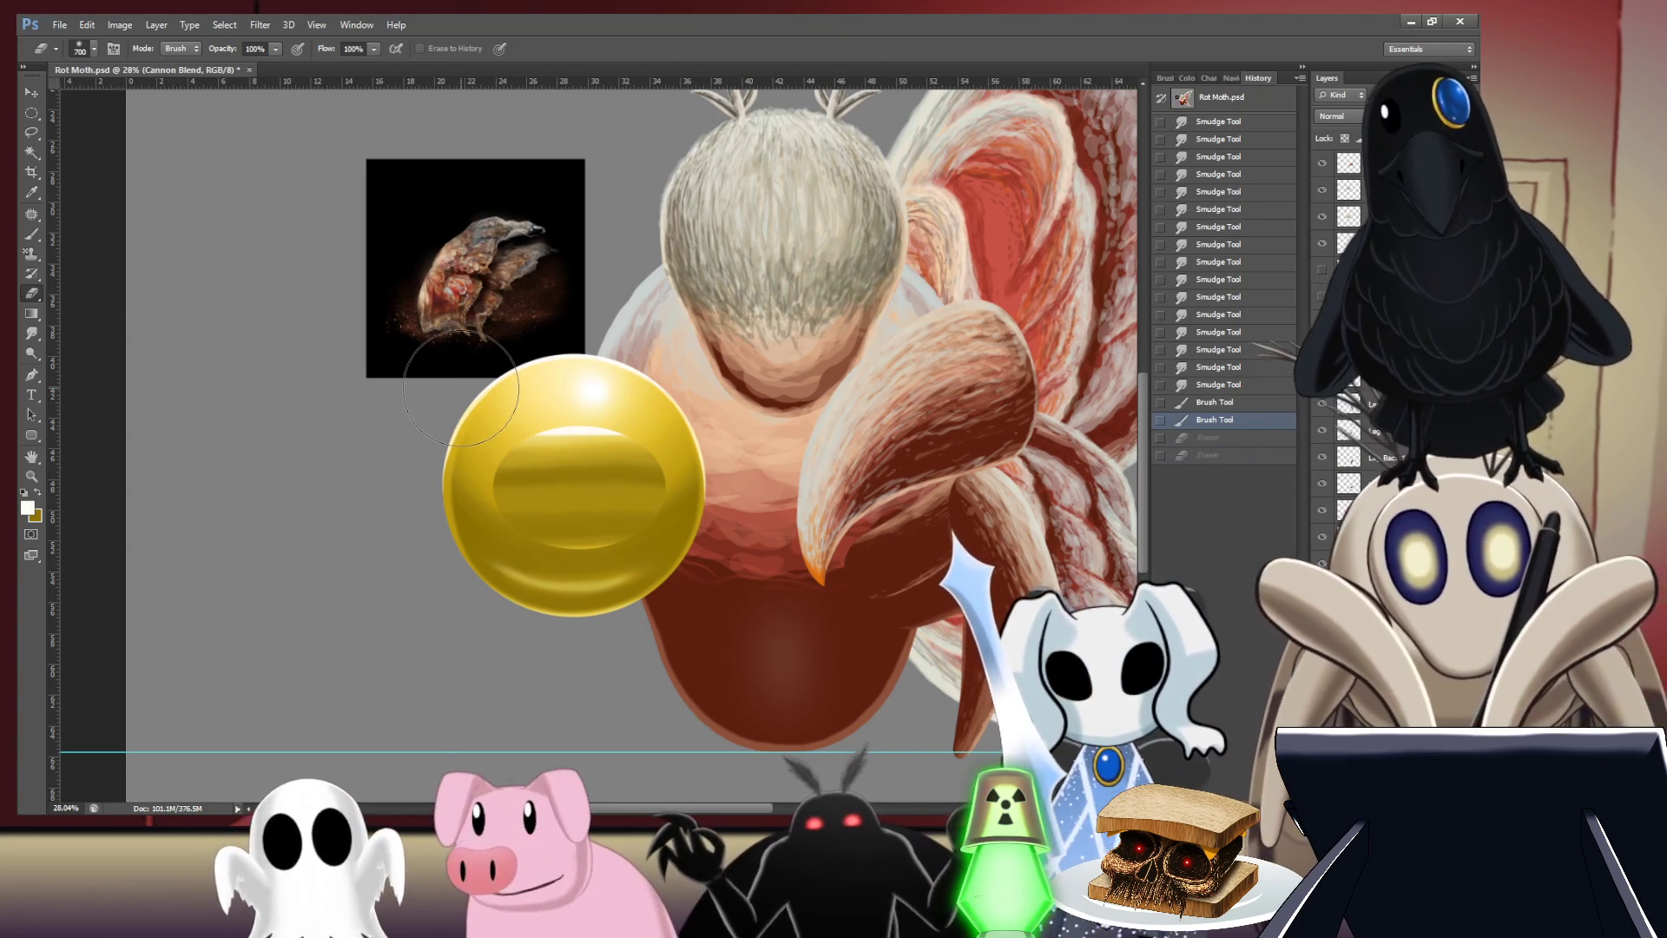
pyautogui.press(']')
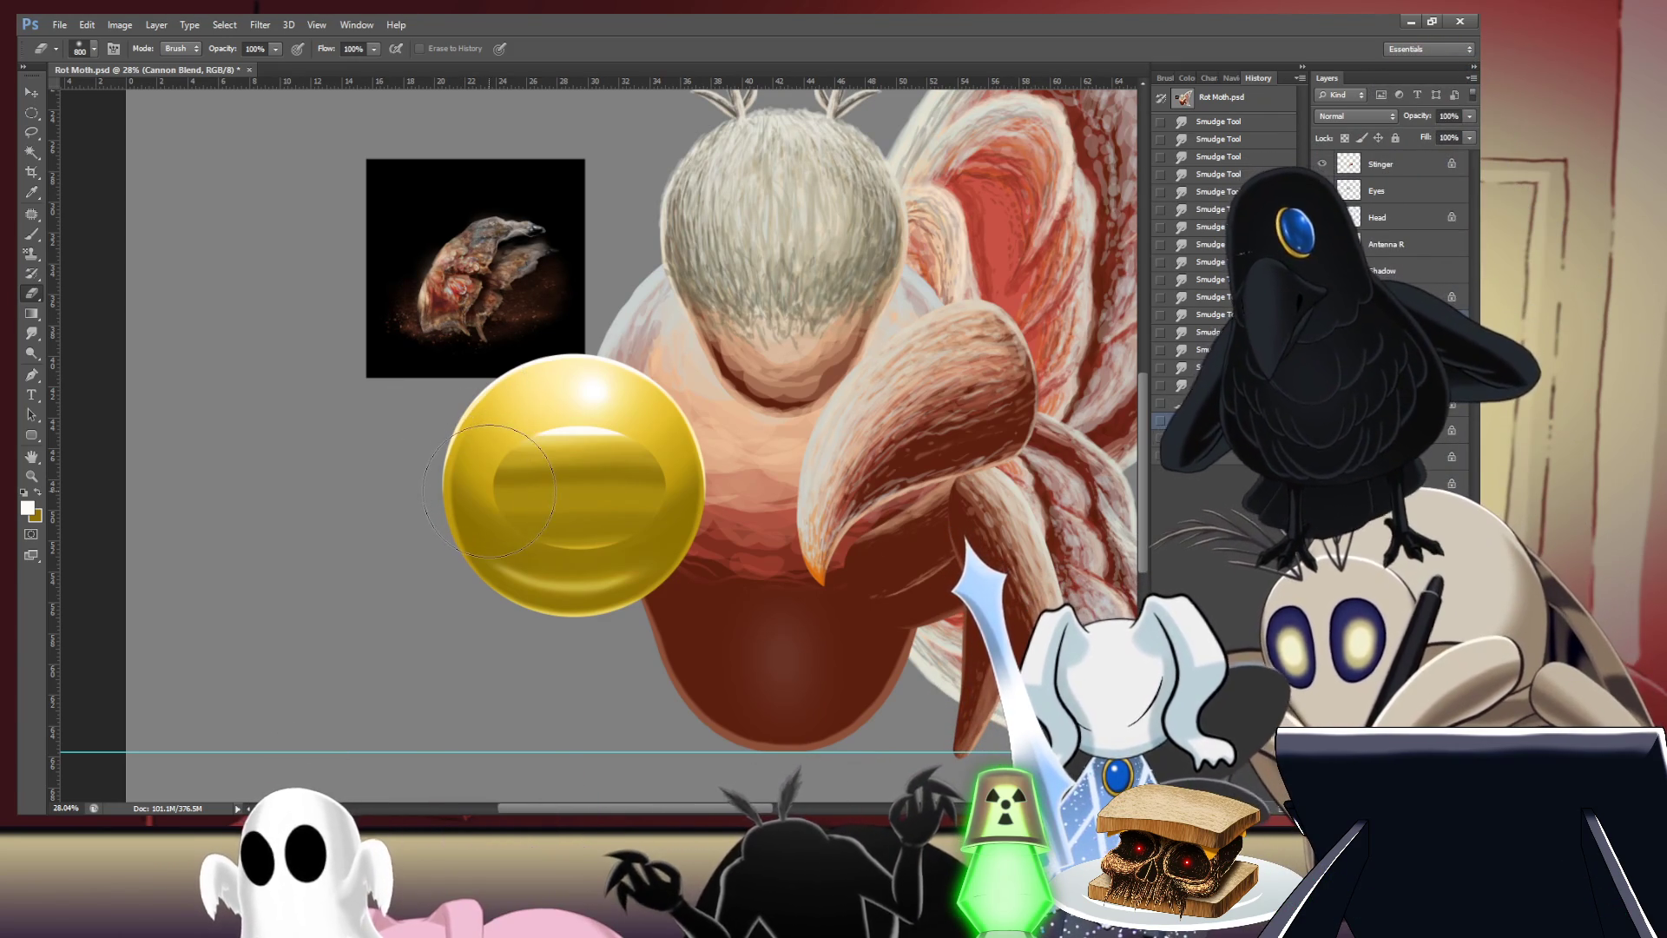
# - Make trial eraser strokes on the orb and undo the stray ones across the moth's face
pyautogui.moveTo(485, 482); pyautogui.dragTo(500, 485)
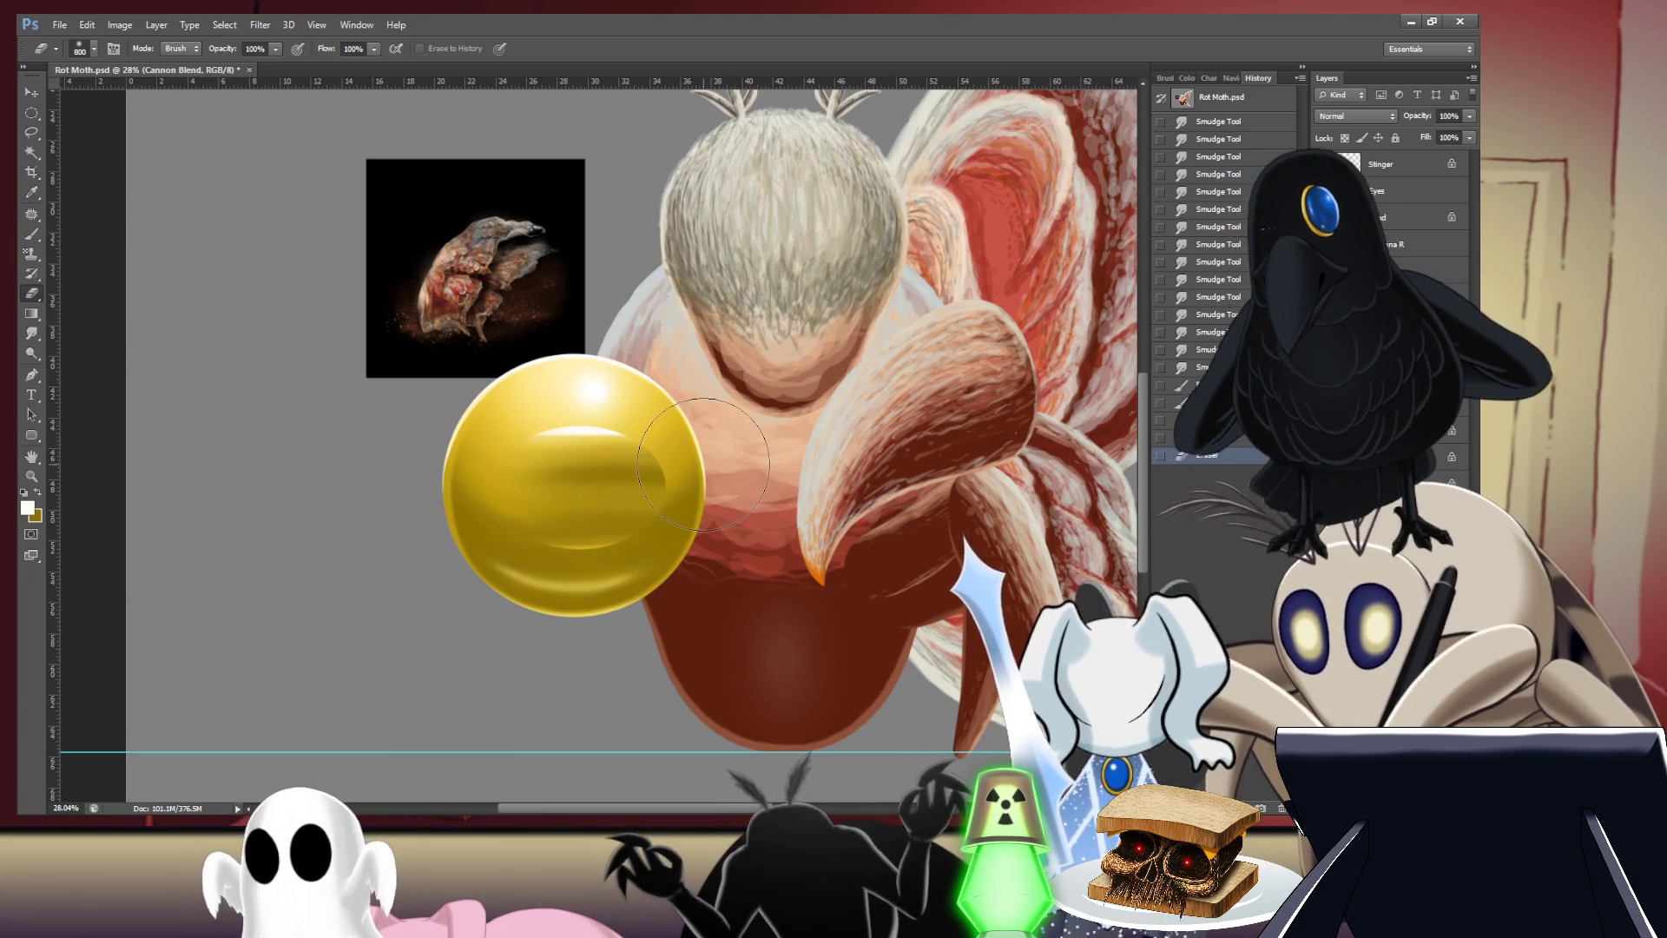
pyautogui.click(710, 498)
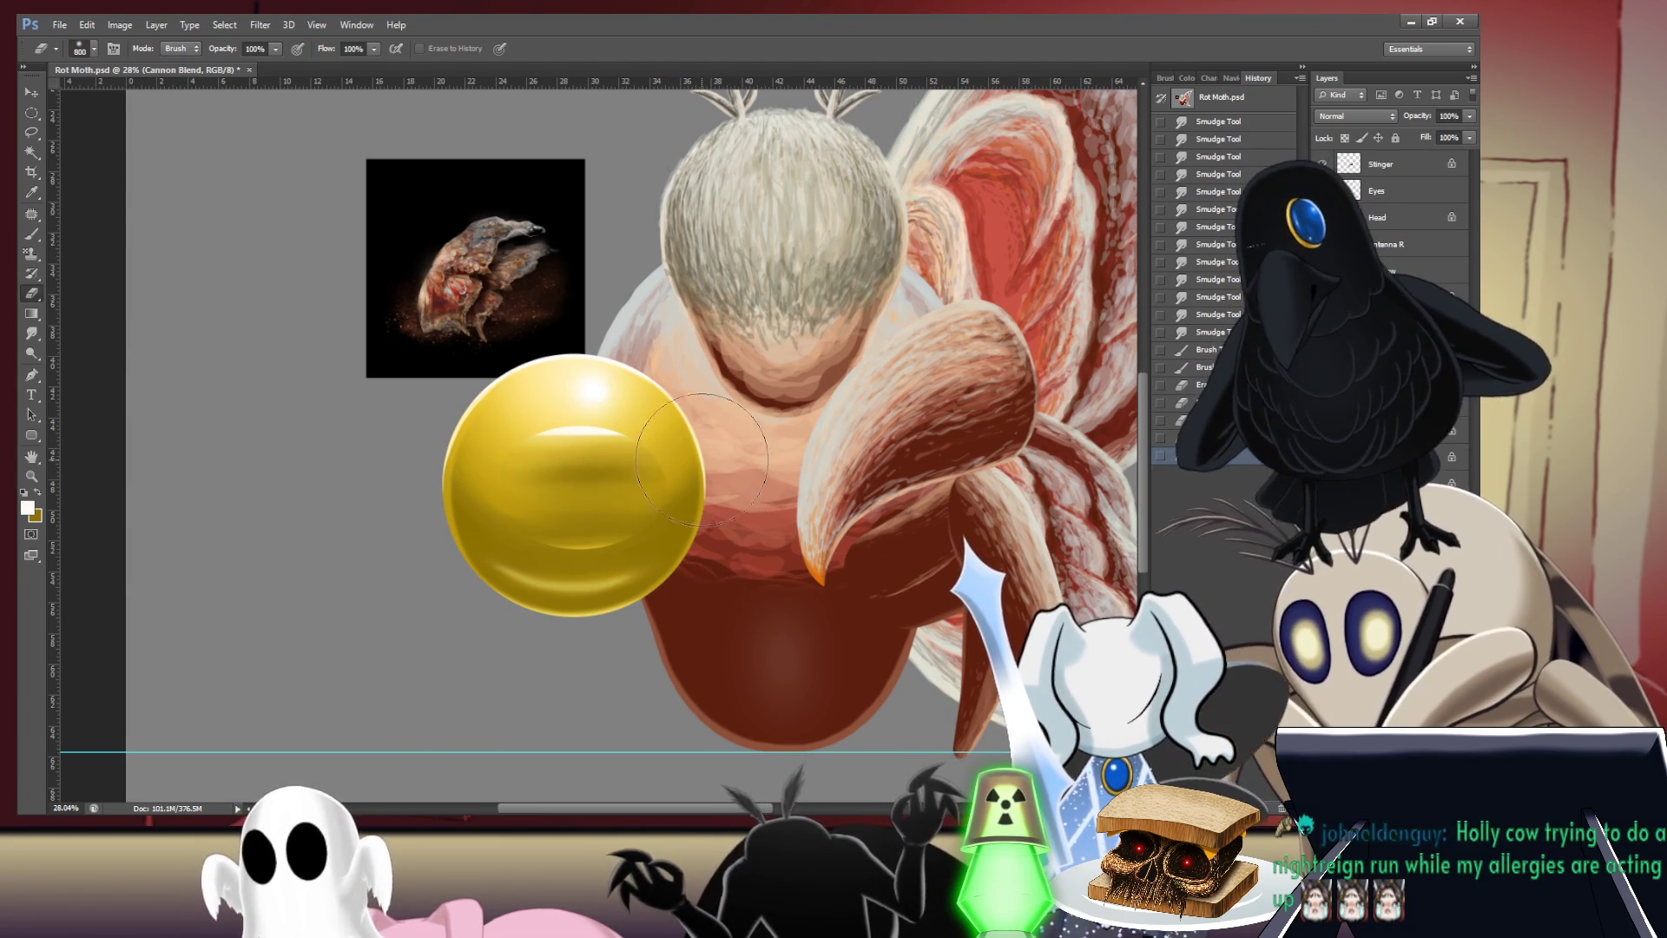
pyautogui.click(699, 423)
pyautogui.moveTo(699, 423); pyautogui.dragTo(722, 449)
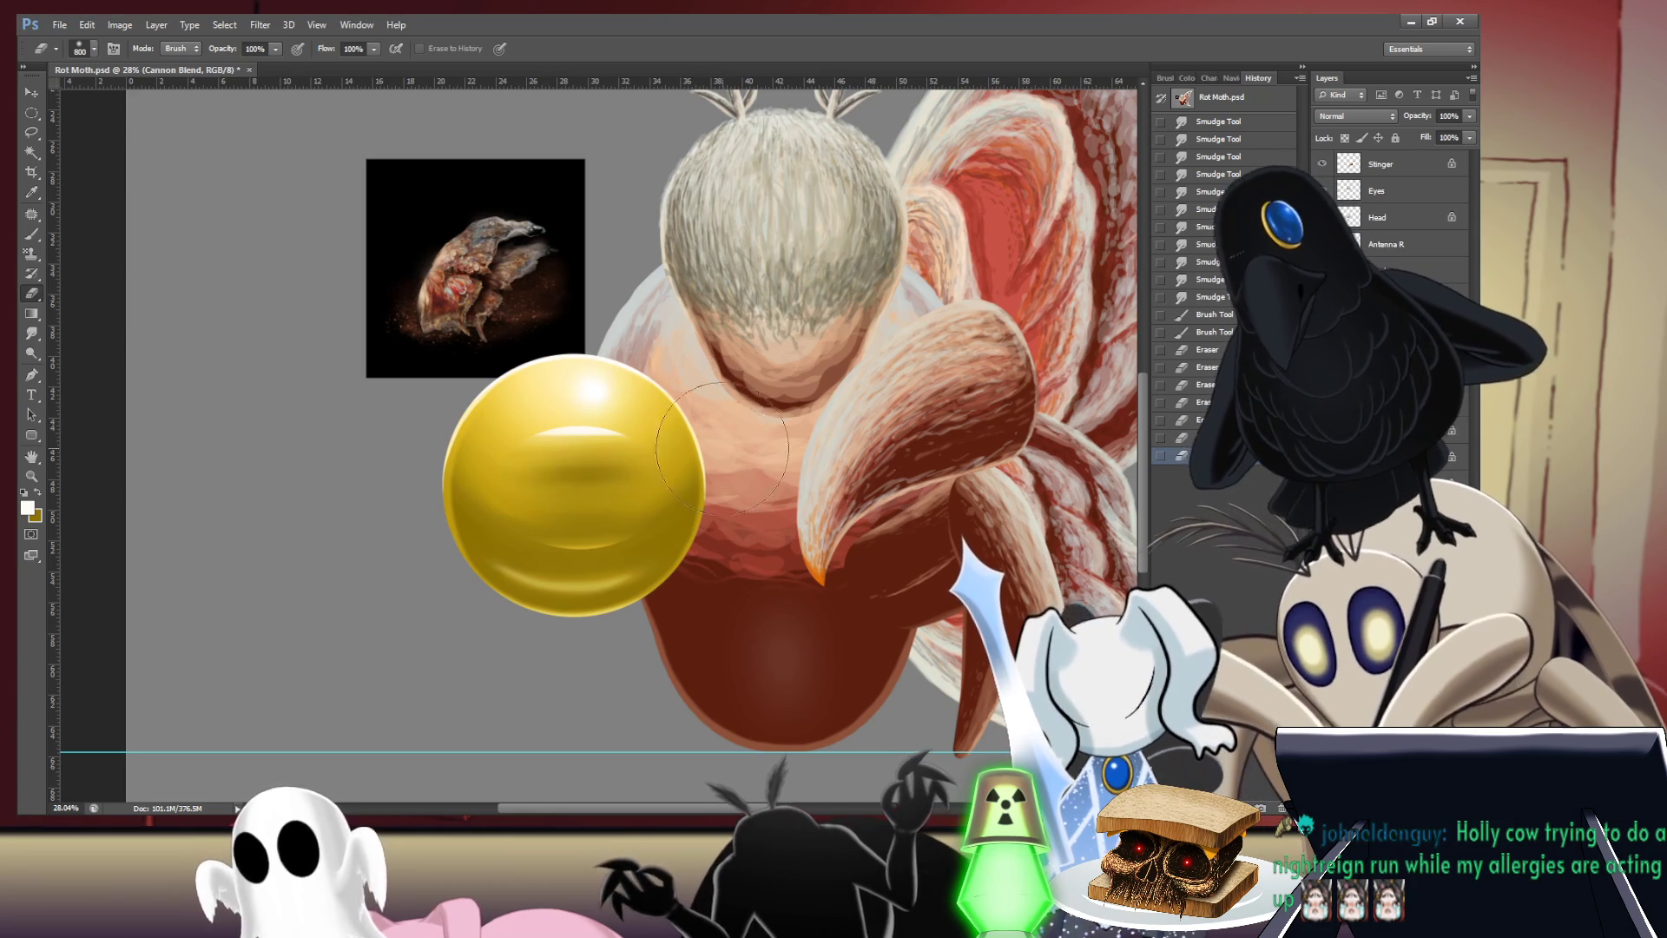
pyautogui.hotkey('ctrl', 'alt', 'z')
pyautogui.hotkey('ctrl', 'alt', 'z')
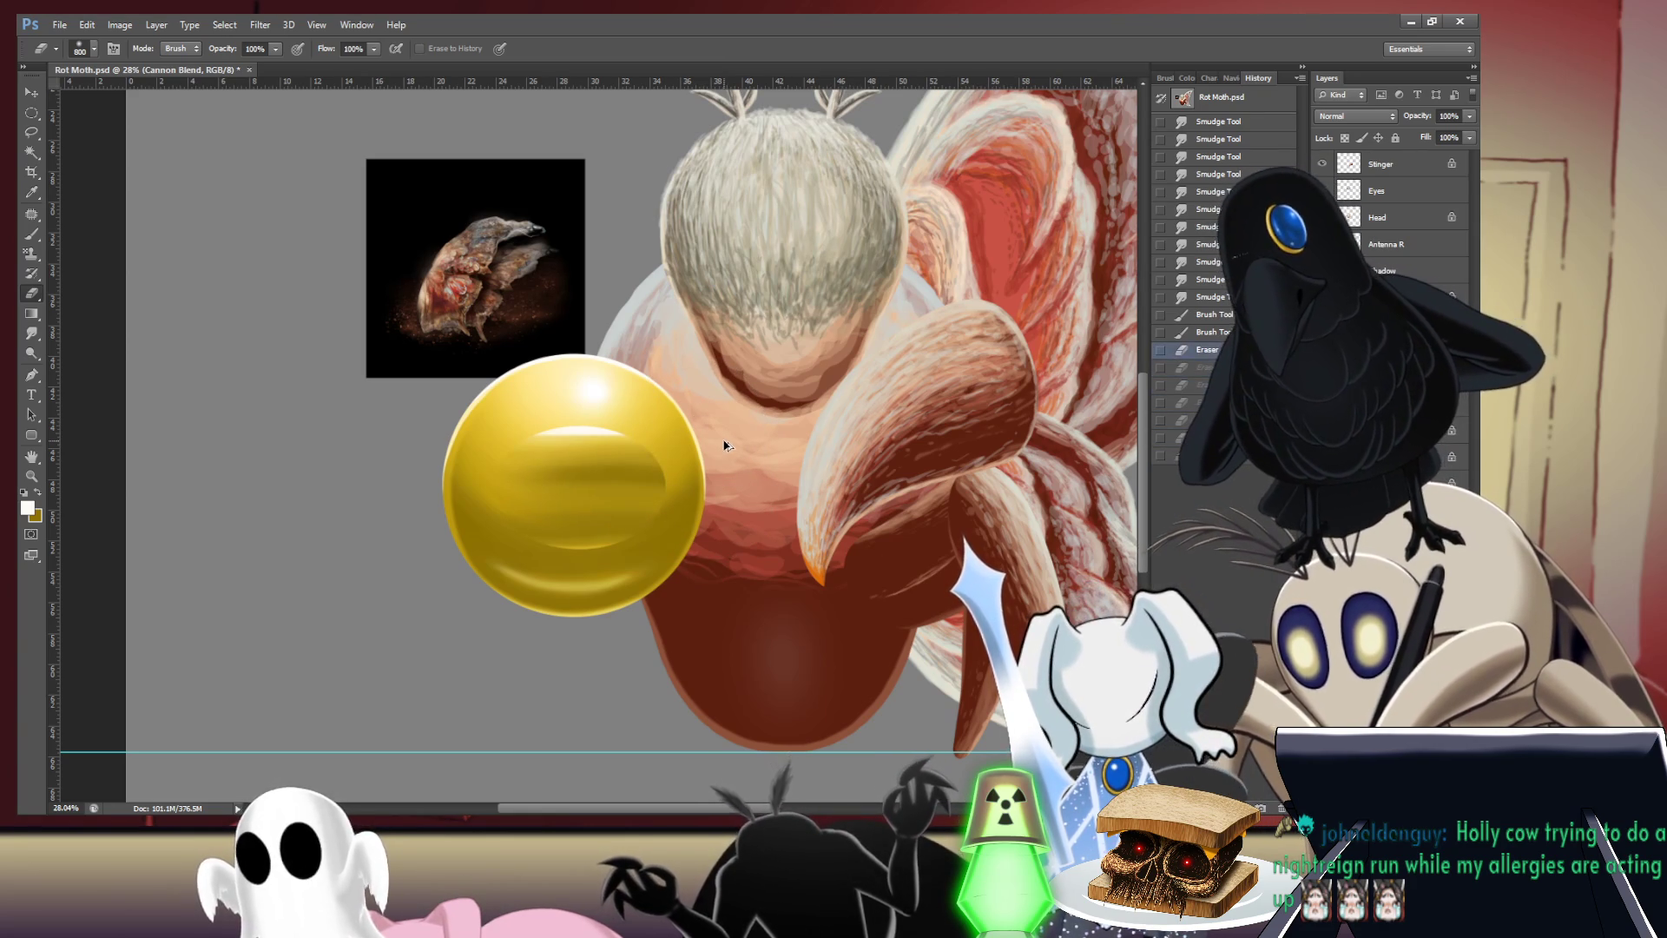
pyautogui.hotkey('ctrl', 'alt', 'z')
# - Resize the eraser and fade the inner ellipse's left end into the gold
pyautogui.press('[')
pyautogui.press('[')
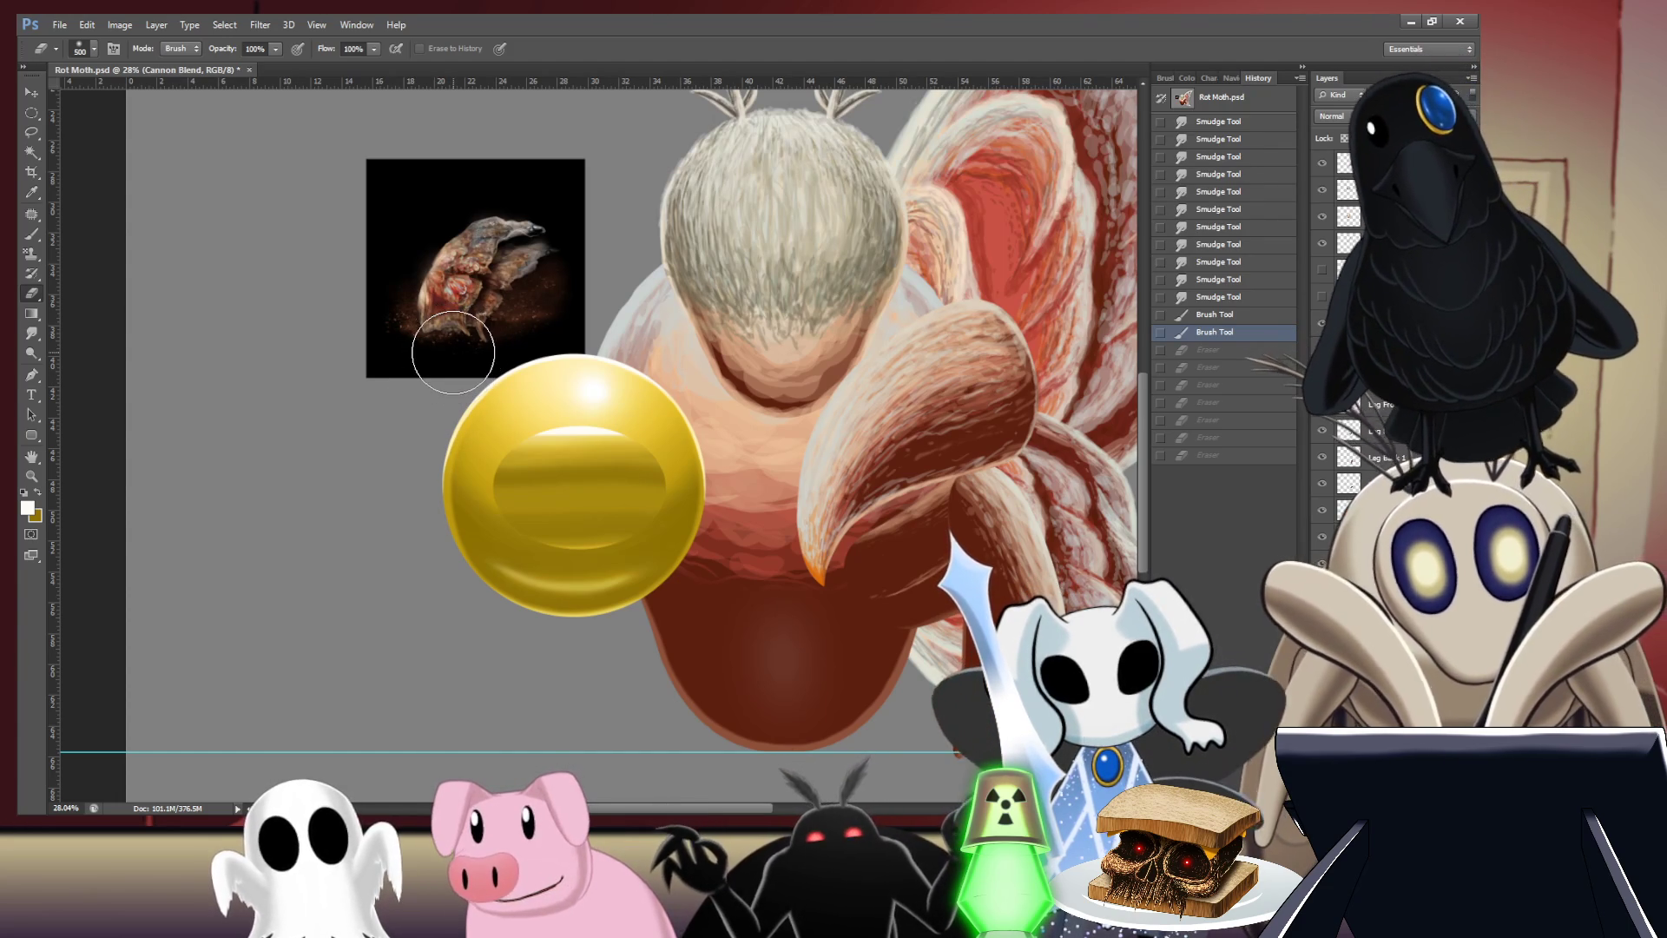
pyautogui.press('[')
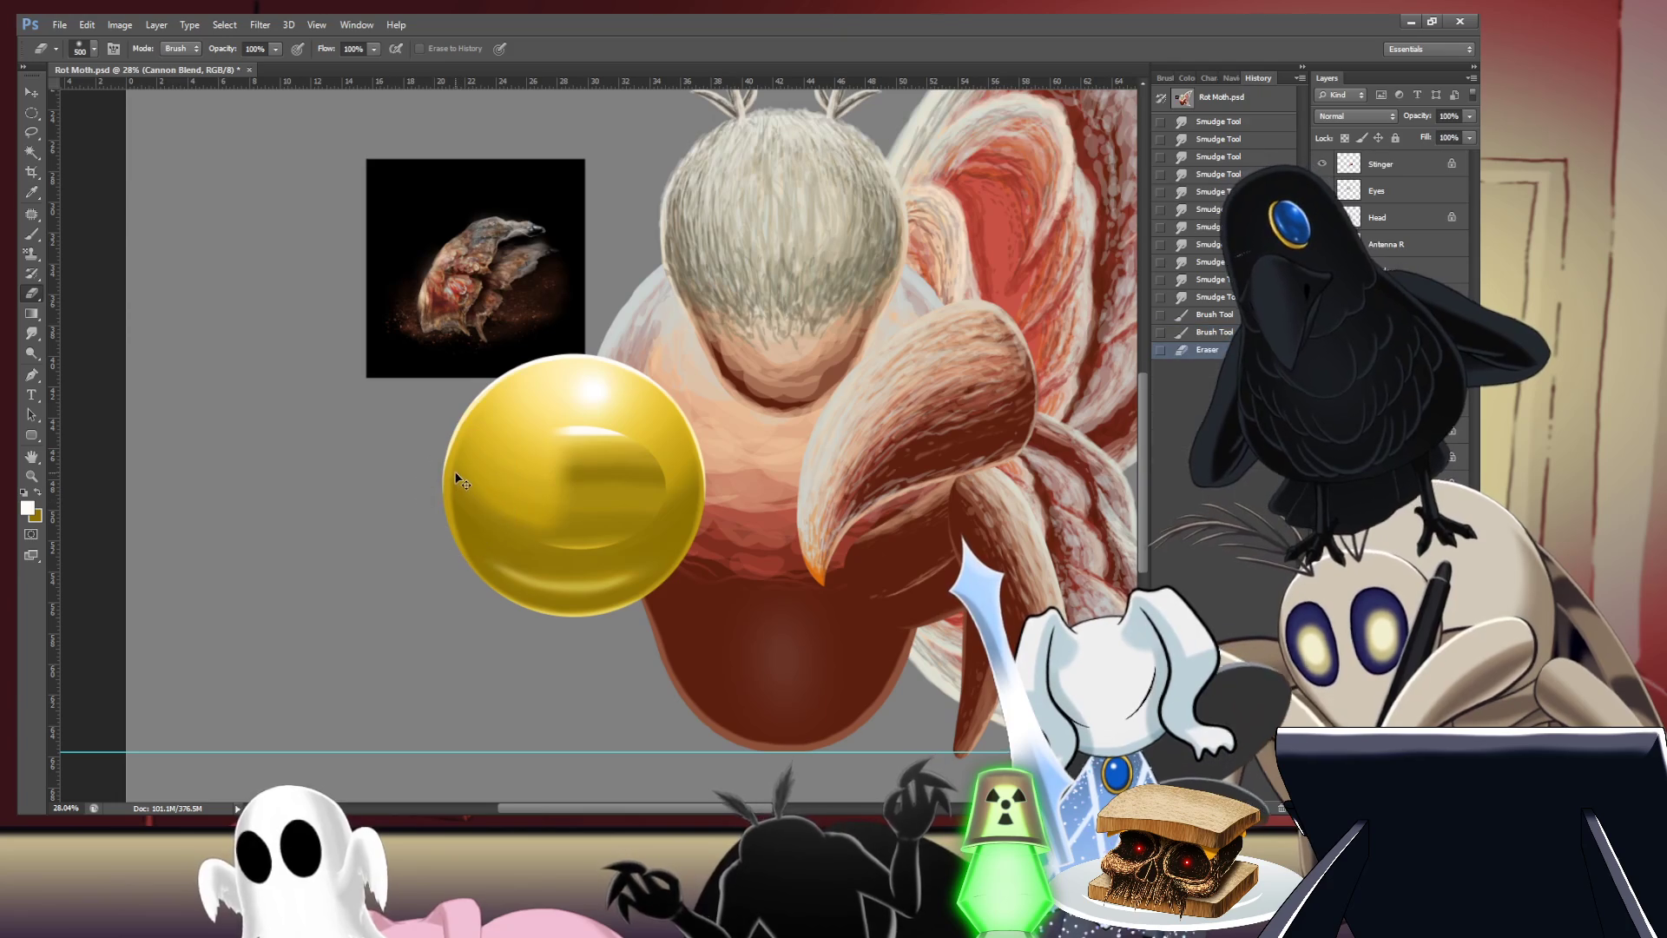
pyautogui.press('[')
pyautogui.press('[')
pyautogui.press('[')
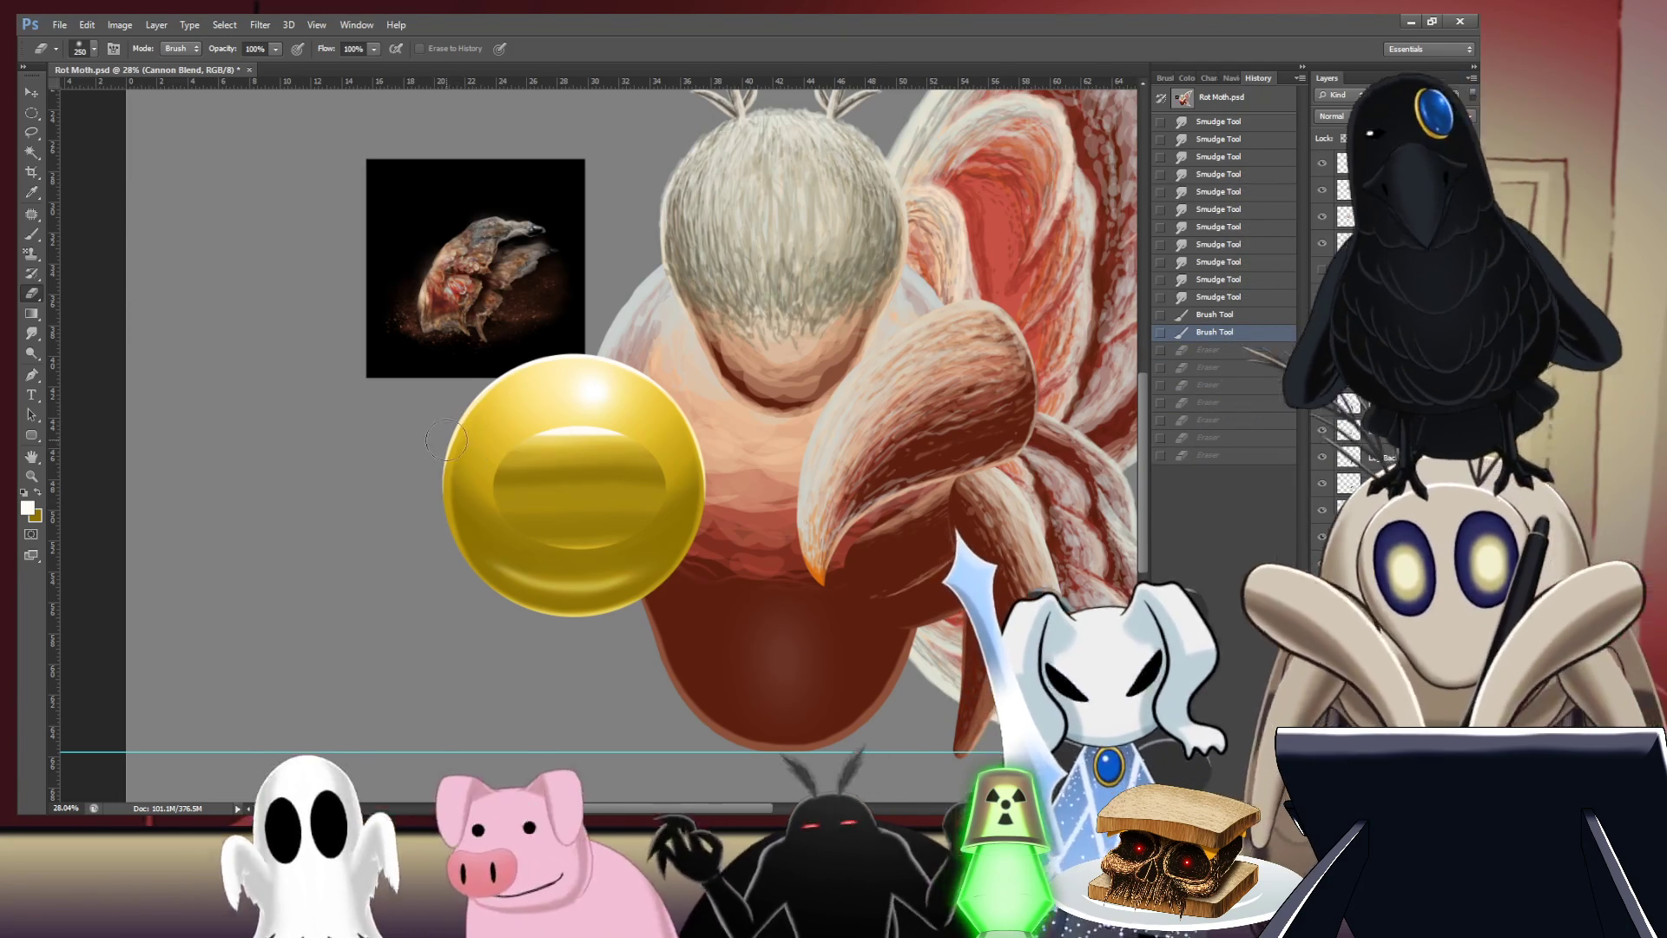
pyautogui.press(']')
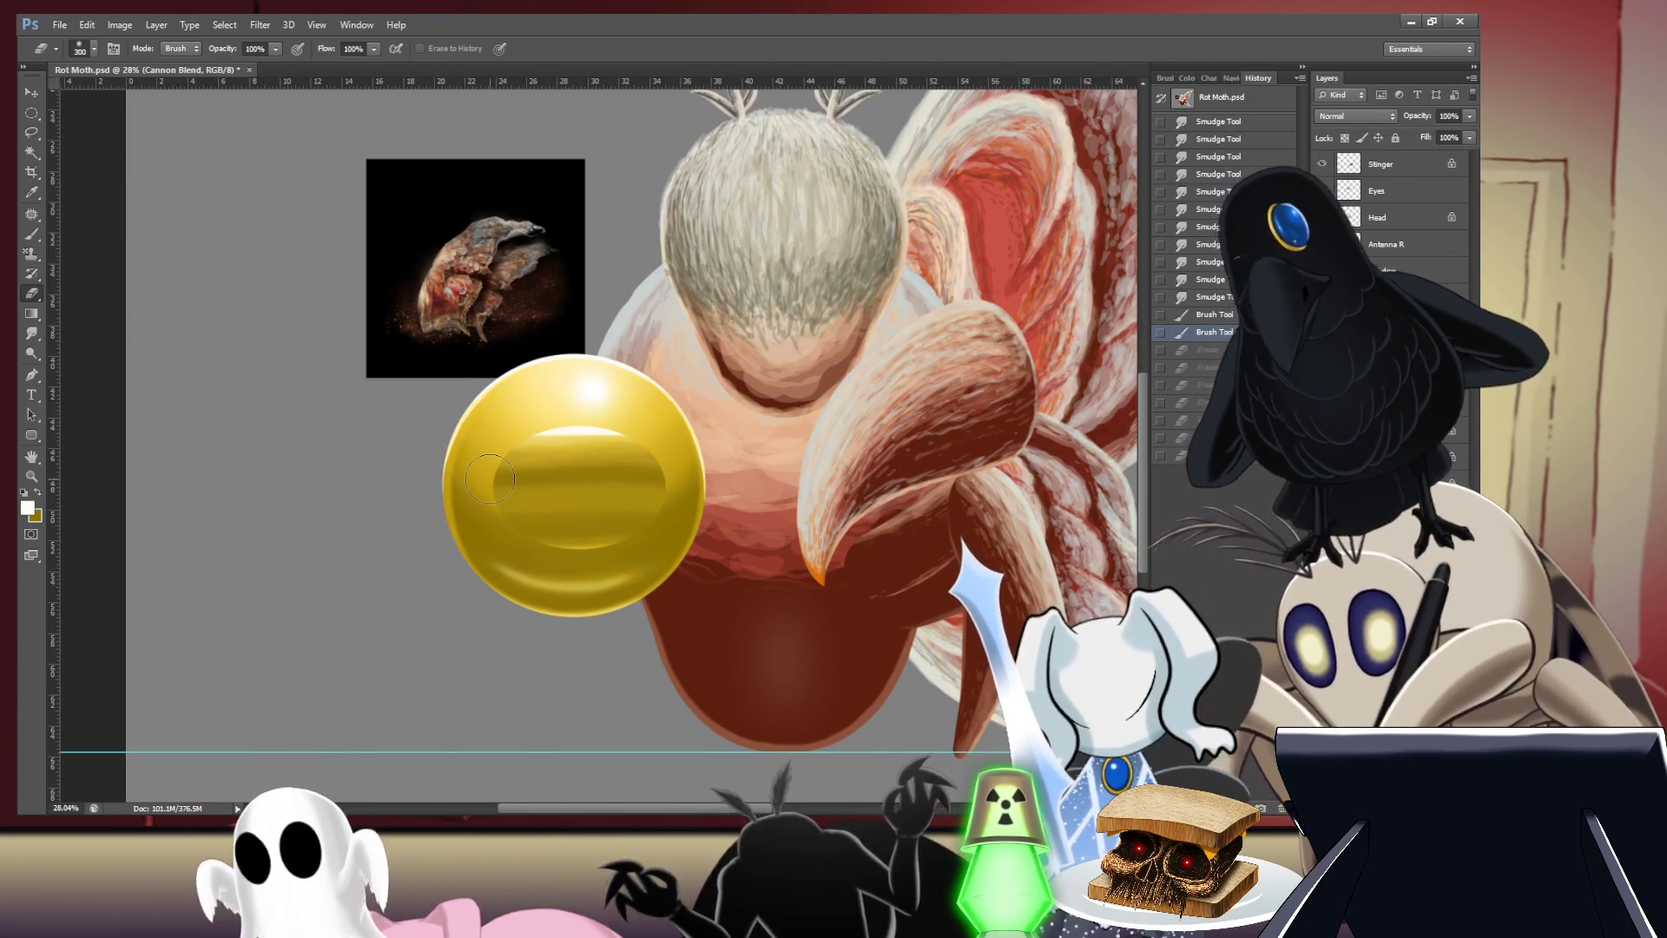
pyautogui.press(']')
pyautogui.press(']')
pyautogui.press(']')
pyautogui.click(489, 491)
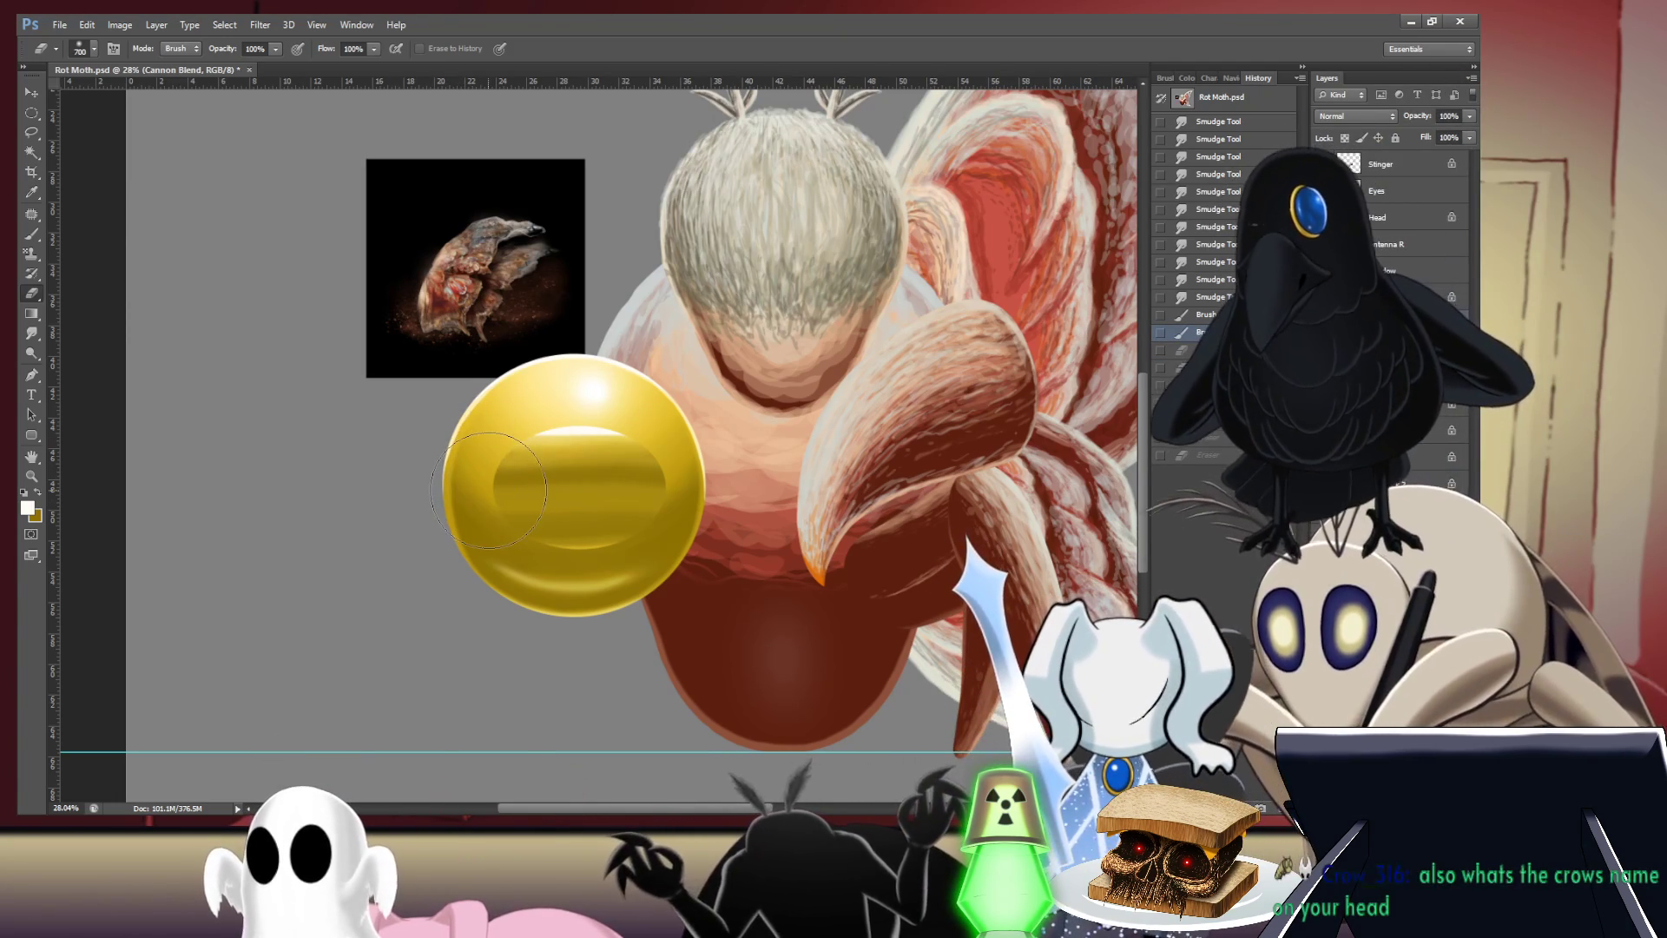
pyautogui.moveTo(489, 491); pyautogui.dragTo(486, 478)
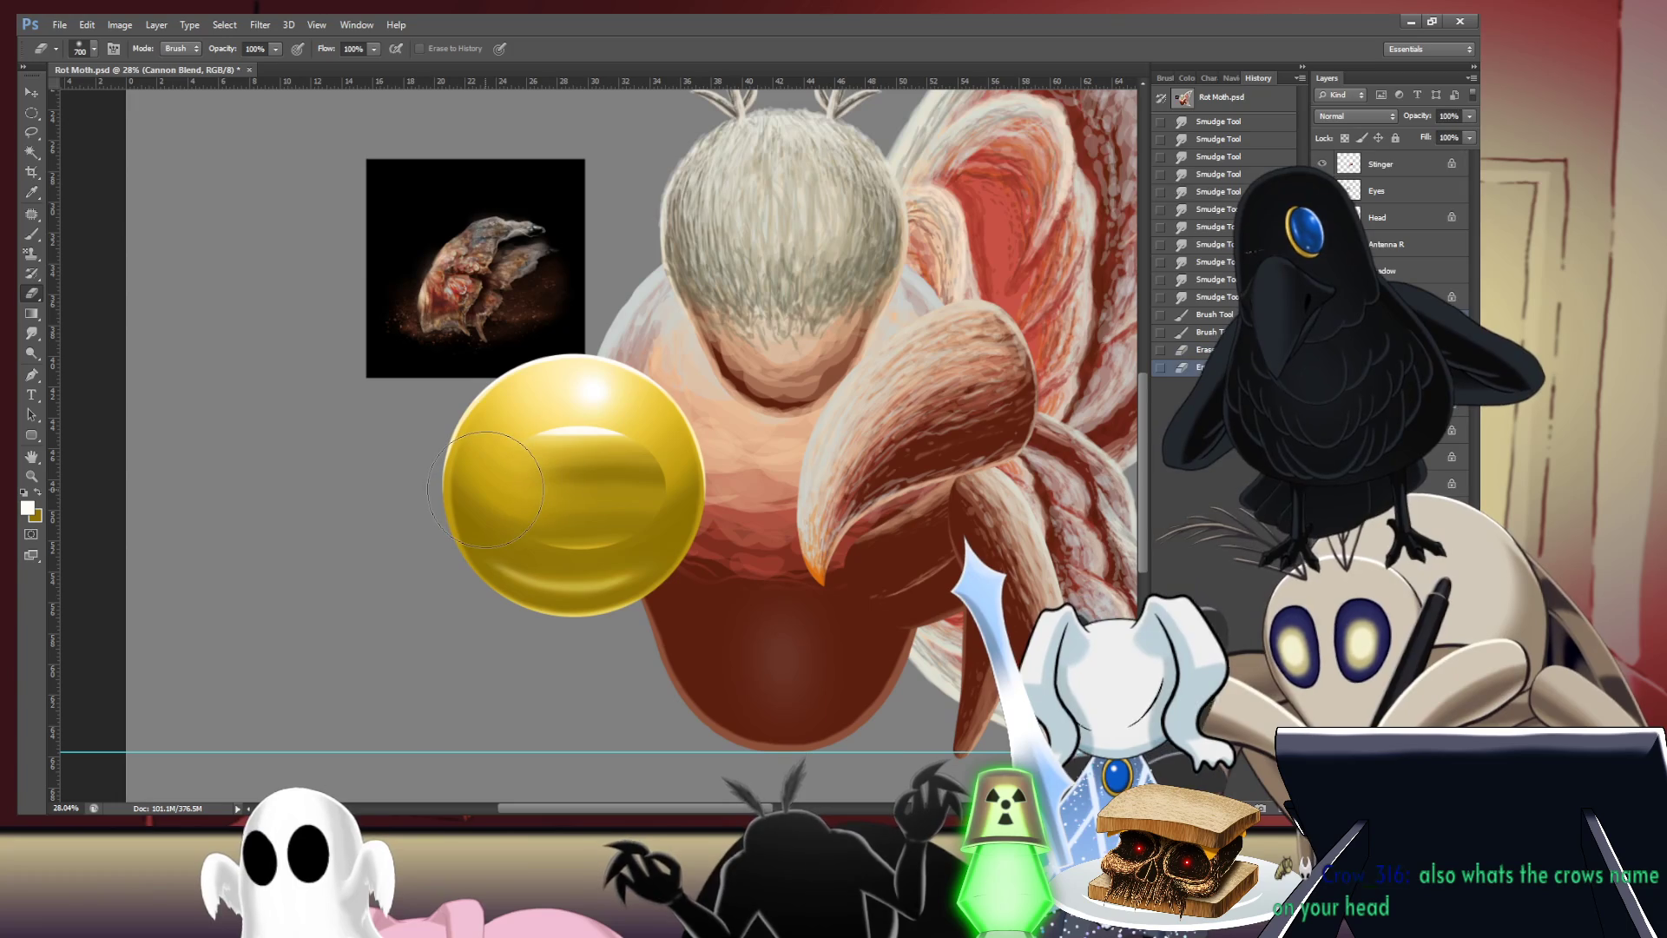
pyautogui.click(480, 487)
pyautogui.click(471, 483)
pyautogui.click(461, 480)
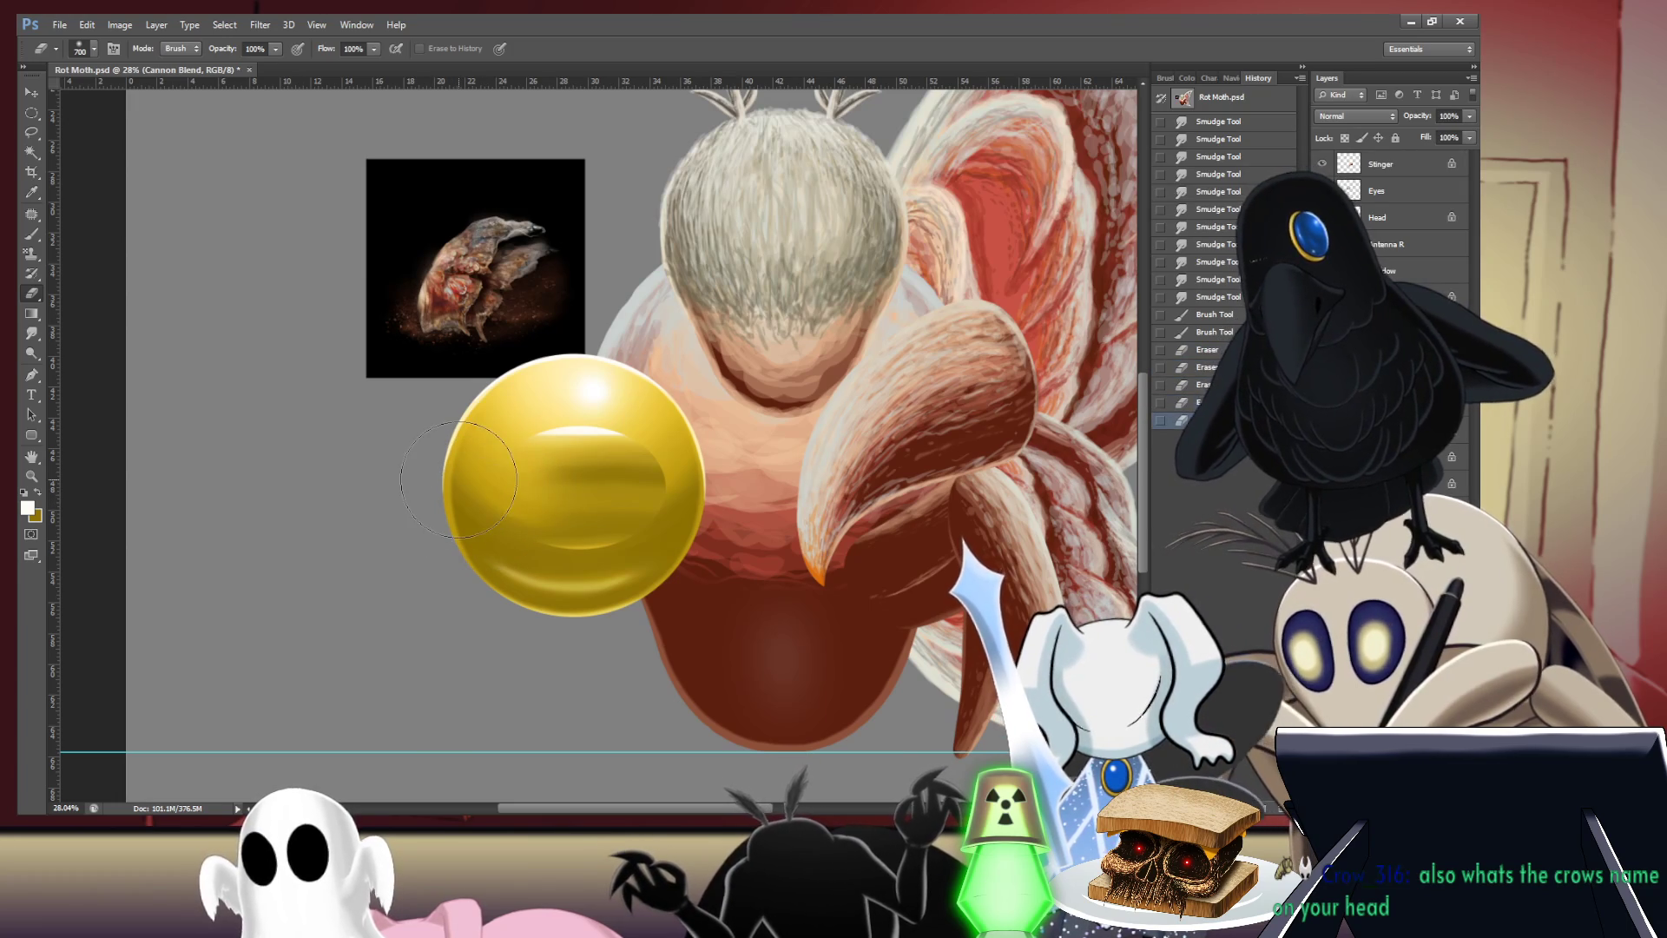
pyautogui.press('m')
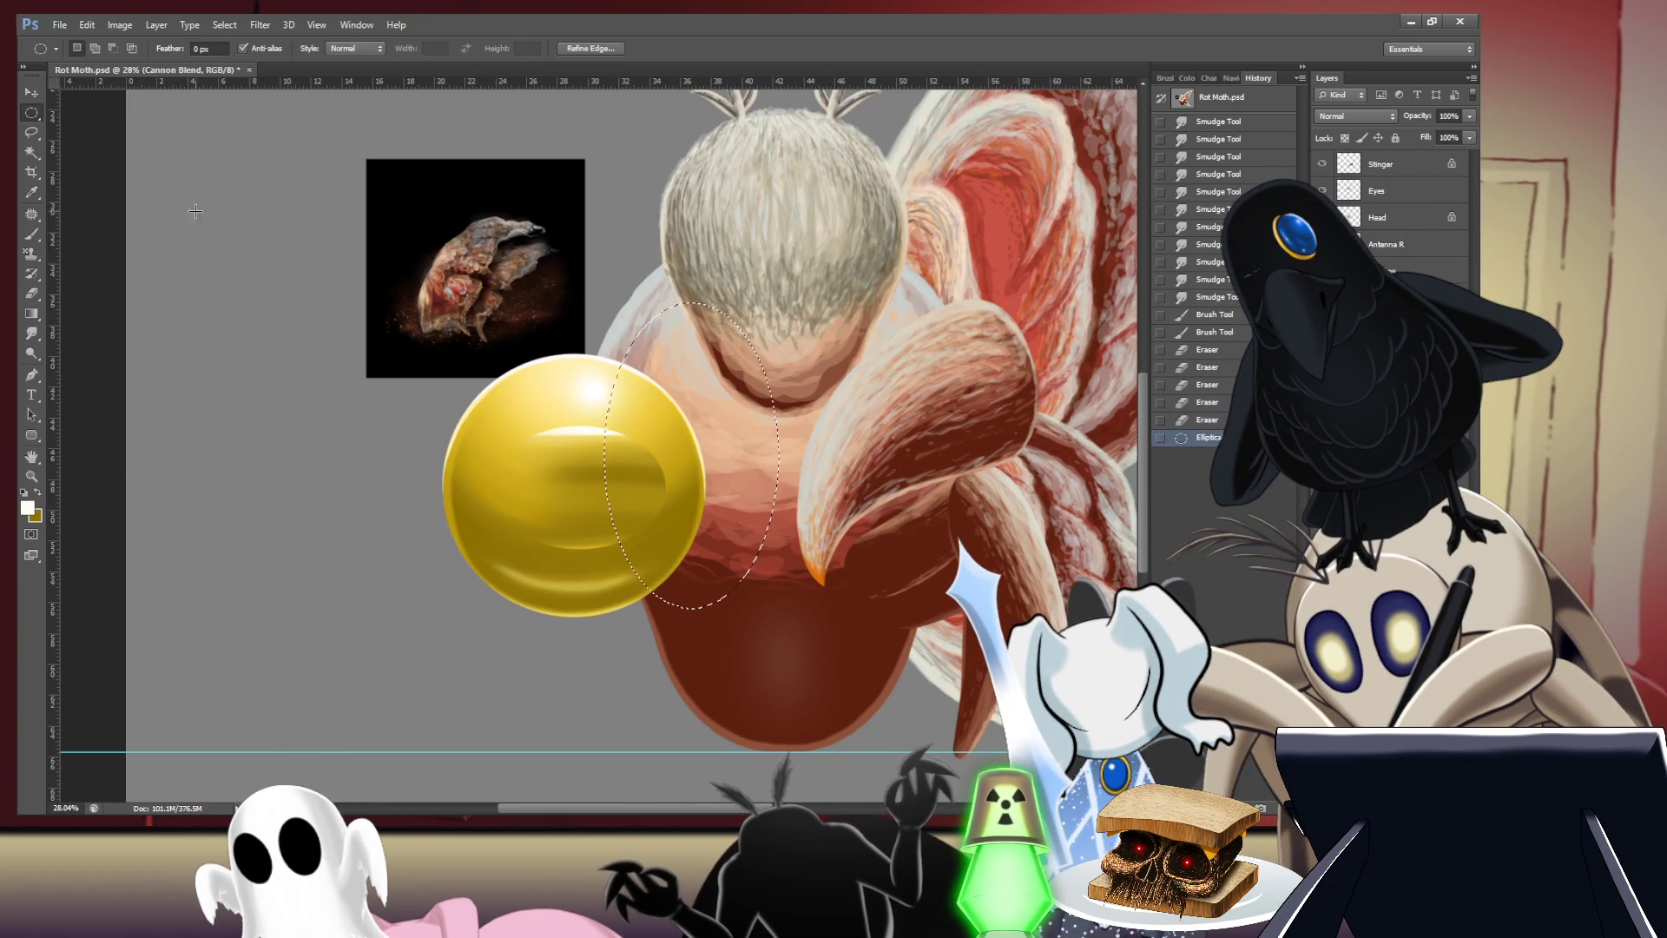
# - Clear half the inner highlight with a rectangular selection and flip a copy horizontally to mirror it
pyautogui.hotkey('shift', 'm')
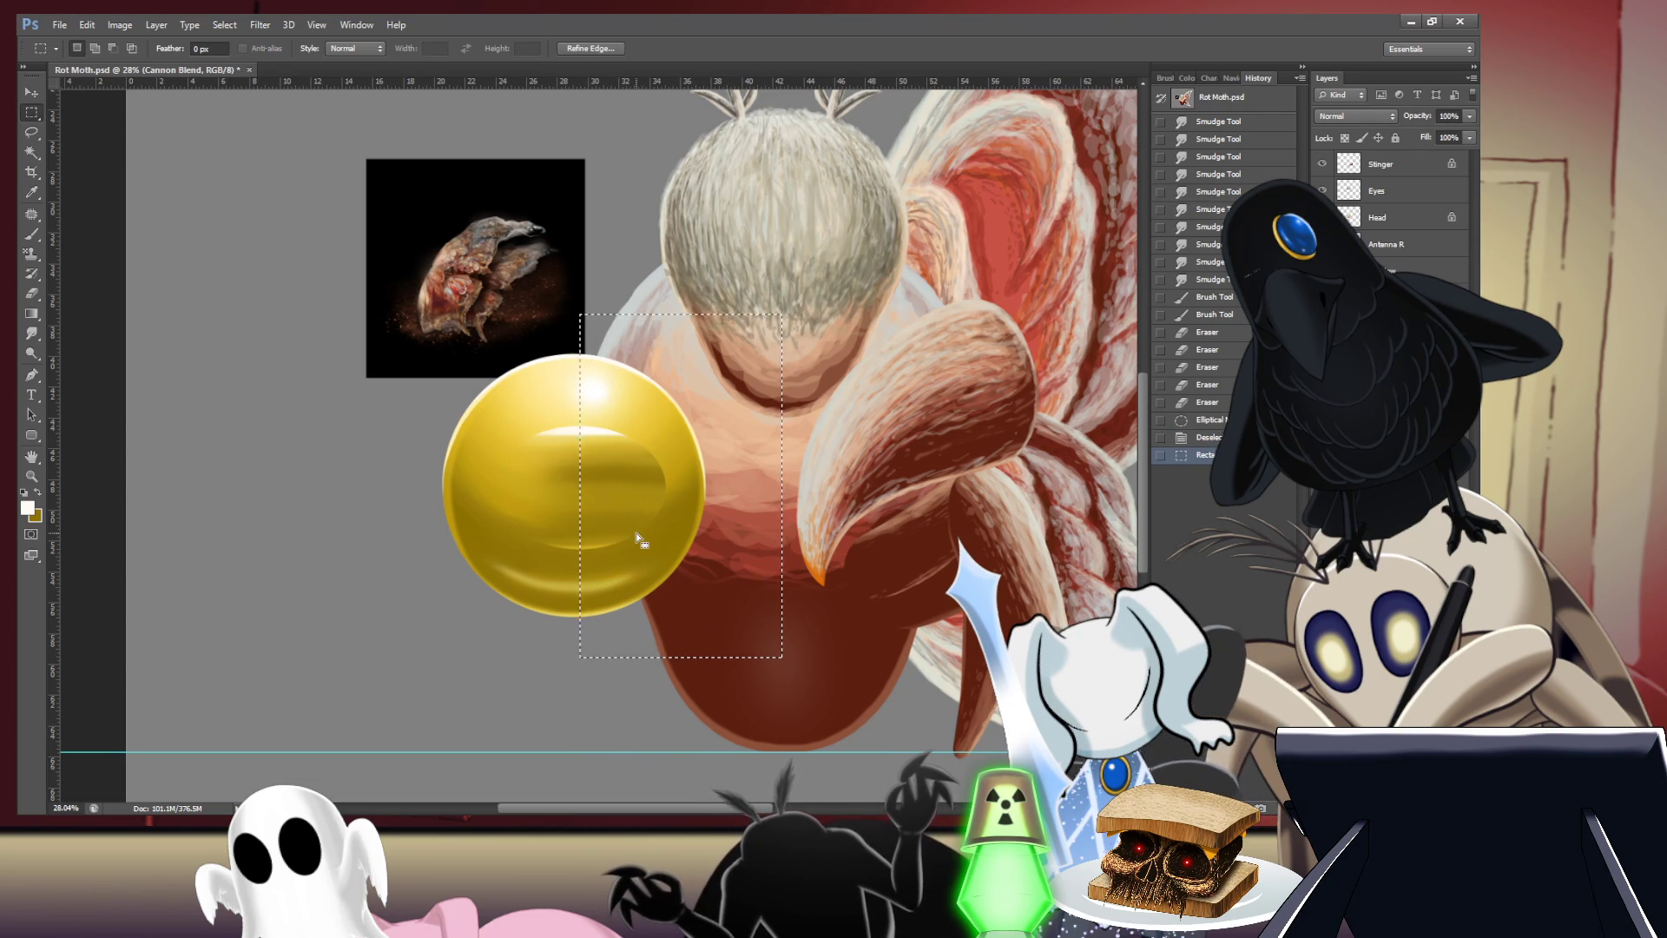
pyautogui.press('Delete')
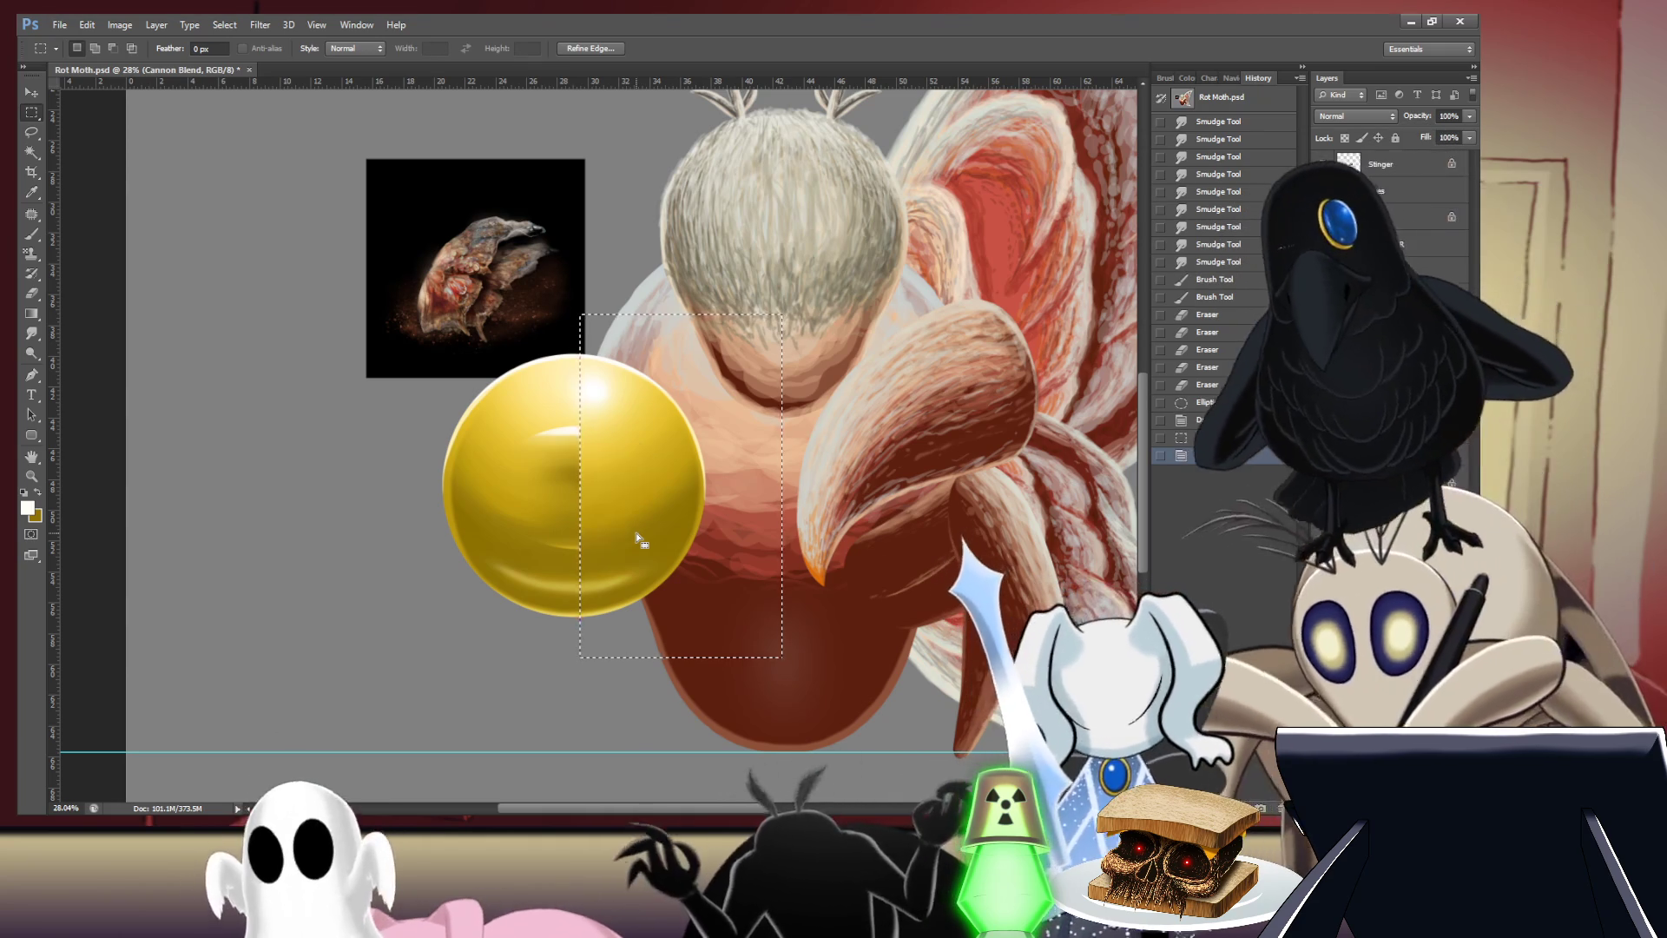
pyautogui.hotkey('ctrl', 'd')
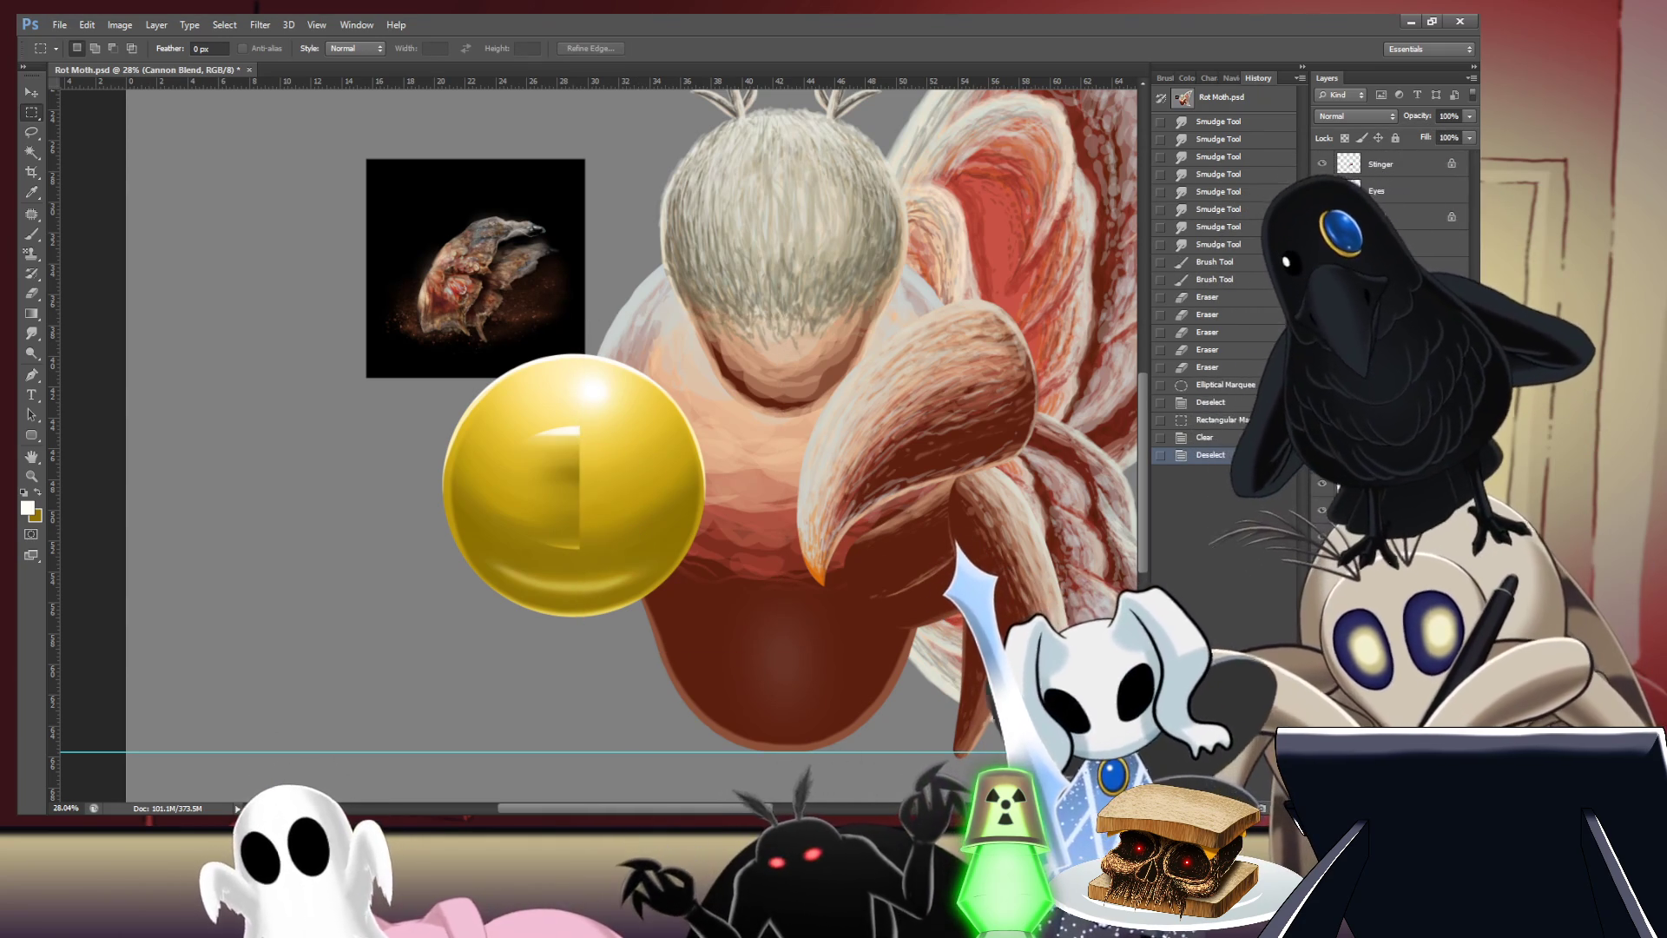
pyautogui.hotkey('ctrl', ']')
pyautogui.hotkey('ctrl', 't')
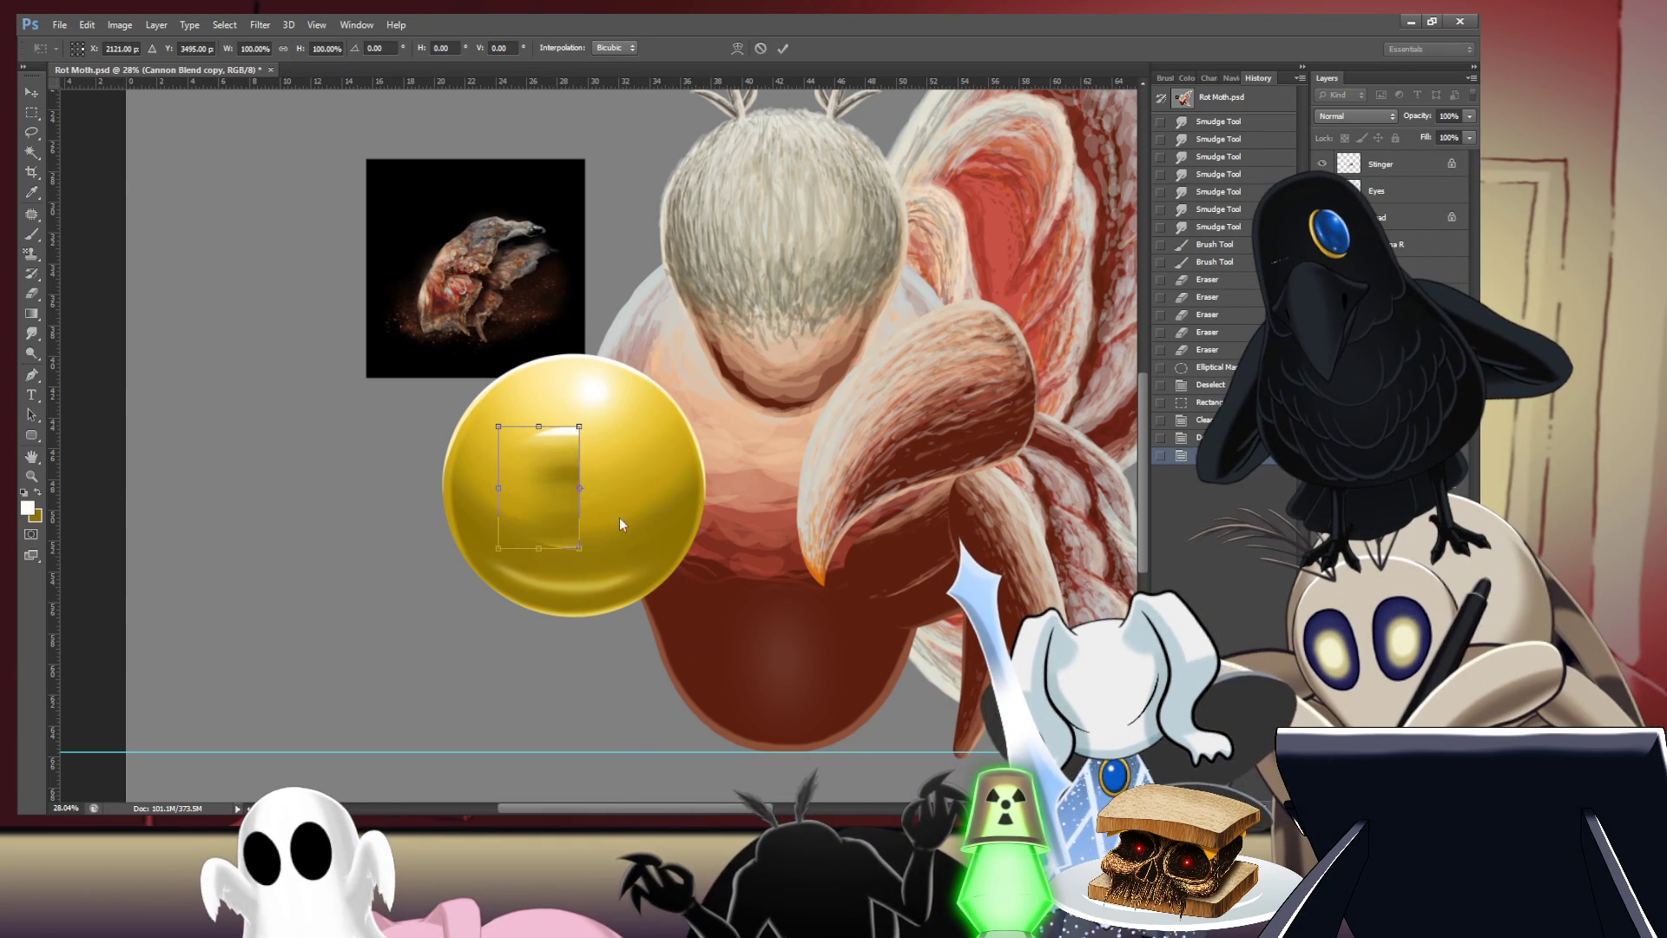
pyautogui.press('h')
pyautogui.press('Return')
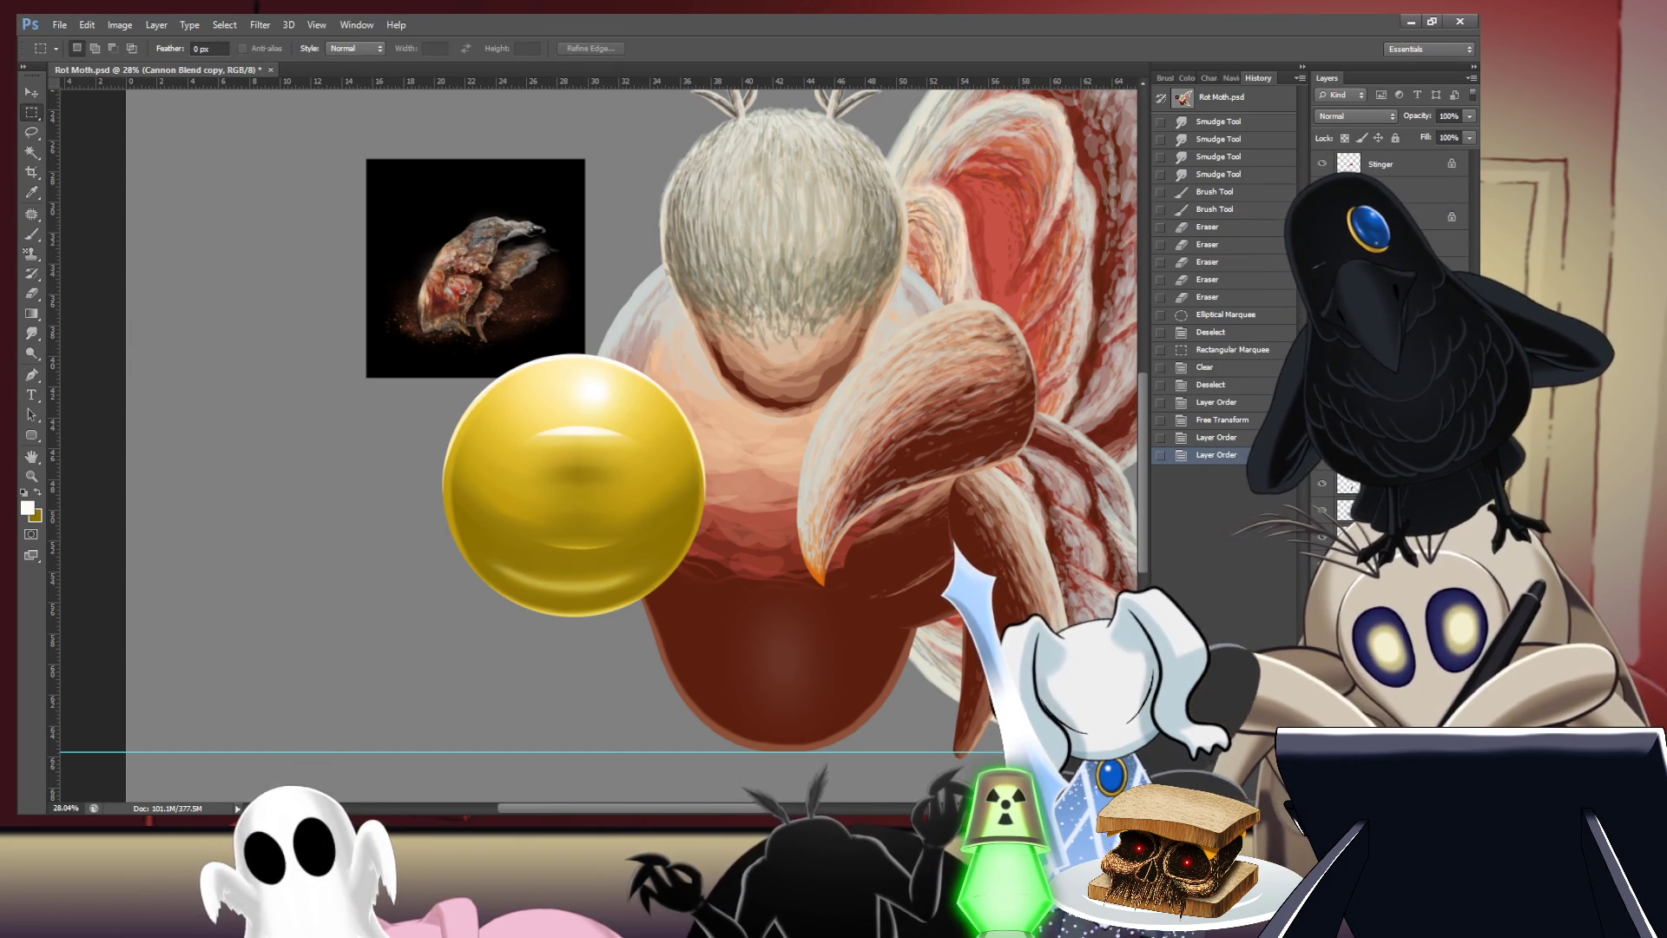
# - Start a Free Transform on the sphere's inner highlight and dismiss it without changes
pyautogui.hotkey('ctrl', 't')
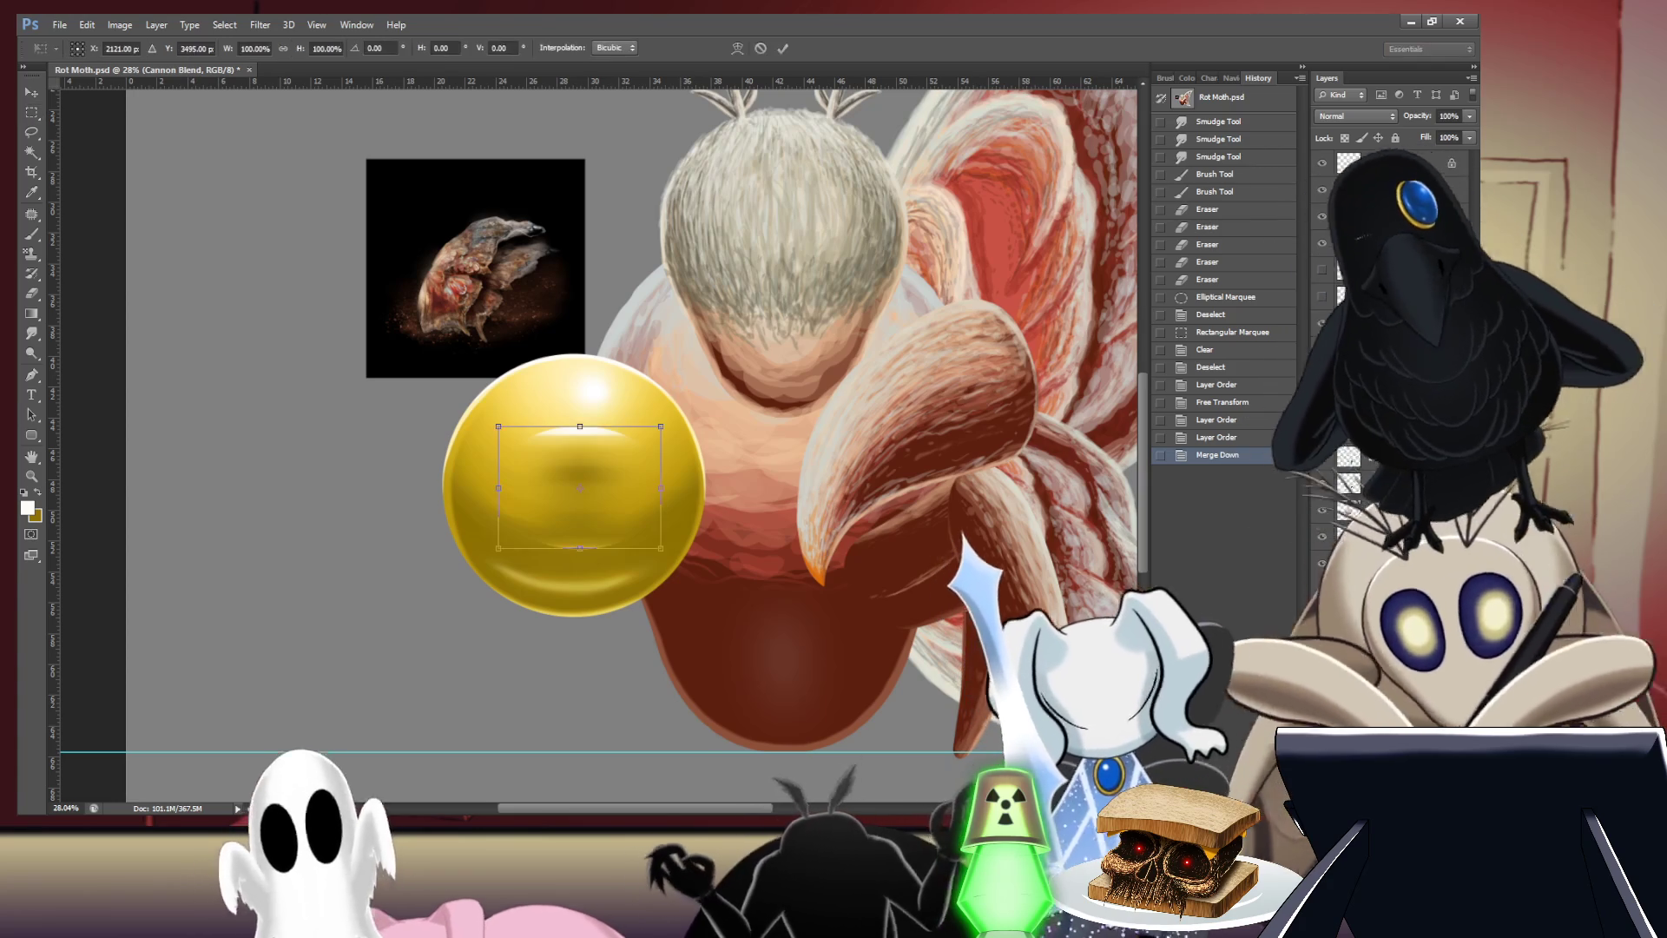
pyautogui.press('Return')
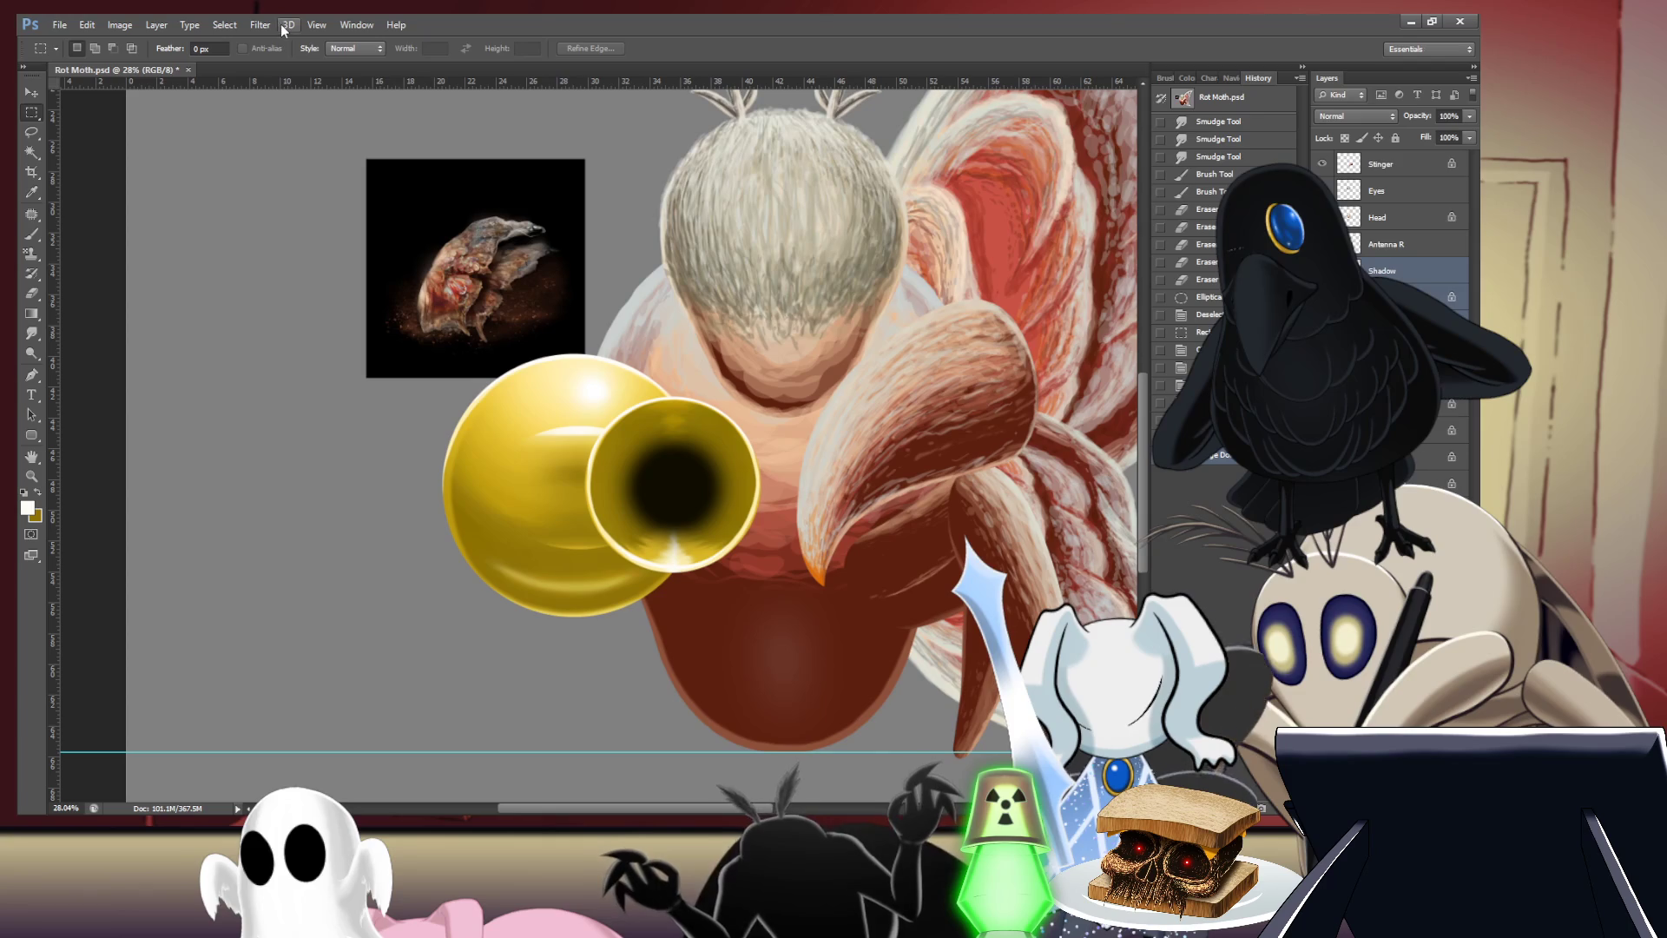
# - Align the muzzle ring's horizontal centre on the orb, then drag it further right
pyautogui.press('v')
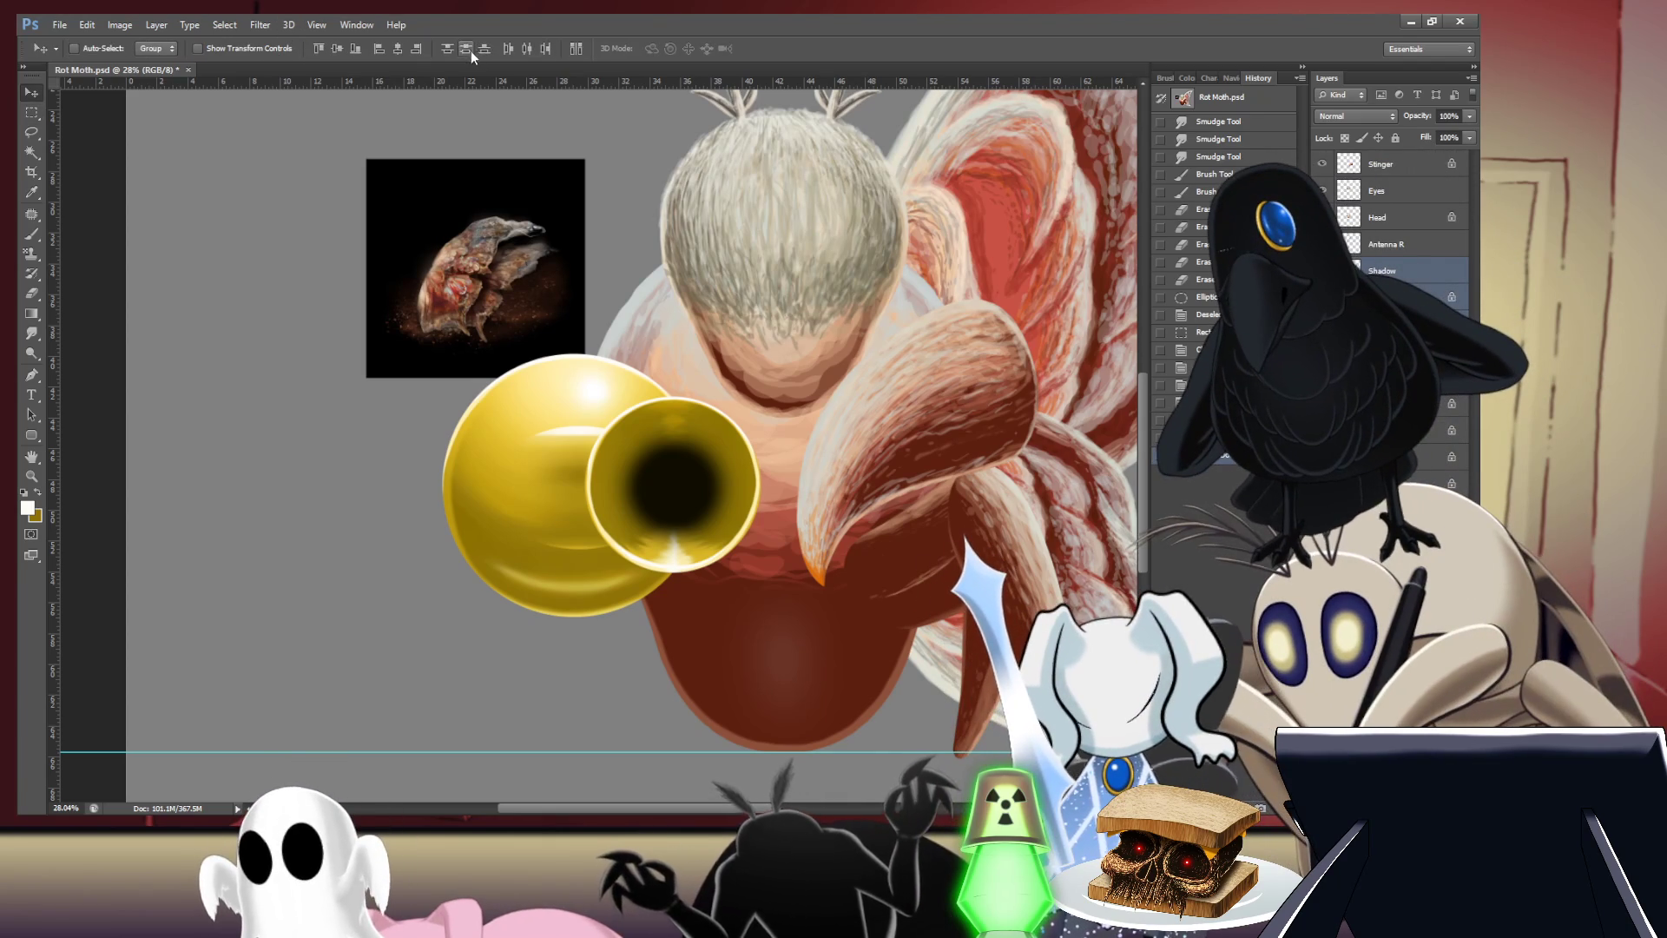
pyautogui.click(398, 49)
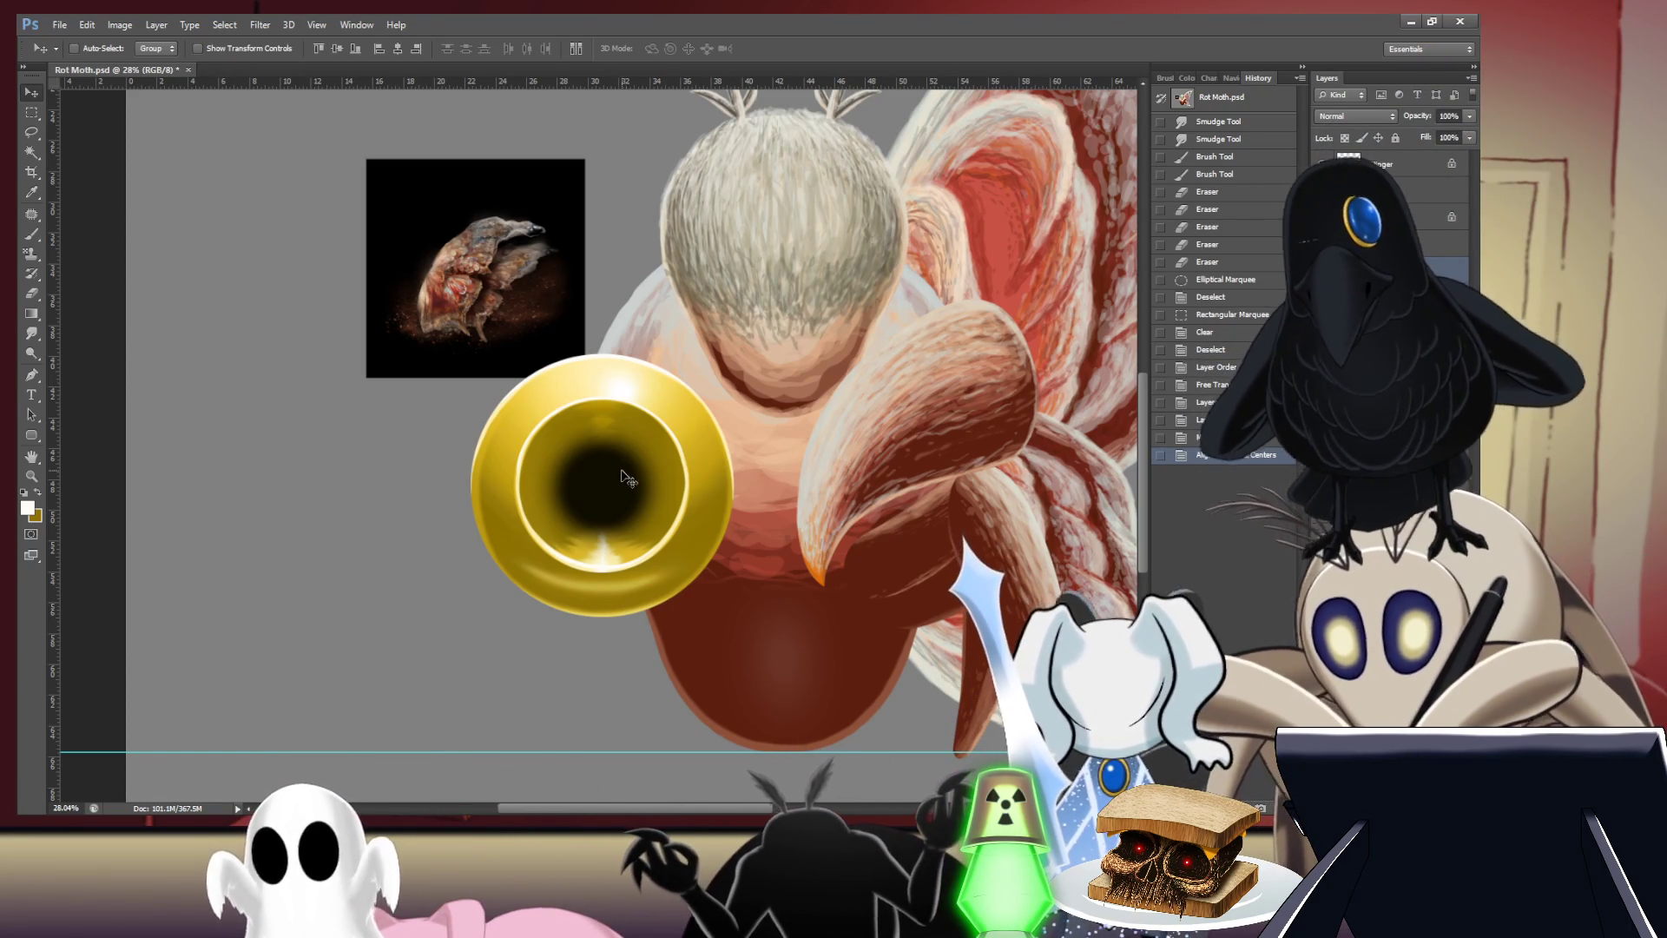
pyautogui.moveTo(630, 487)
pyautogui.mouseDown()
pyautogui.moveTo(701, 491)
pyautogui.moveTo(685, 493)
pyautogui.mouseUp()
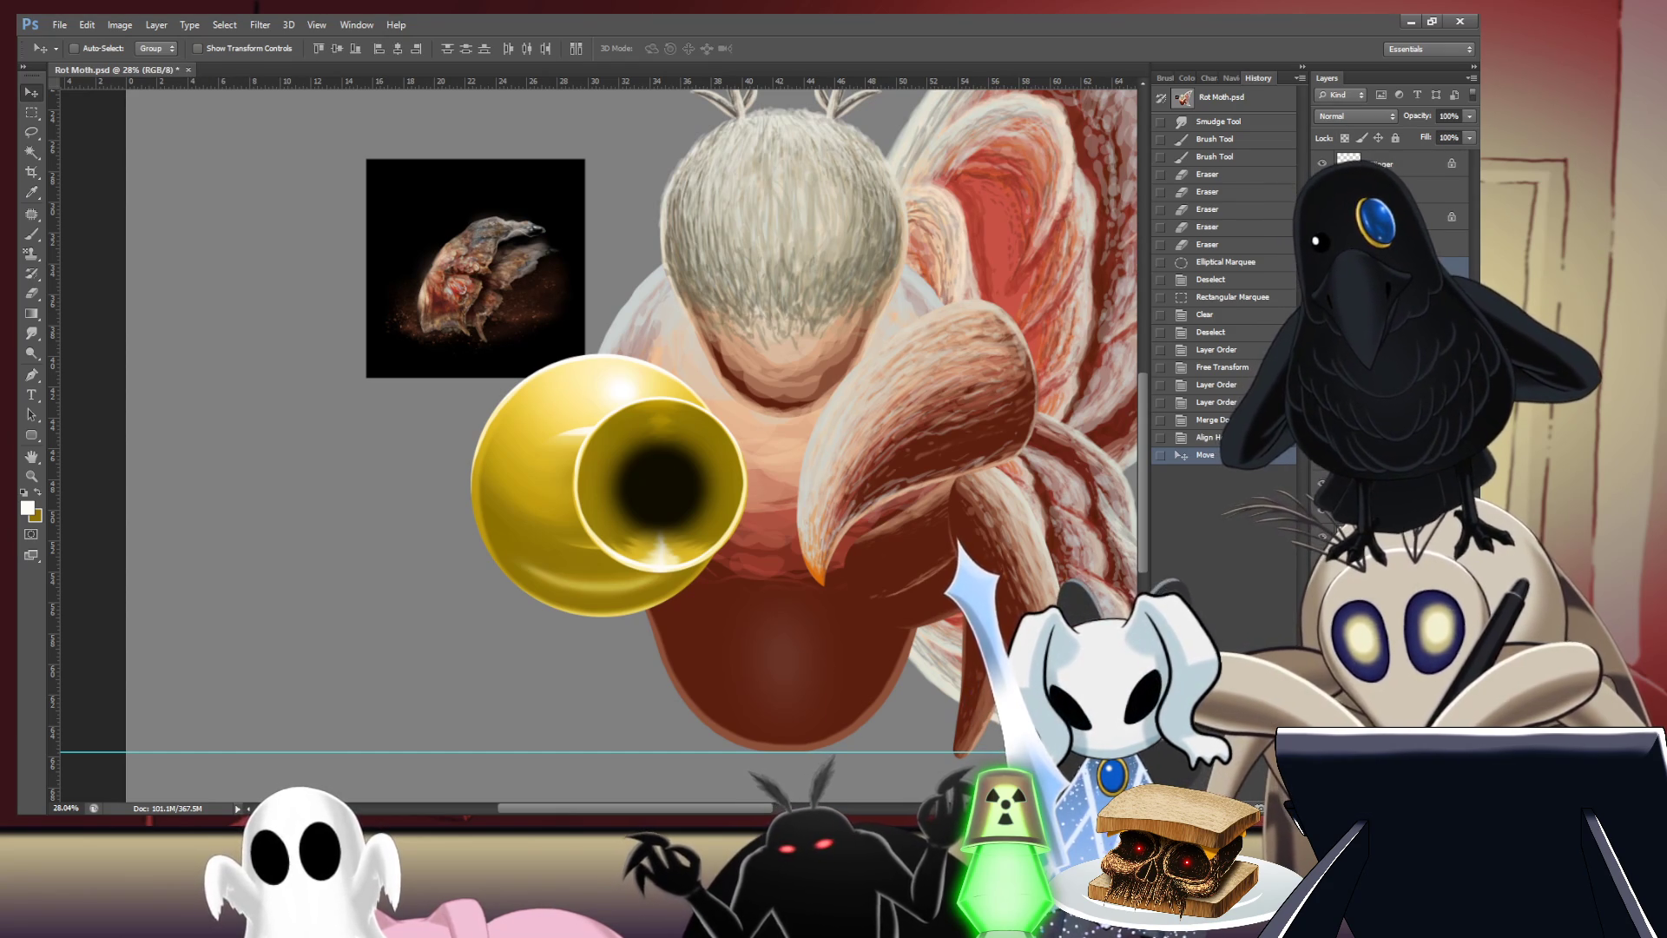
pyautogui.moveTo(672, 485); pyautogui.dragTo(720, 489)
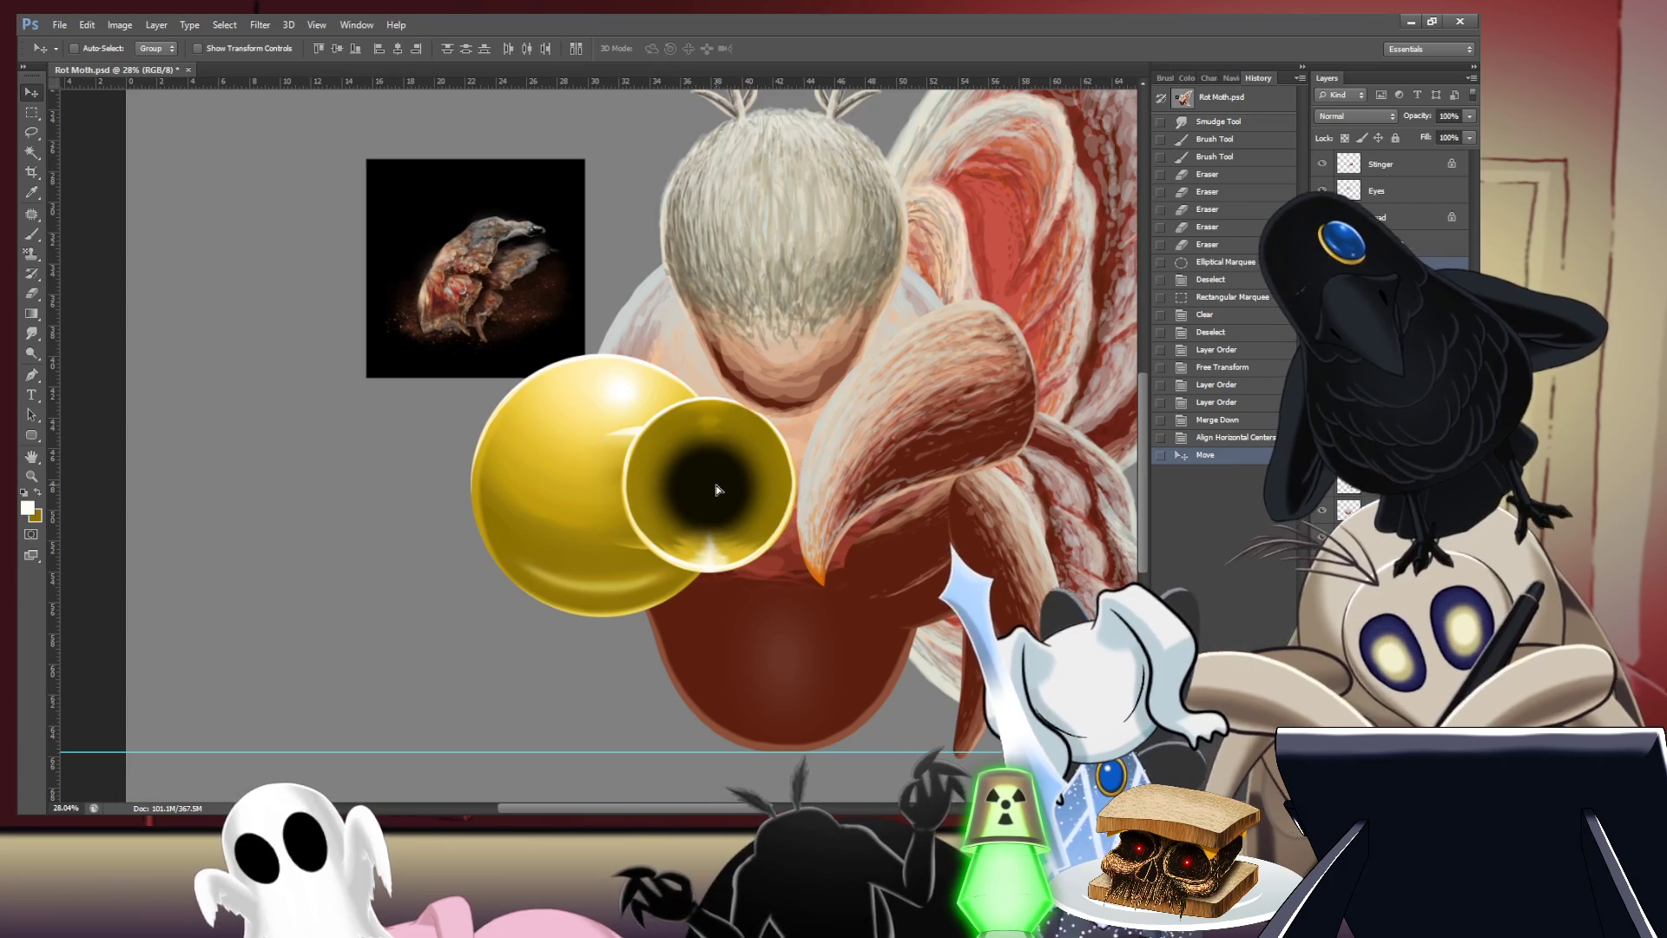
pyautogui.scroll(5, 720, 489)
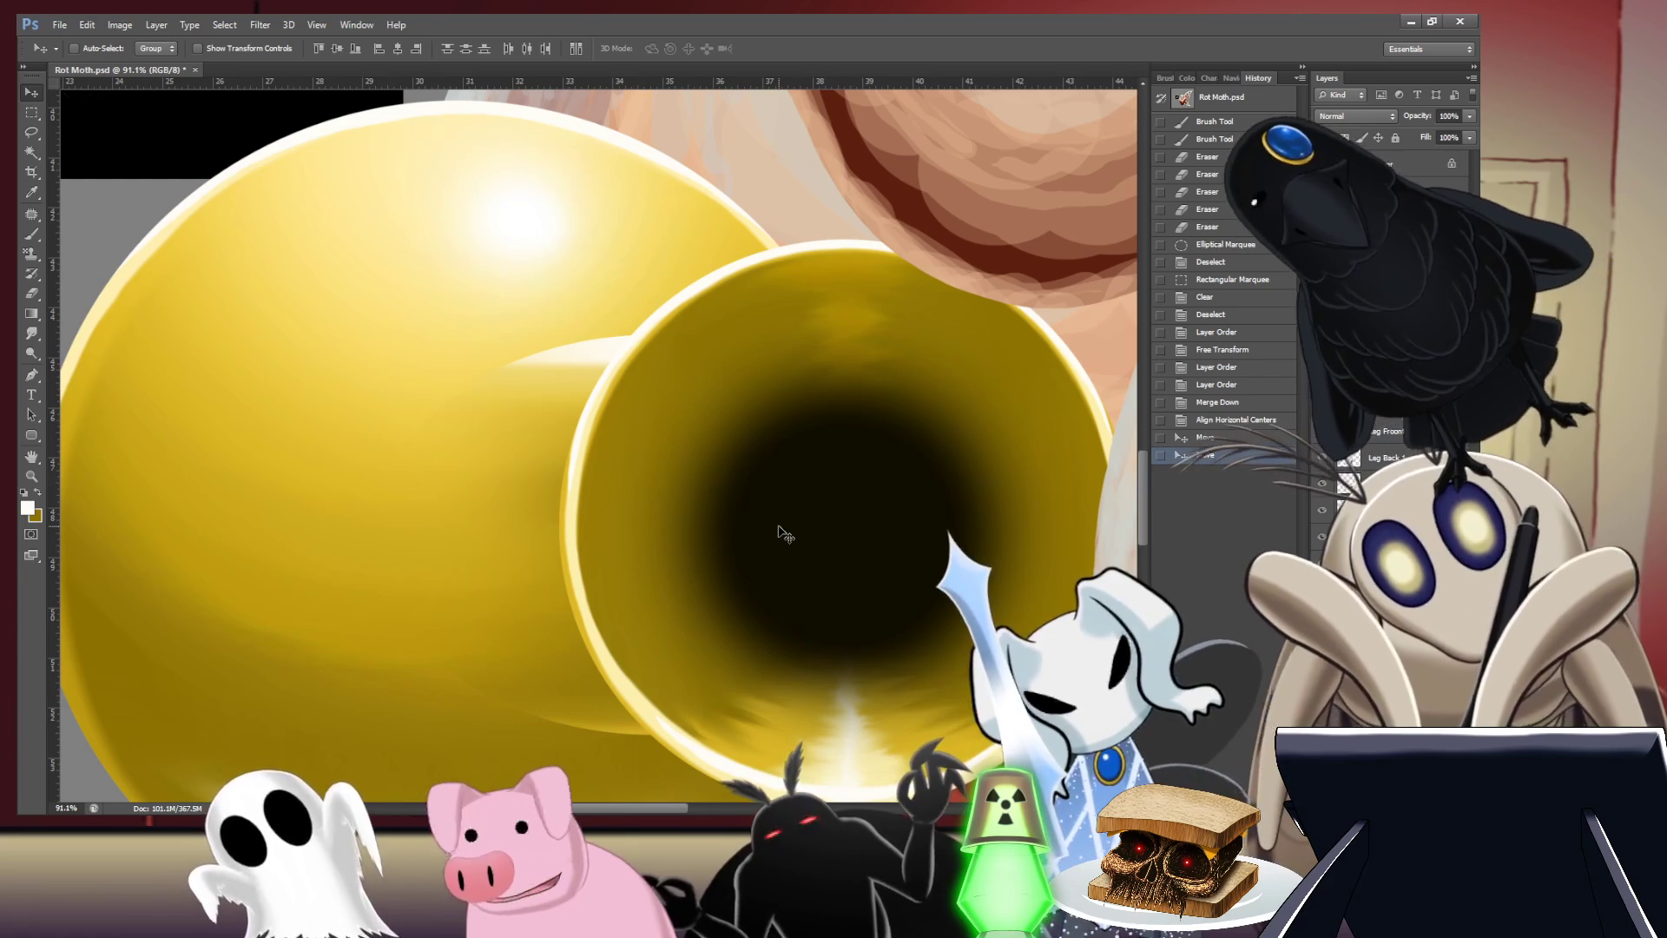
# - Nudge the muzzle ring left, then undo the moves so its bore sits centred on the orb
pyautogui.scroll(-2, 808, 444)
pyautogui.scroll(-2, 885, 462)
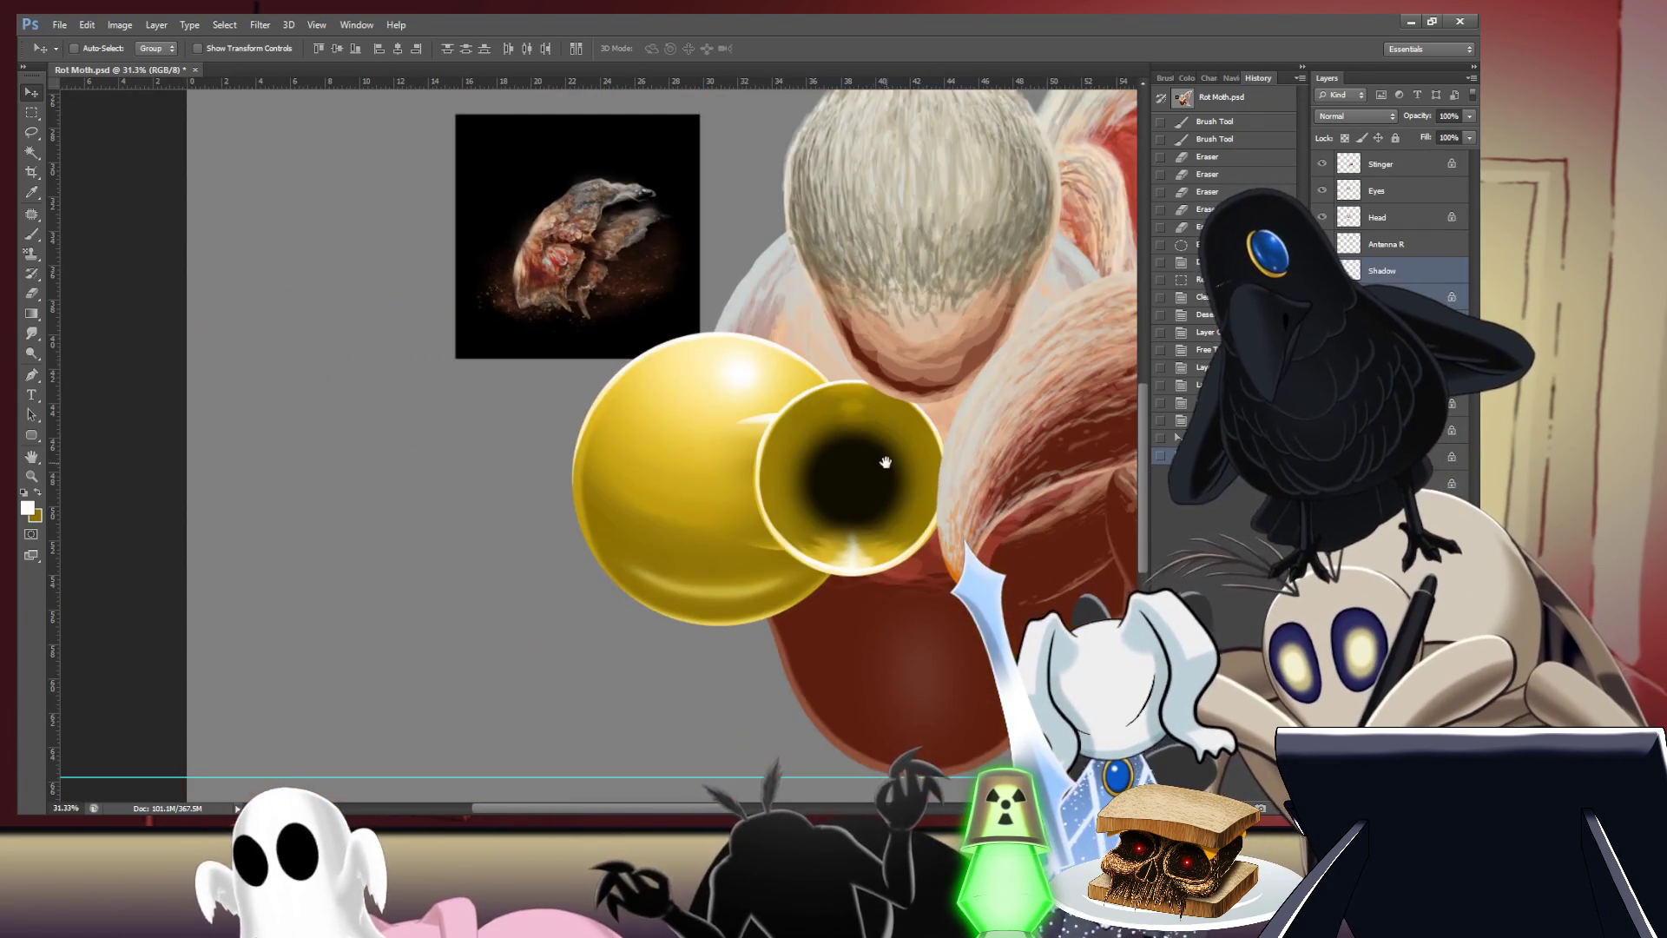
pyautogui.moveTo(868, 486); pyautogui.dragTo(850, 510)
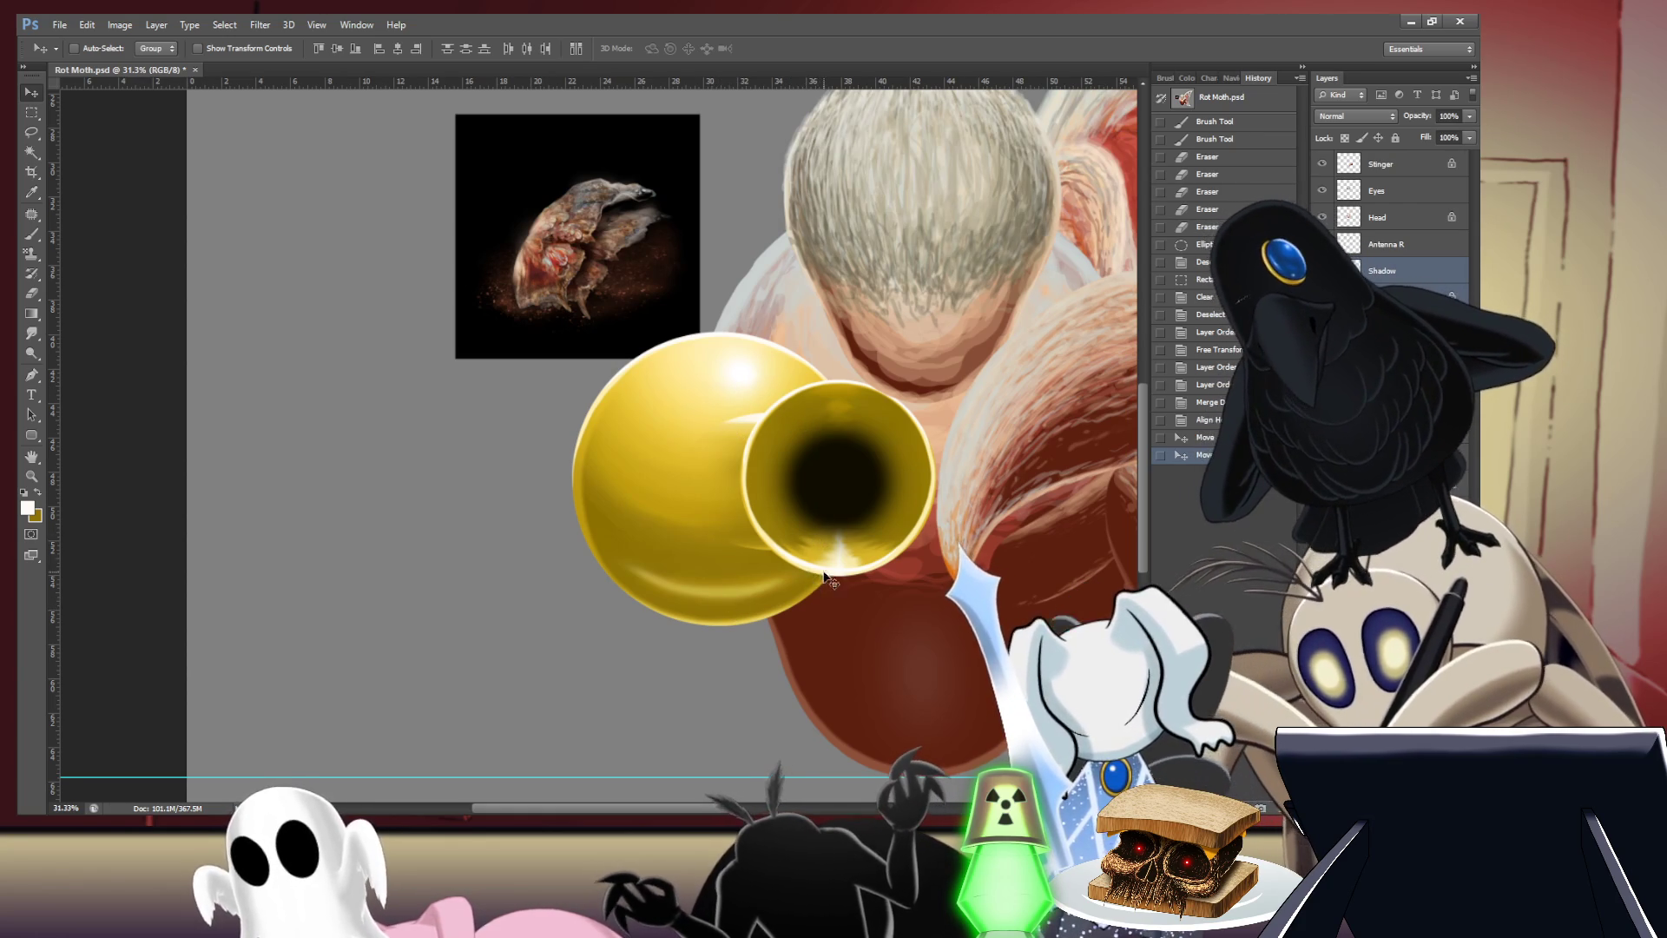
pyautogui.hotkey('ctrl', 'alt', 'z')
pyautogui.hotkey('ctrl', 'alt', 'z')
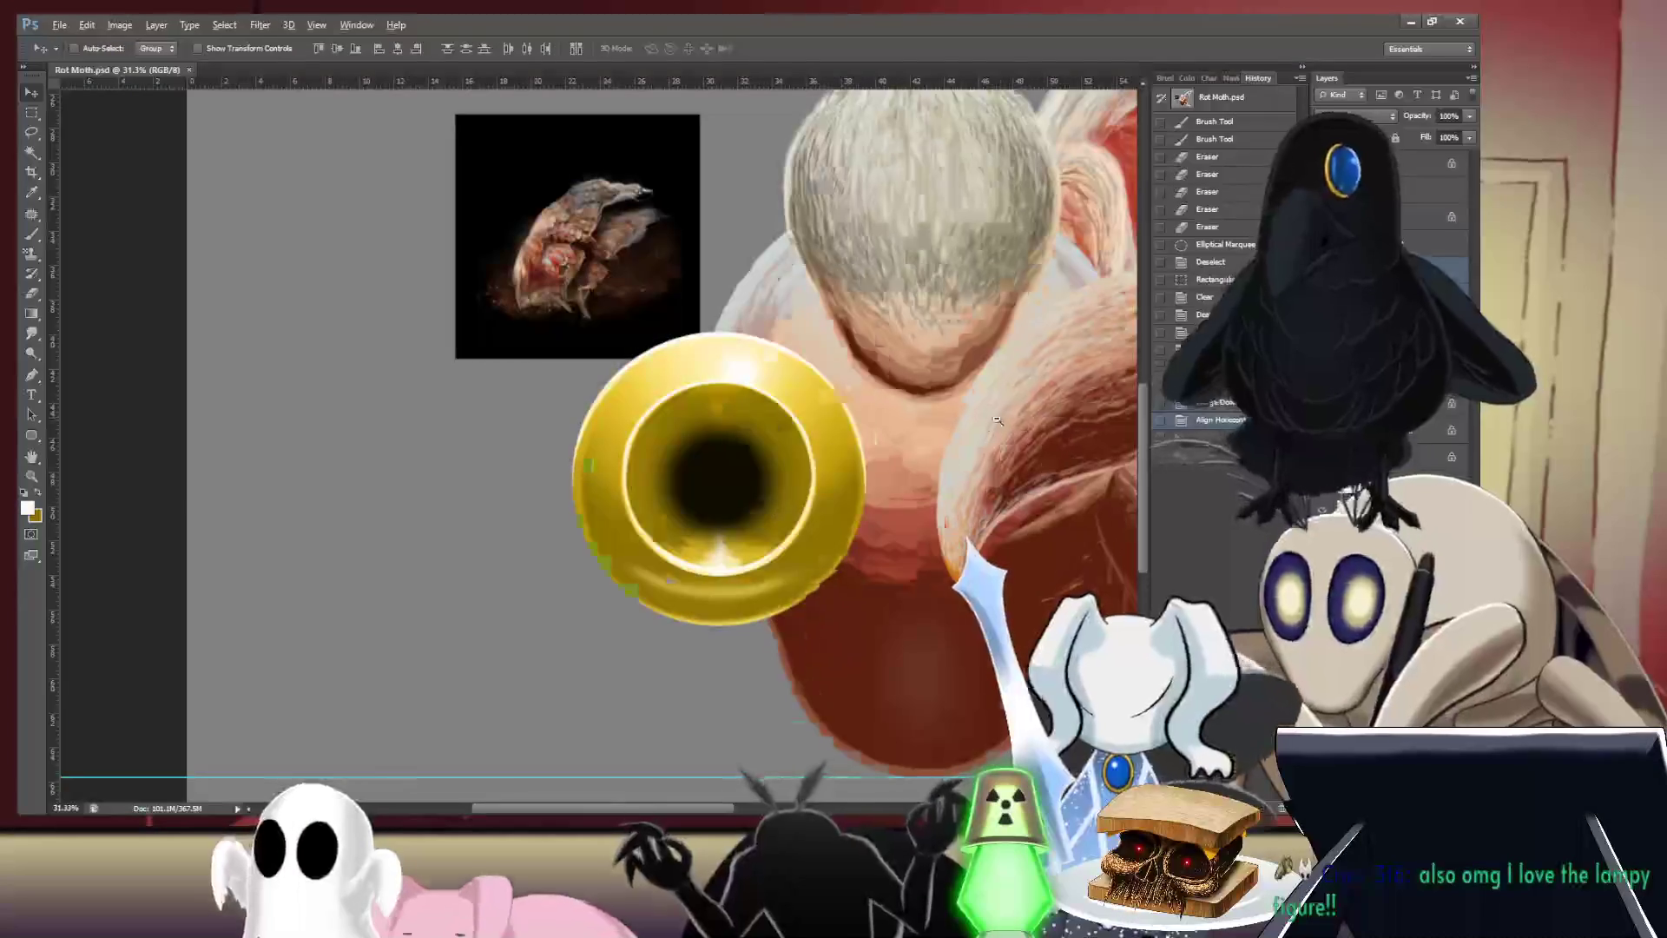
# - Select the Shadow layer with its related cannon layers and group them as Group 1
pyautogui.scroll(-5, 999, 420)
pyautogui.scroll(4, 999, 421)
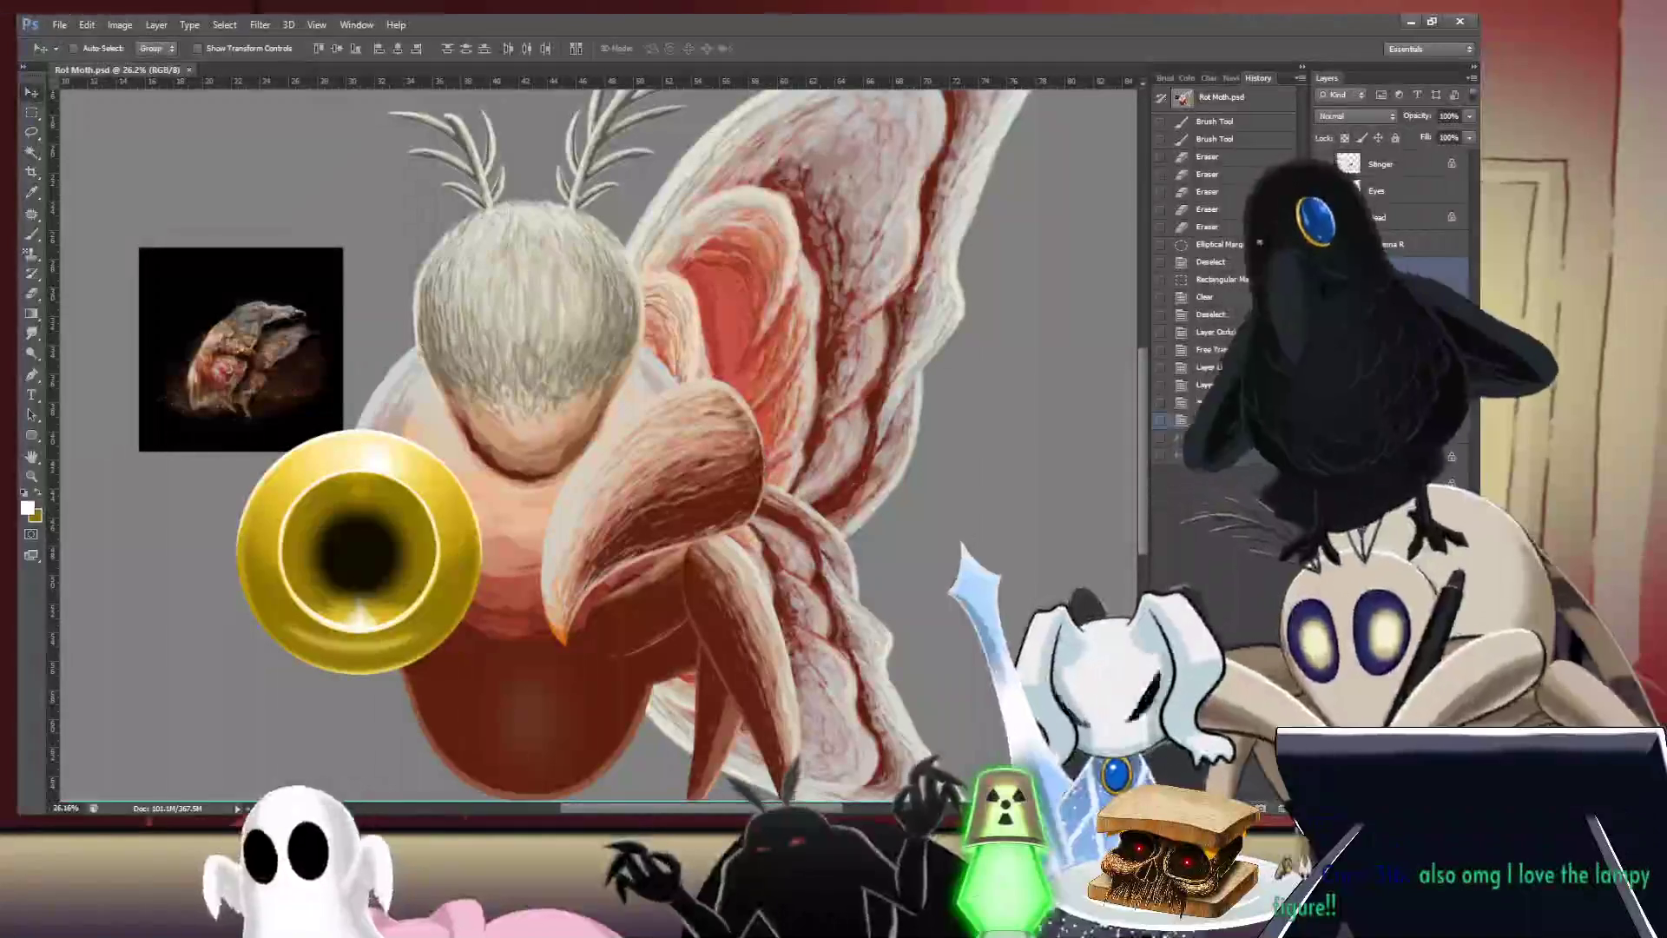
pyautogui.click(1416, 270)
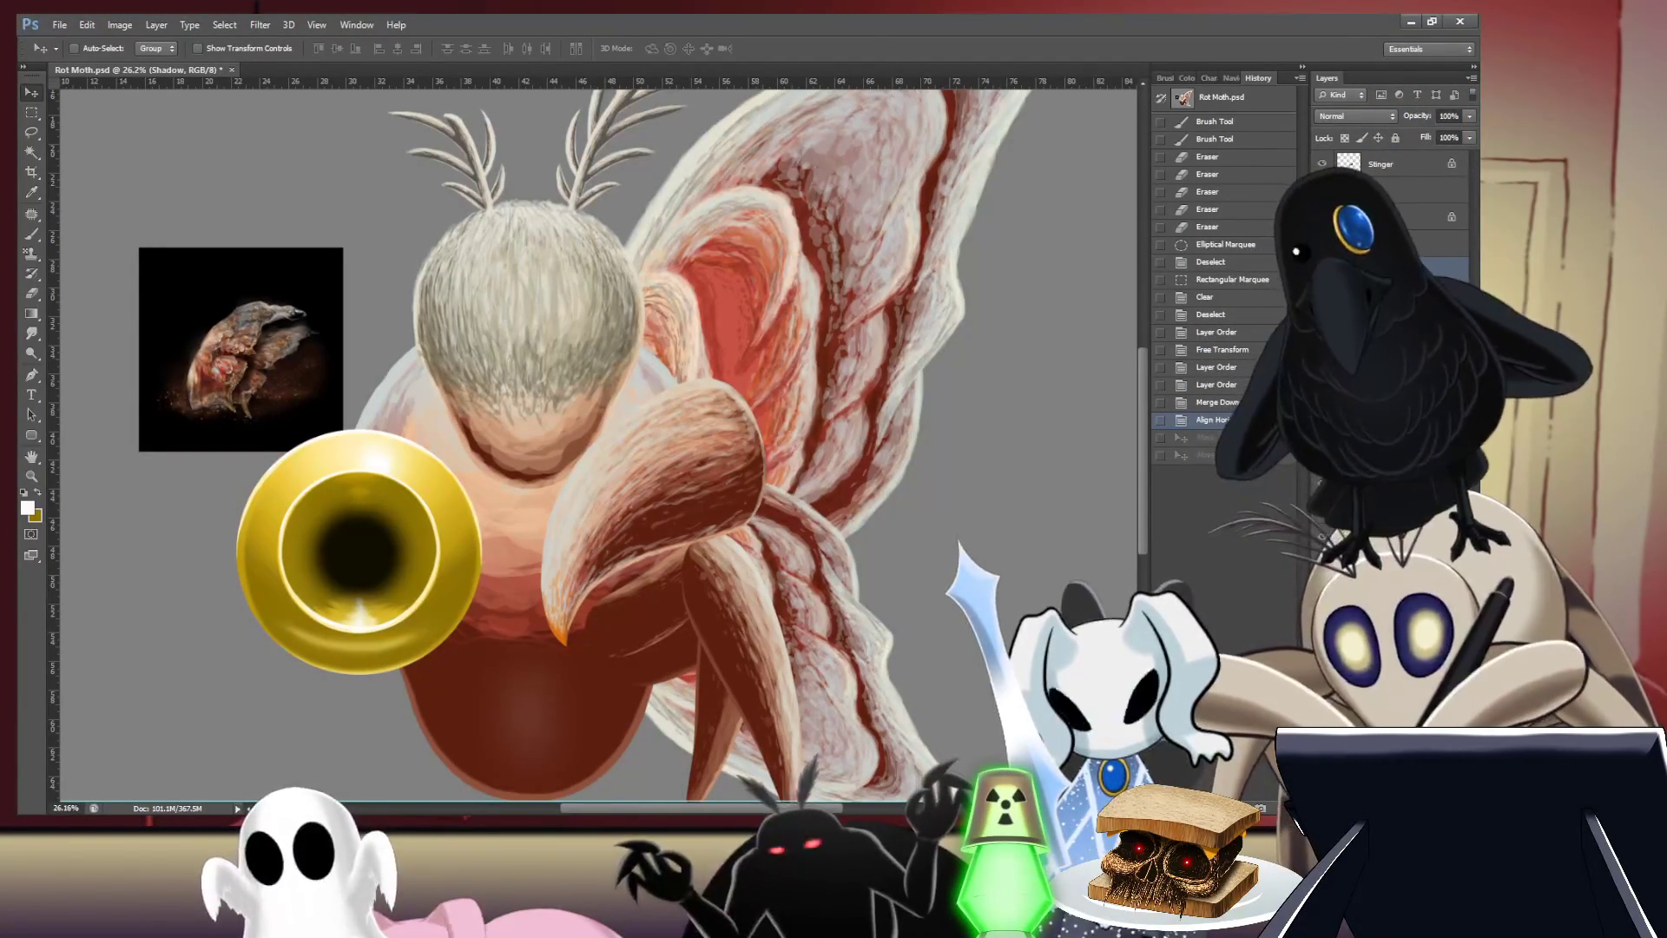
pyautogui.hotkey('ctrl', 'alt', 'a')
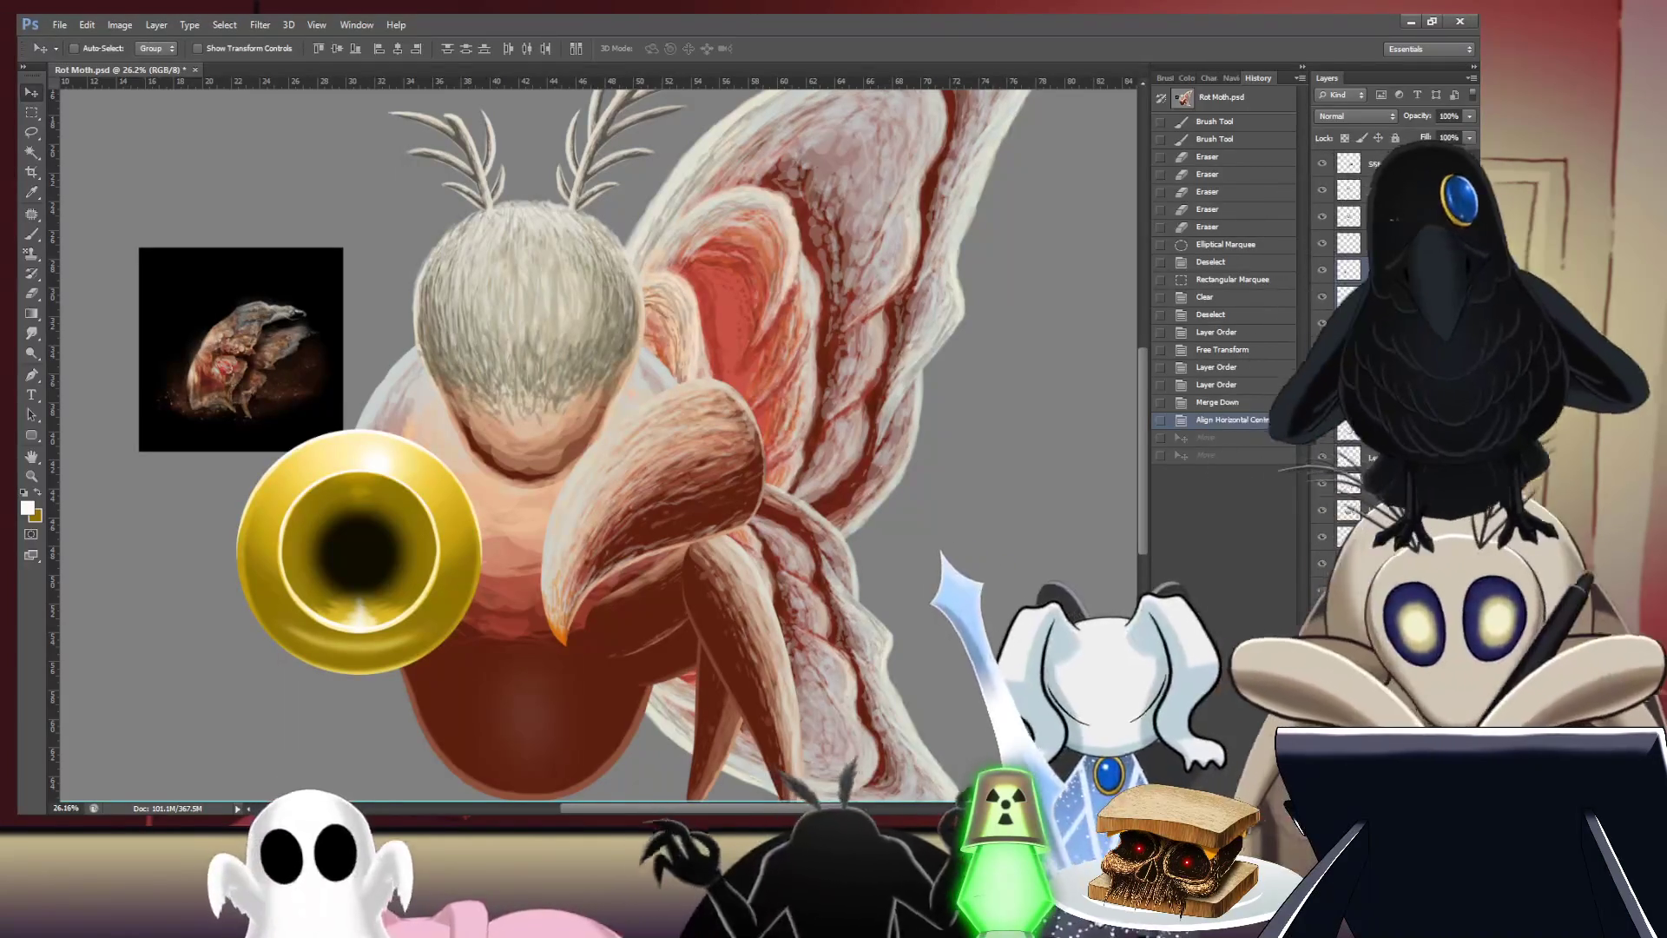
pyautogui.hotkey('ctrl', 'g')
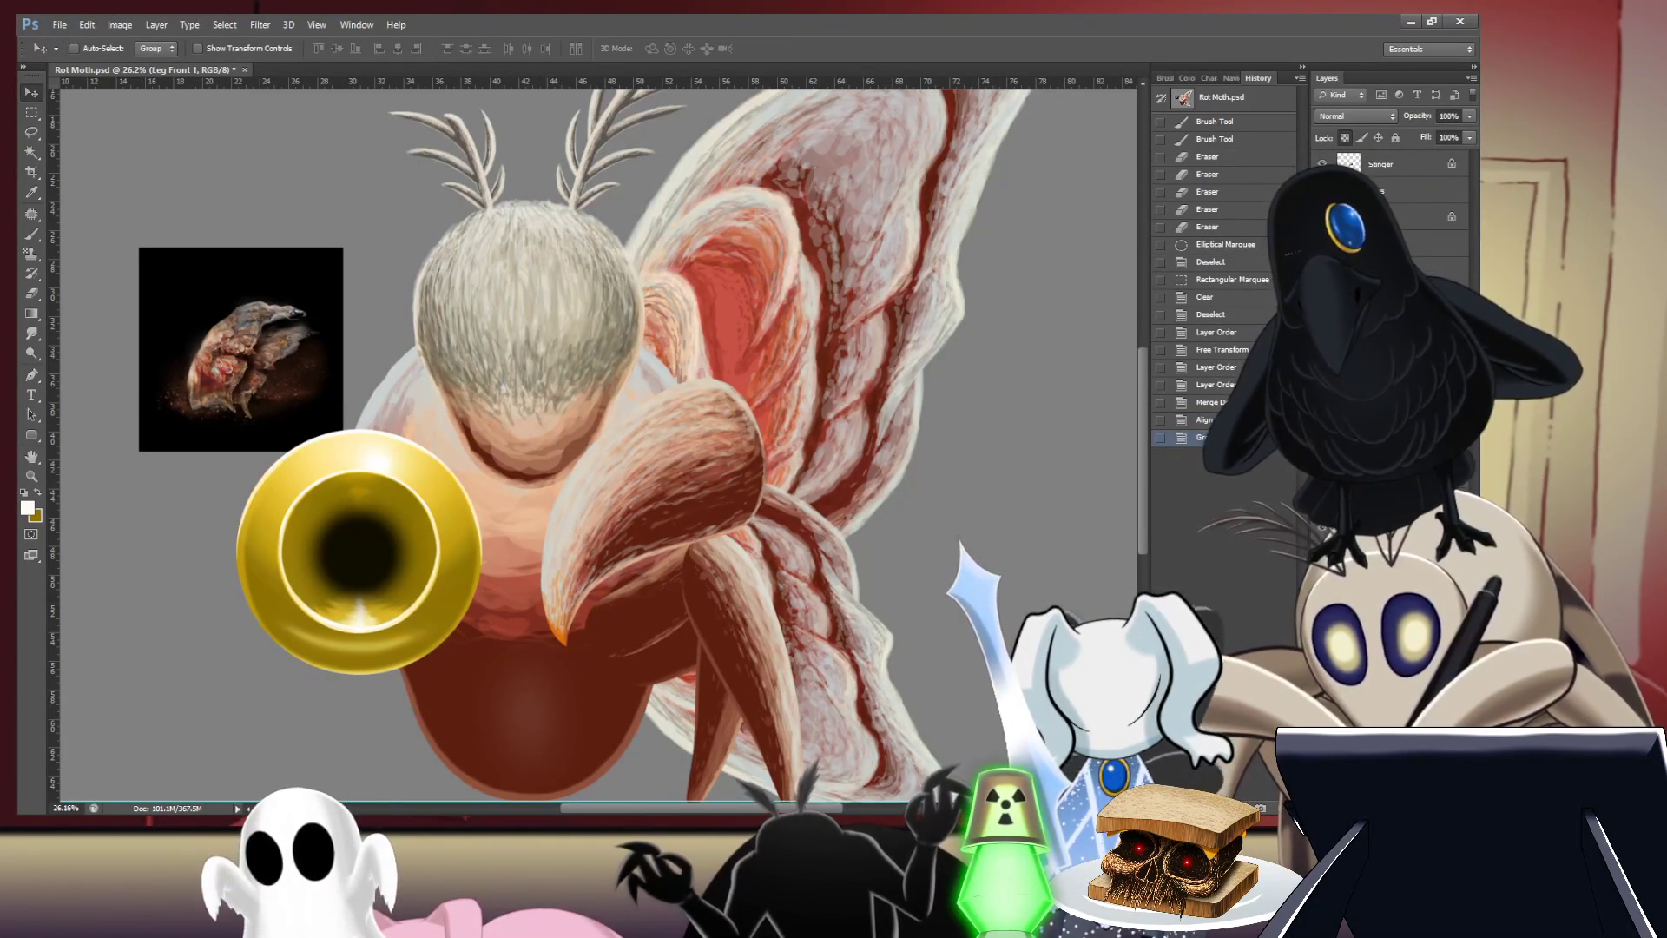
pyautogui.hotkey('ctrl', 'alt', 'a')
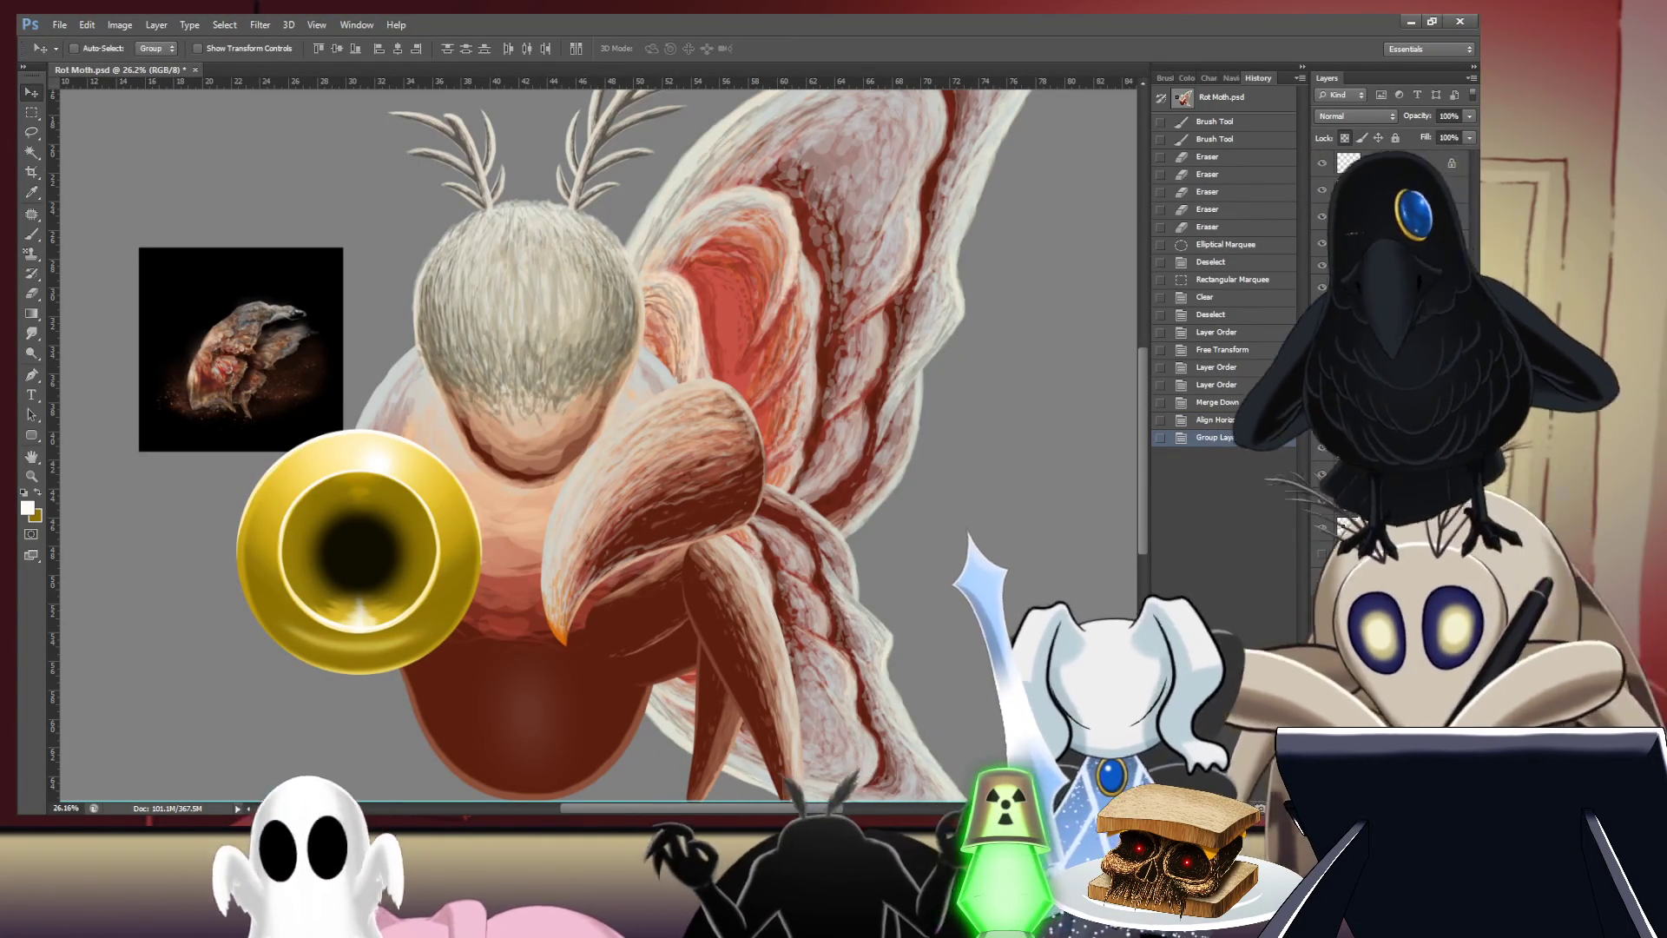
# - Group the selected leg layers and name the new group Legs
pyautogui.hotkey('ctrl', 'g')
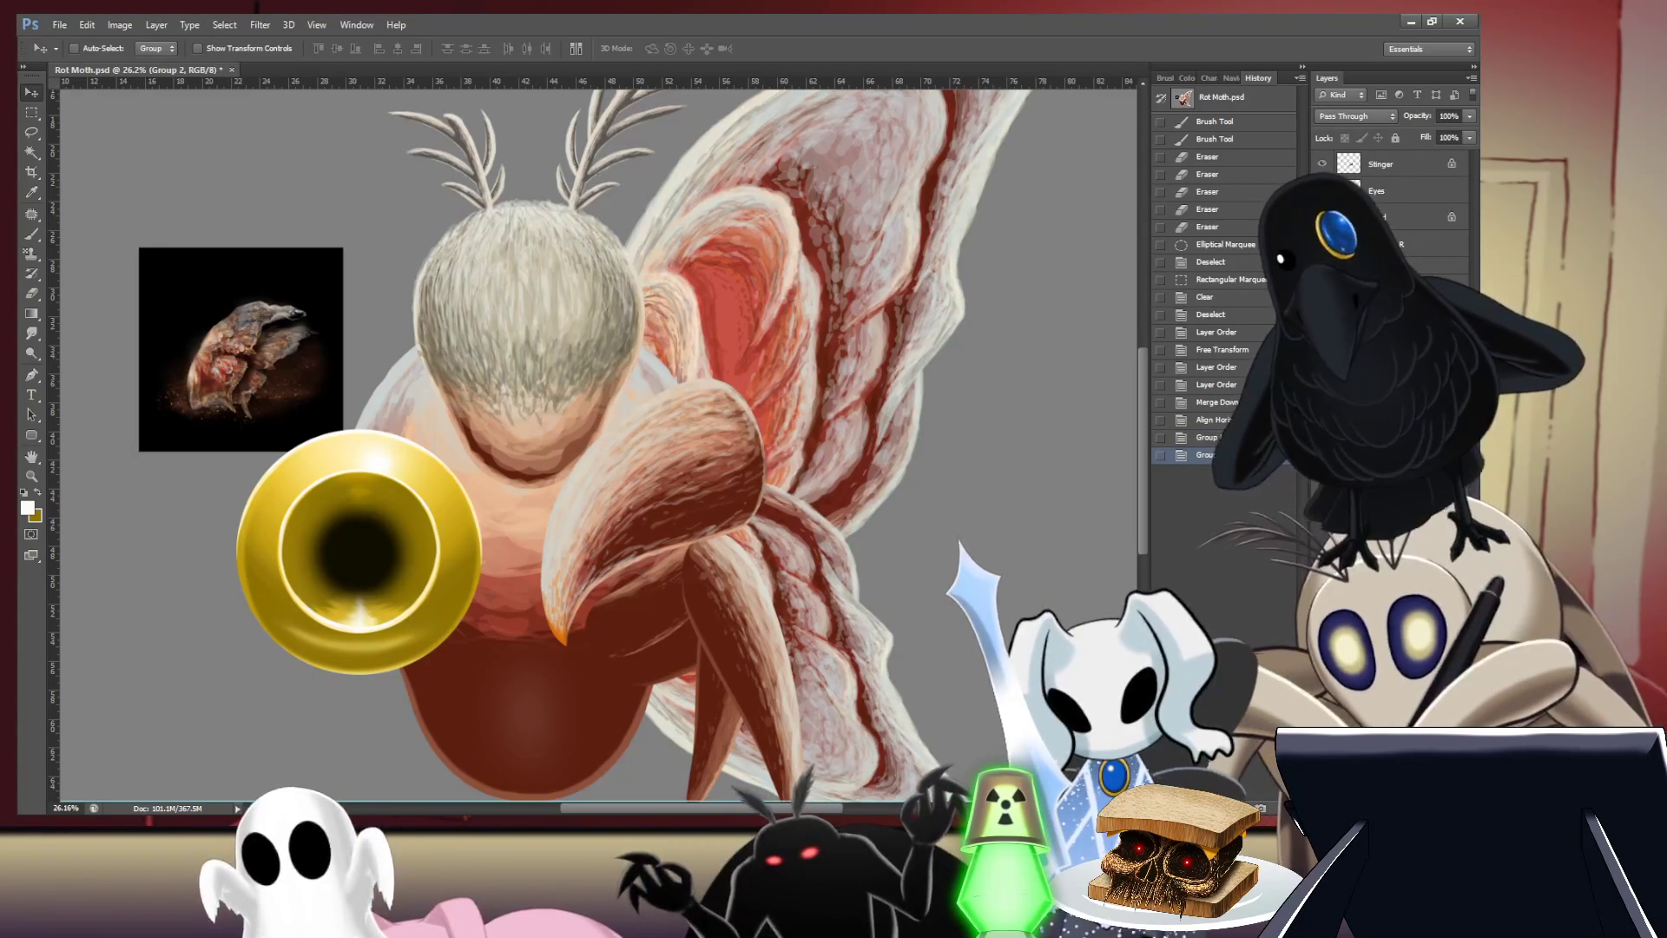
pyautogui.write('Legs')
pyautogui.press('Return')
# - Select the body, Head and Eyes layers in turn
pyautogui.click(1390, 191)
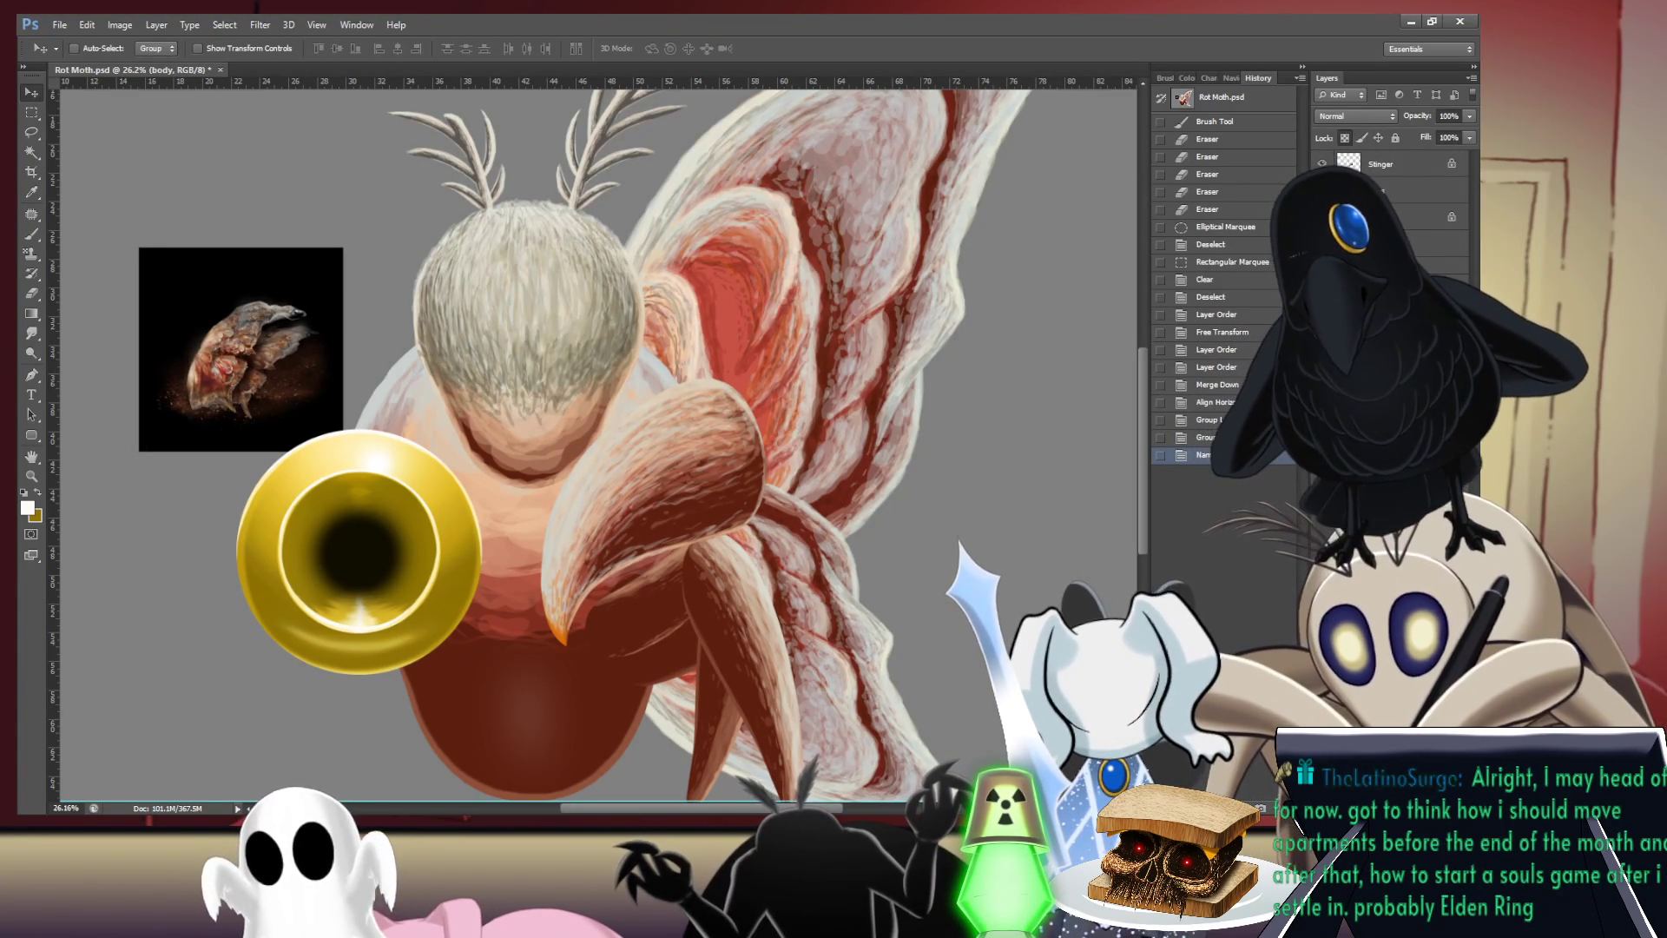
pyautogui.click(1398, 224)
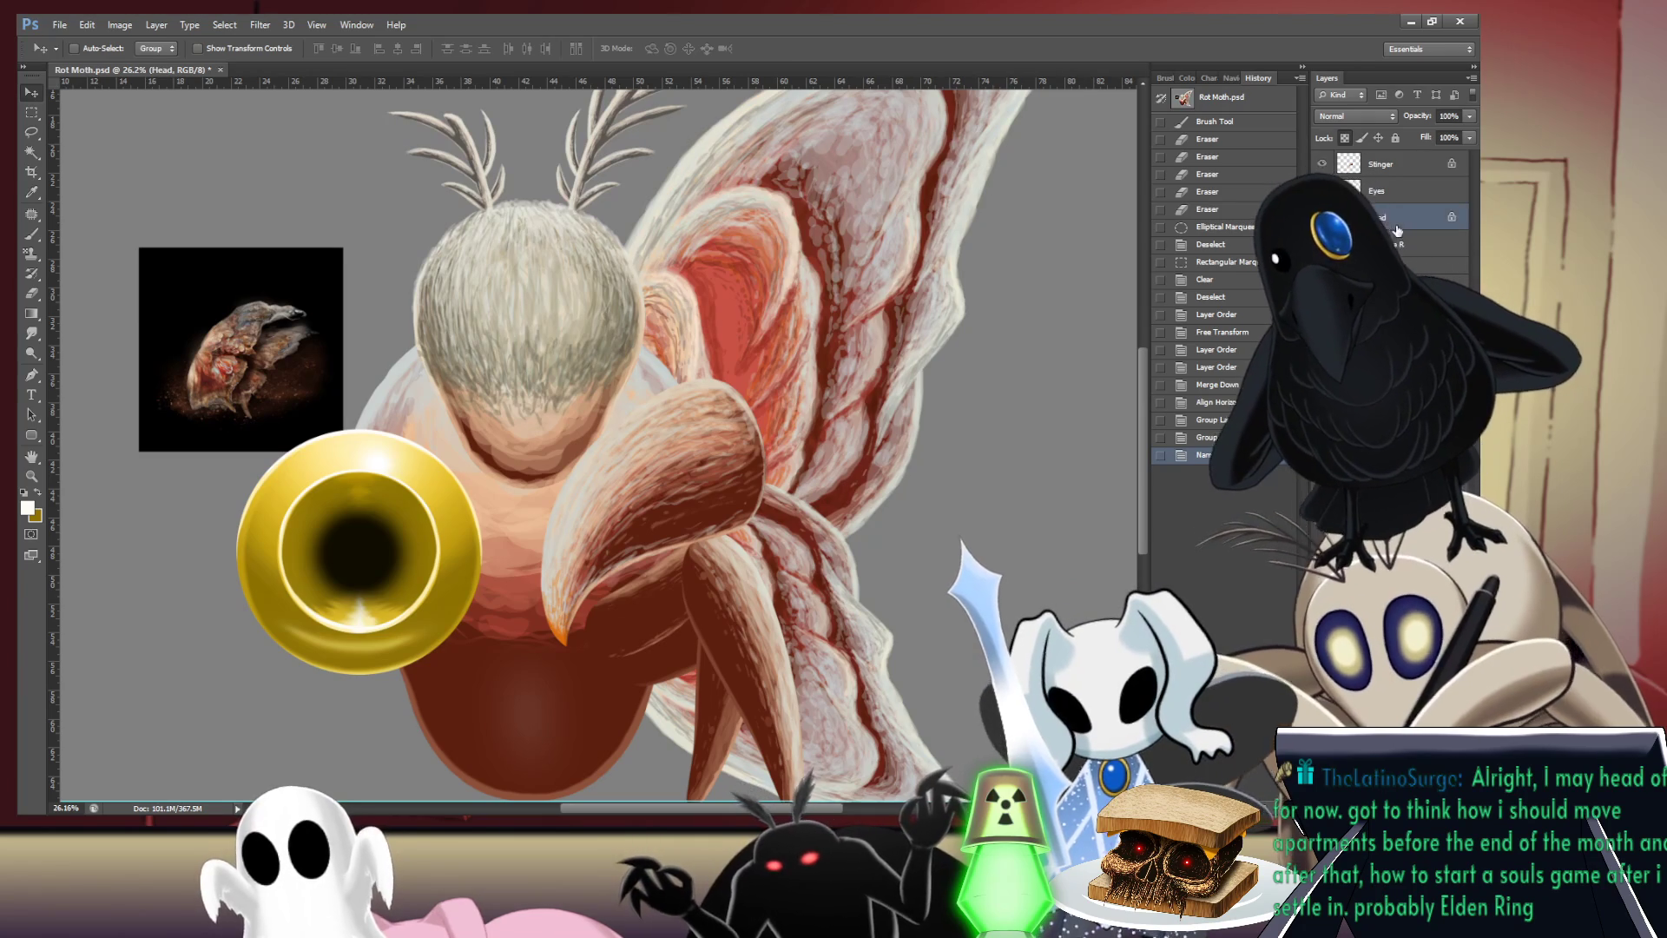
pyautogui.click(1401, 194)
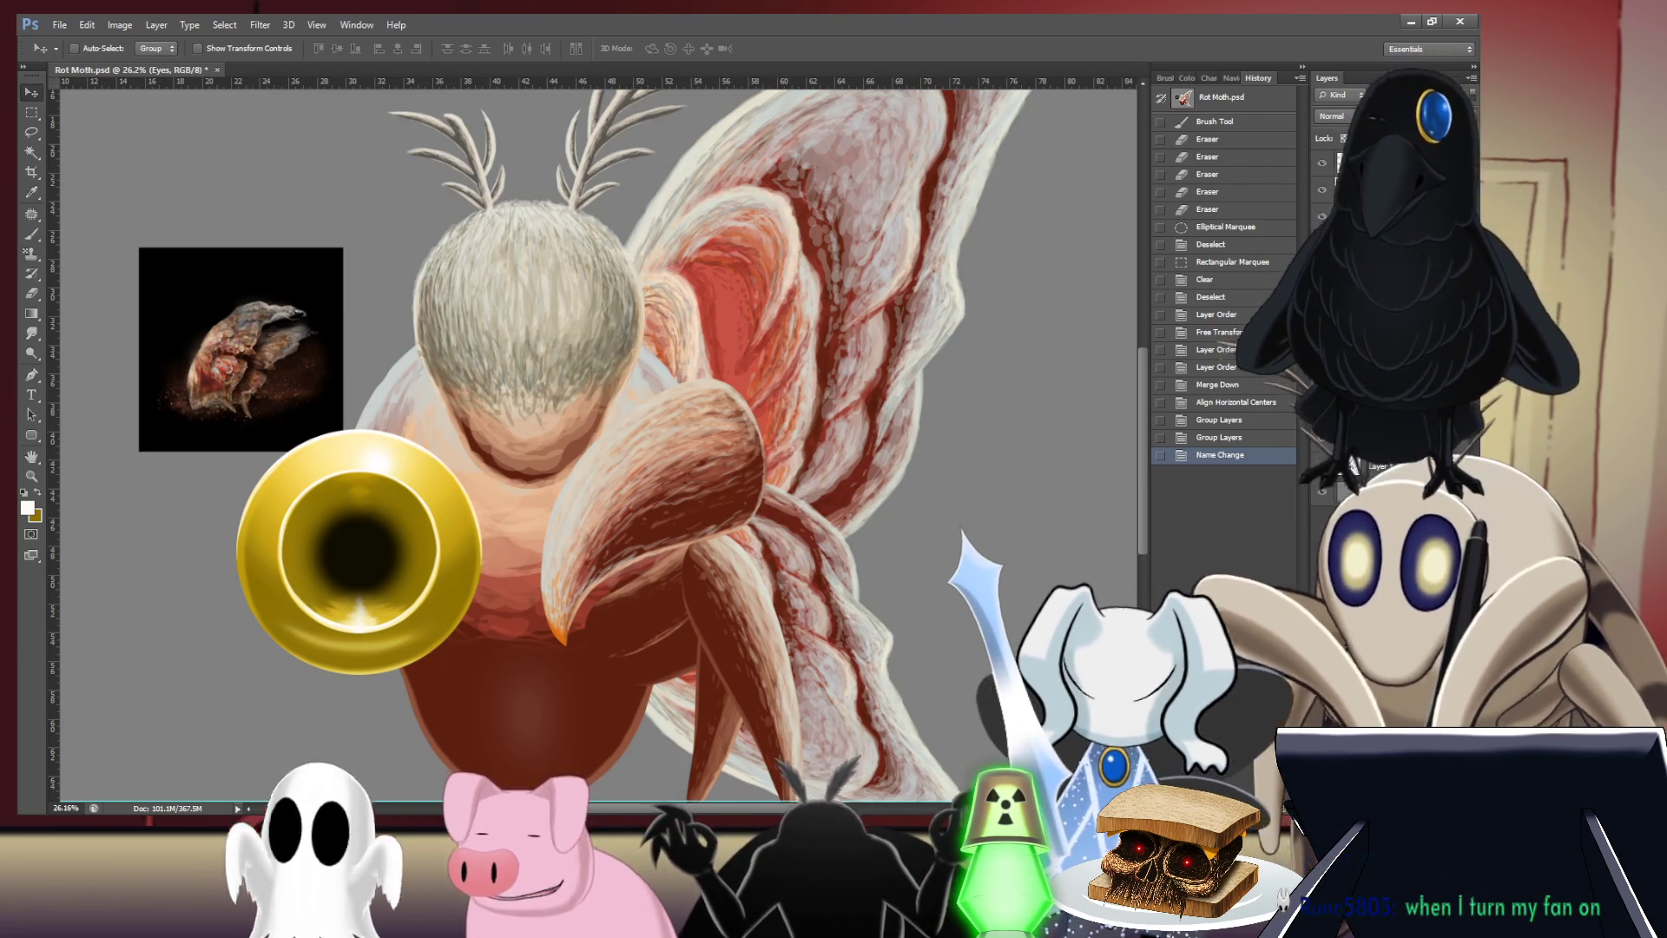
pyautogui.scroll(-3, 703, 419)
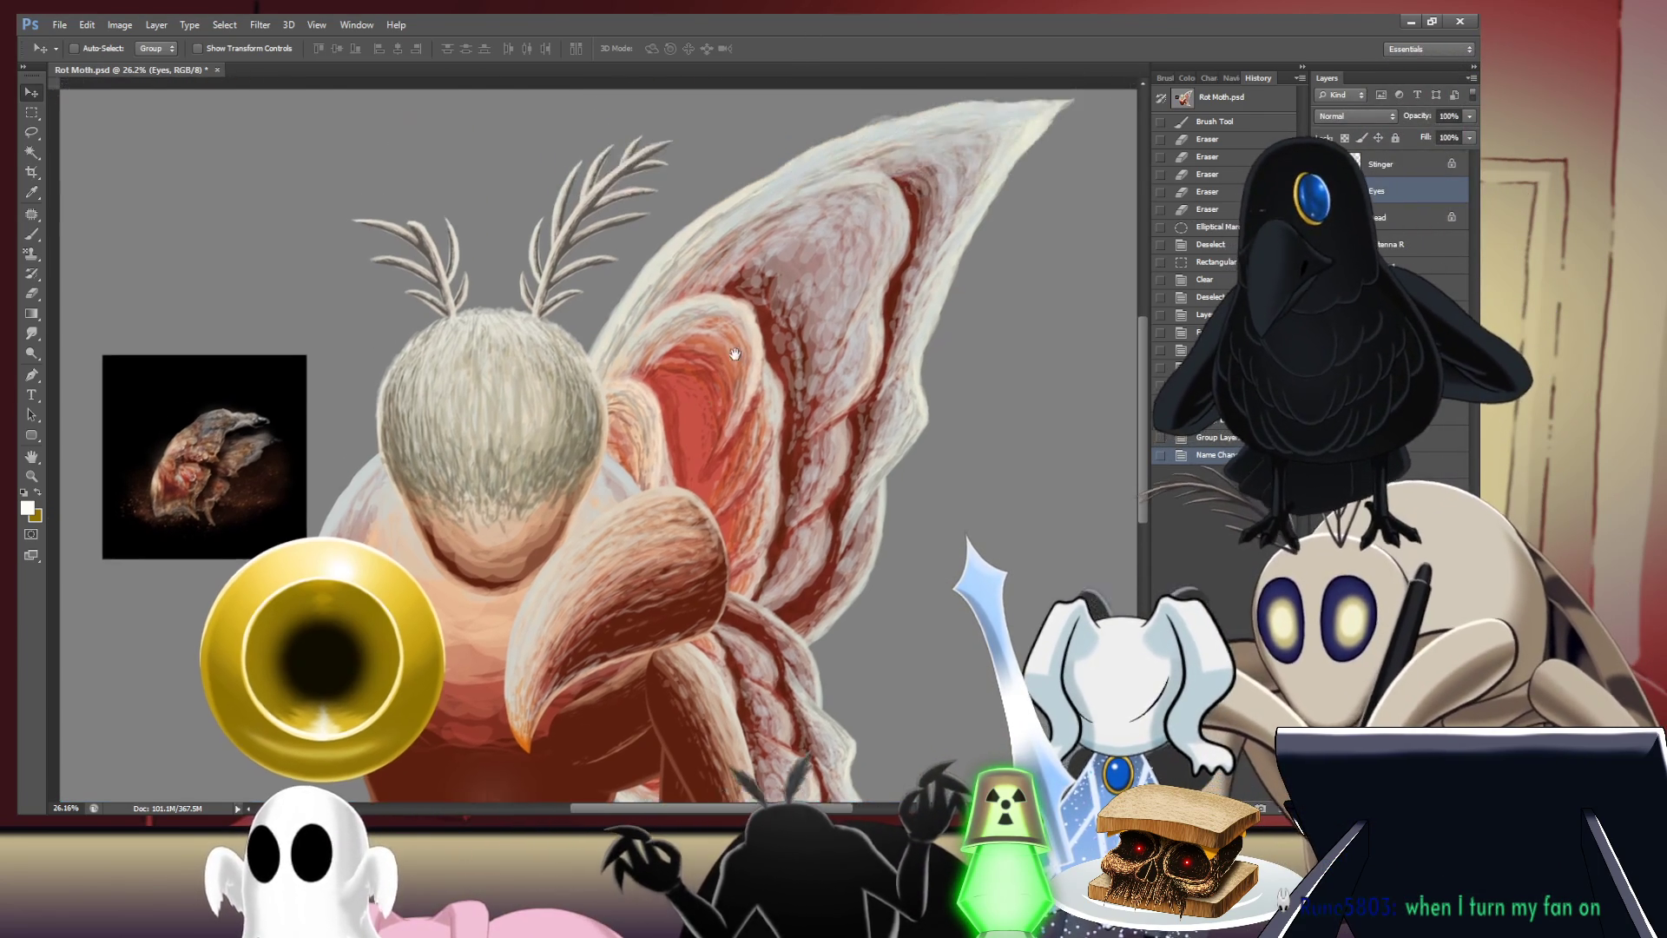
pyautogui.scroll(-1, 704, 430)
pyautogui.scroll(-1, 707, 469)
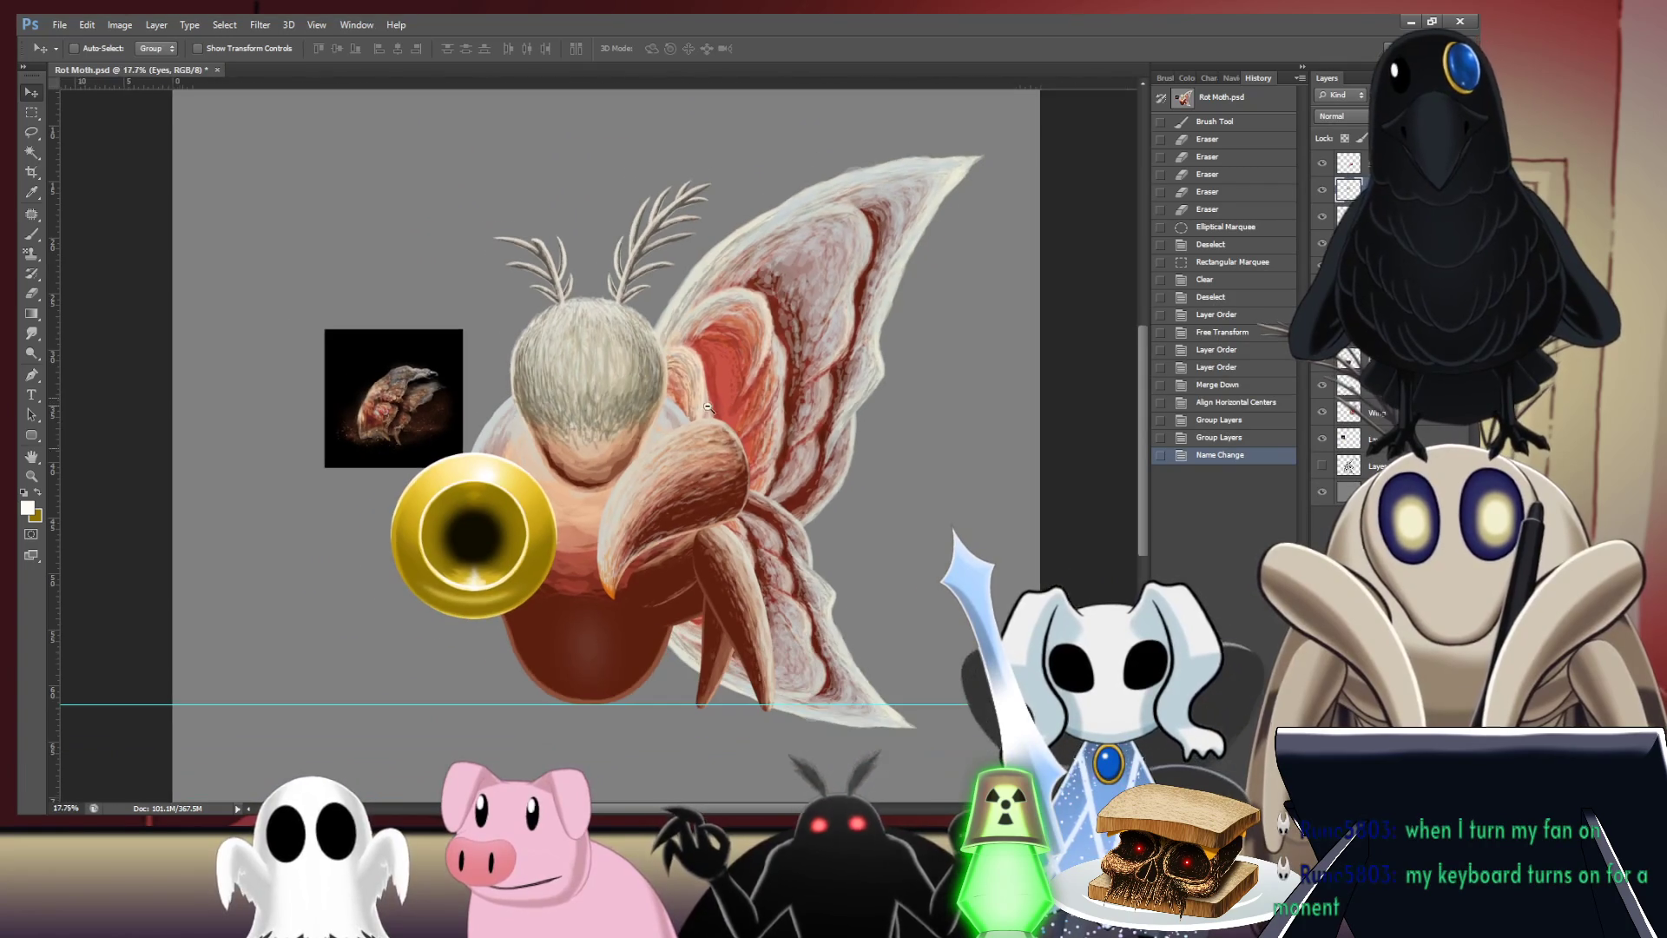
pyautogui.moveTo(695, 496); pyautogui.dragTo(665, 450)
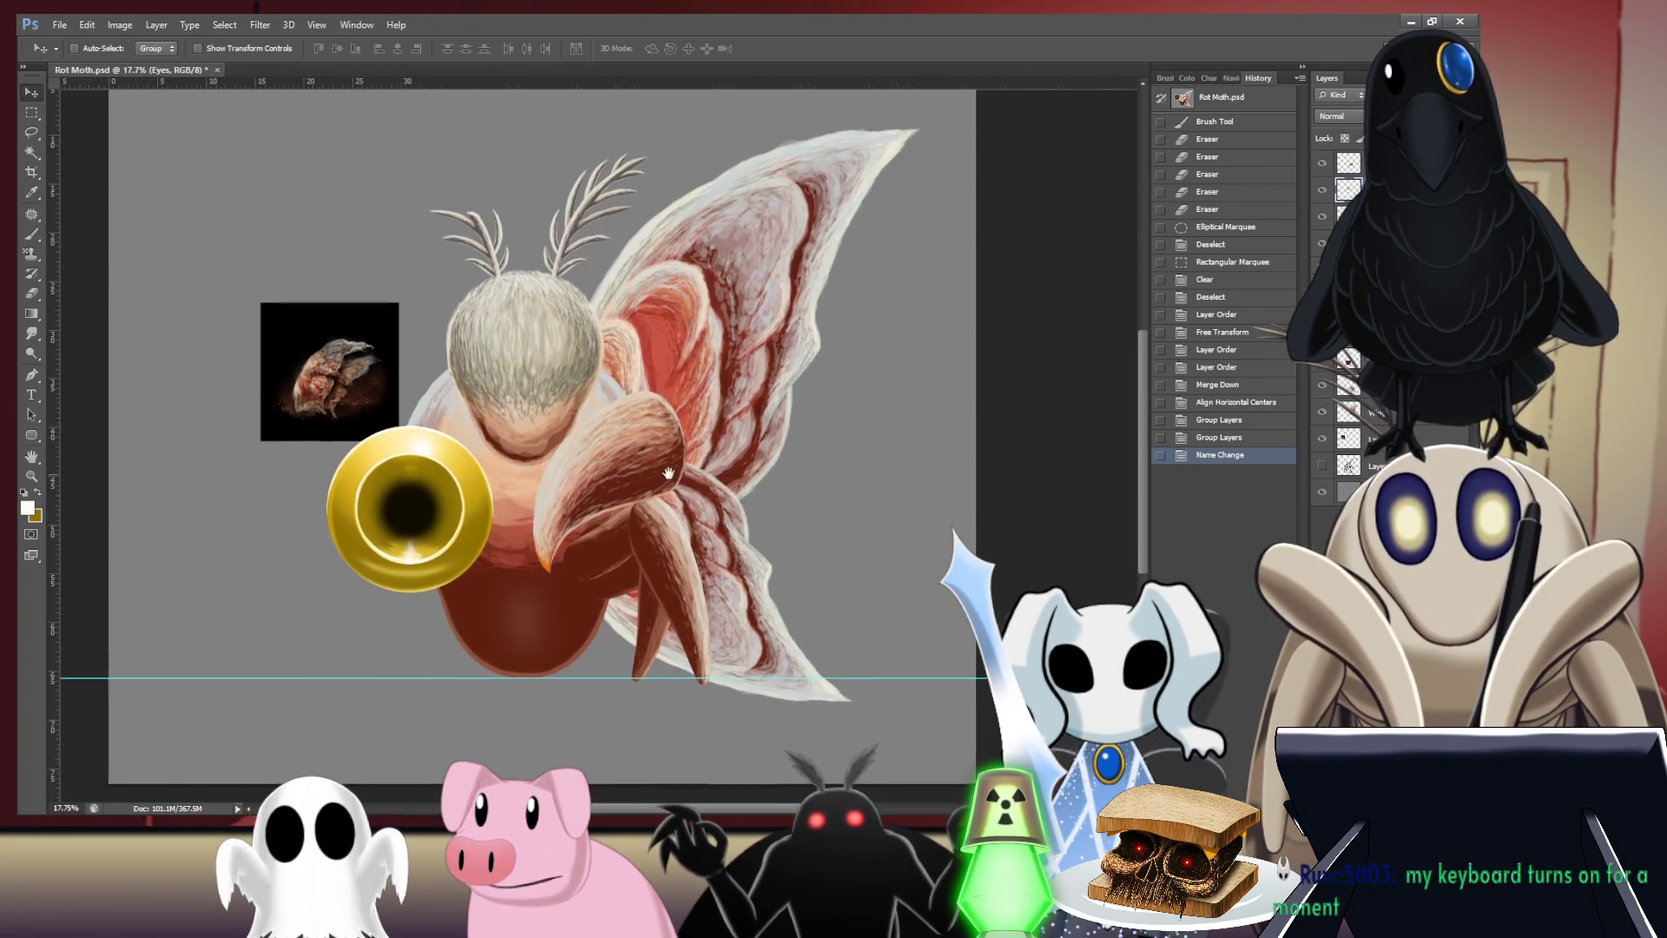
pyautogui.moveTo(723, 495); pyautogui.dragTo(691, 501)
pyautogui.hscroll(-1, 705, 486)
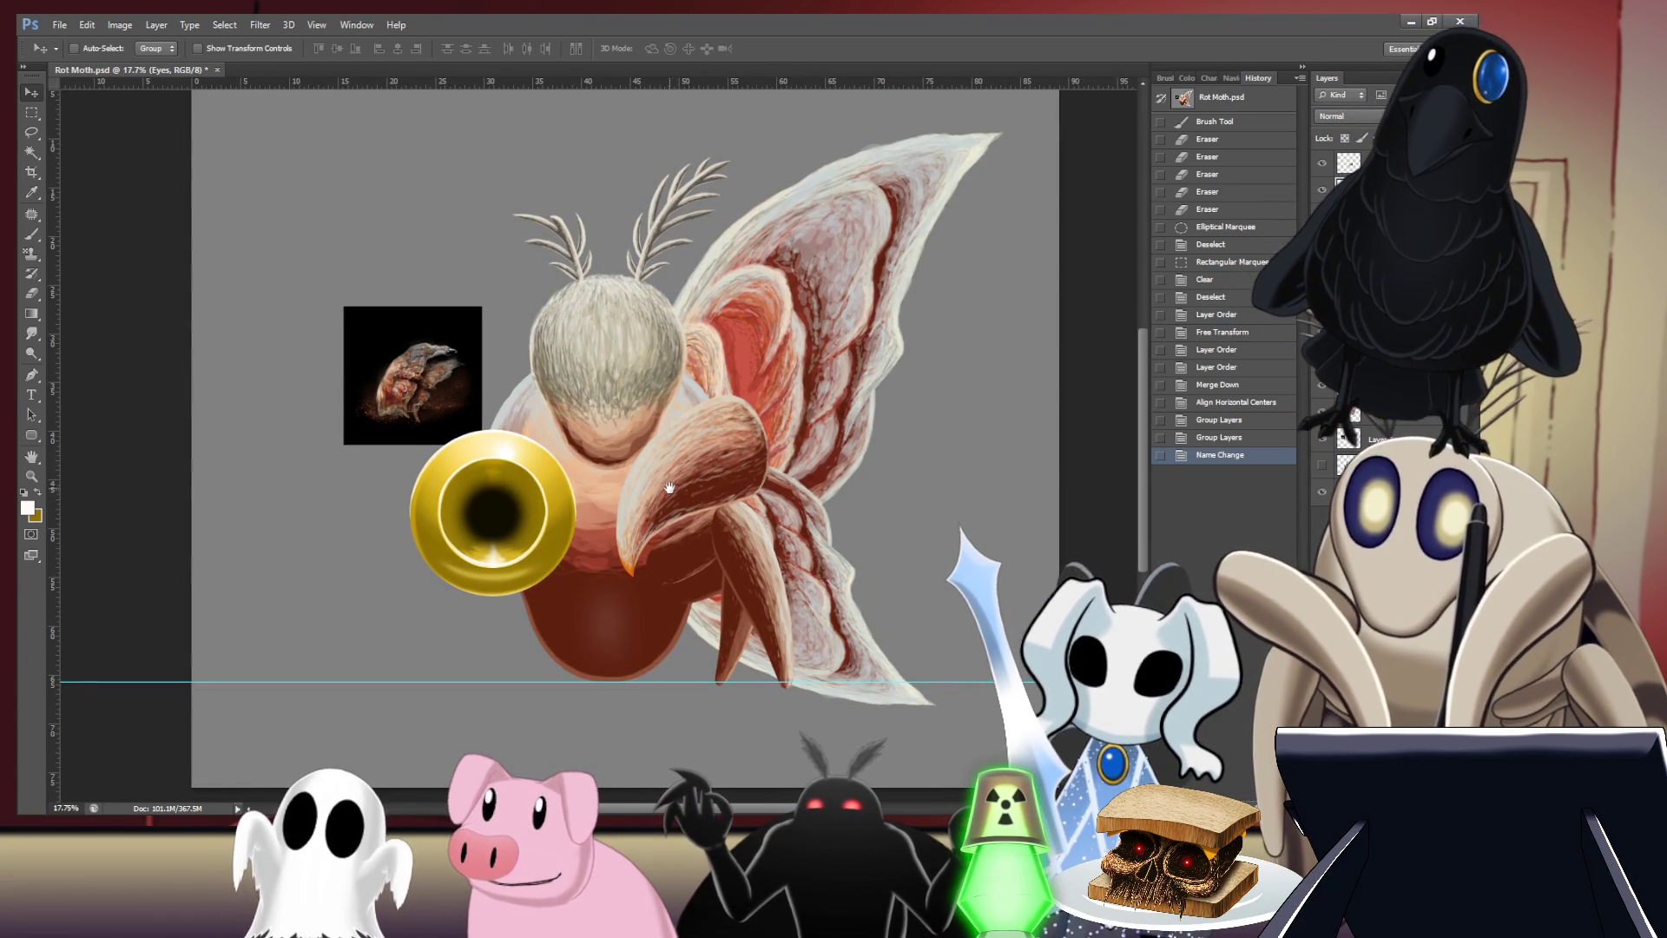
pyautogui.hotkey('ctrl', 'r')
pyautogui.moveTo(672, 490)
pyautogui.mouseDown()
pyautogui.moveTo(664, 469)
pyautogui.moveTo(696, 573)
pyautogui.mouseUp()
pyautogui.hotkey('ctrl', 'r')
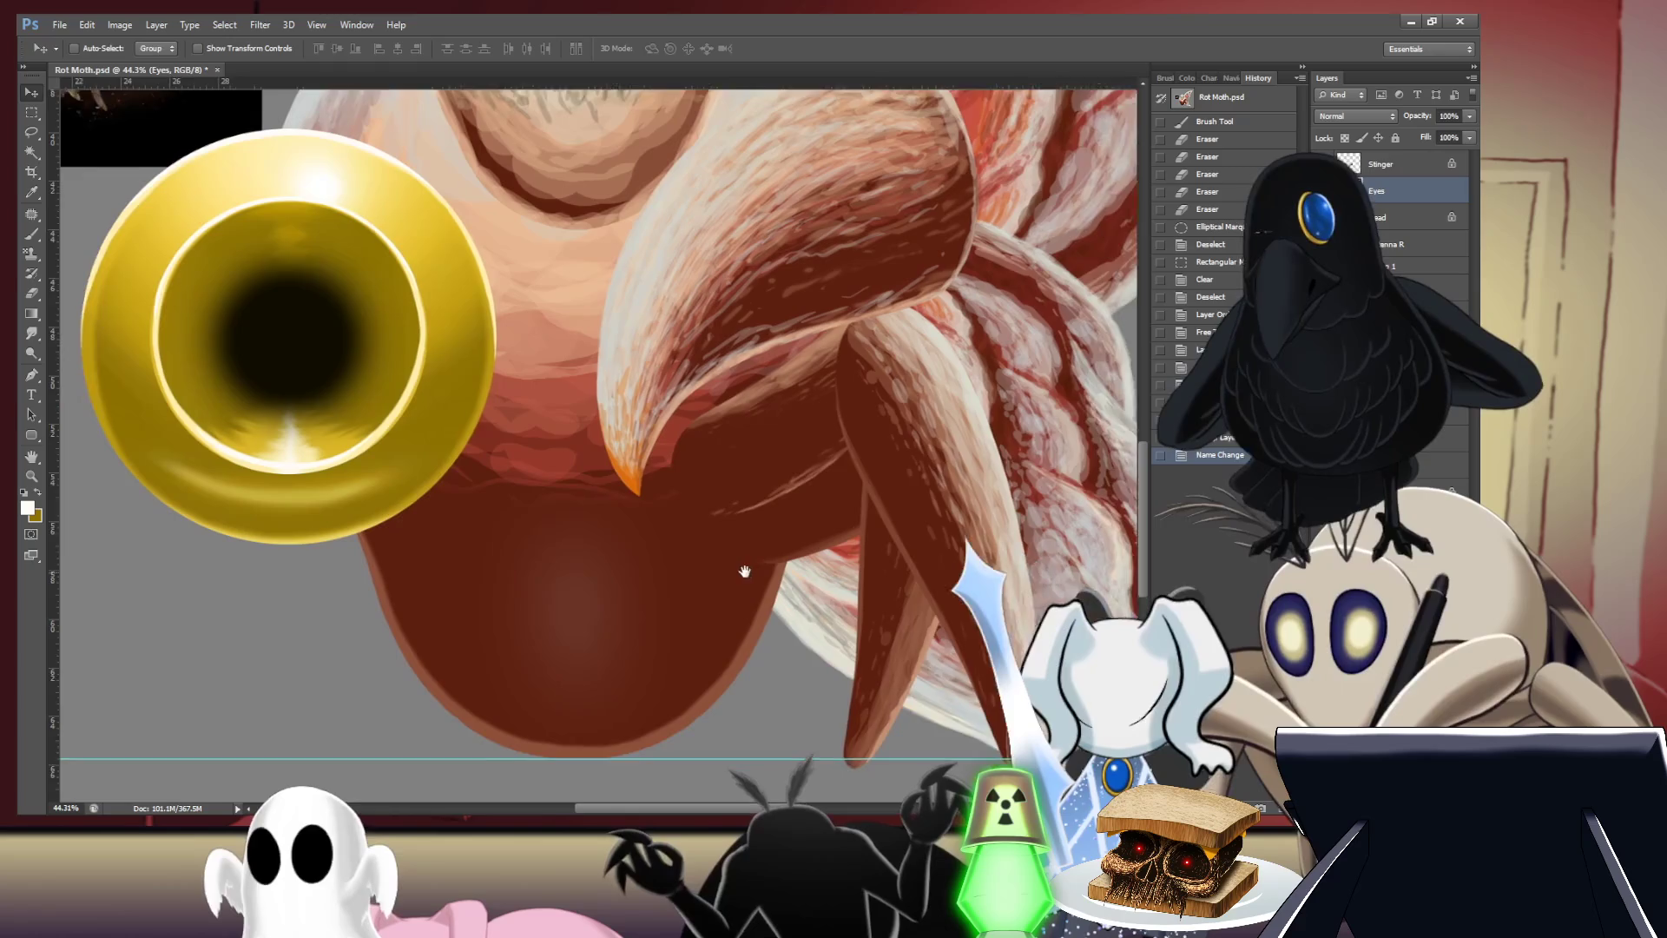
pyautogui.moveTo(696, 572)
pyautogui.mouseDown()
pyautogui.moveTo(740, 572)
pyautogui.moveTo(757, 593)
pyautogui.mouseUp()
pyautogui.keyDown('alt'); pyautogui.click(753, 576); pyautogui.keyUp('alt')
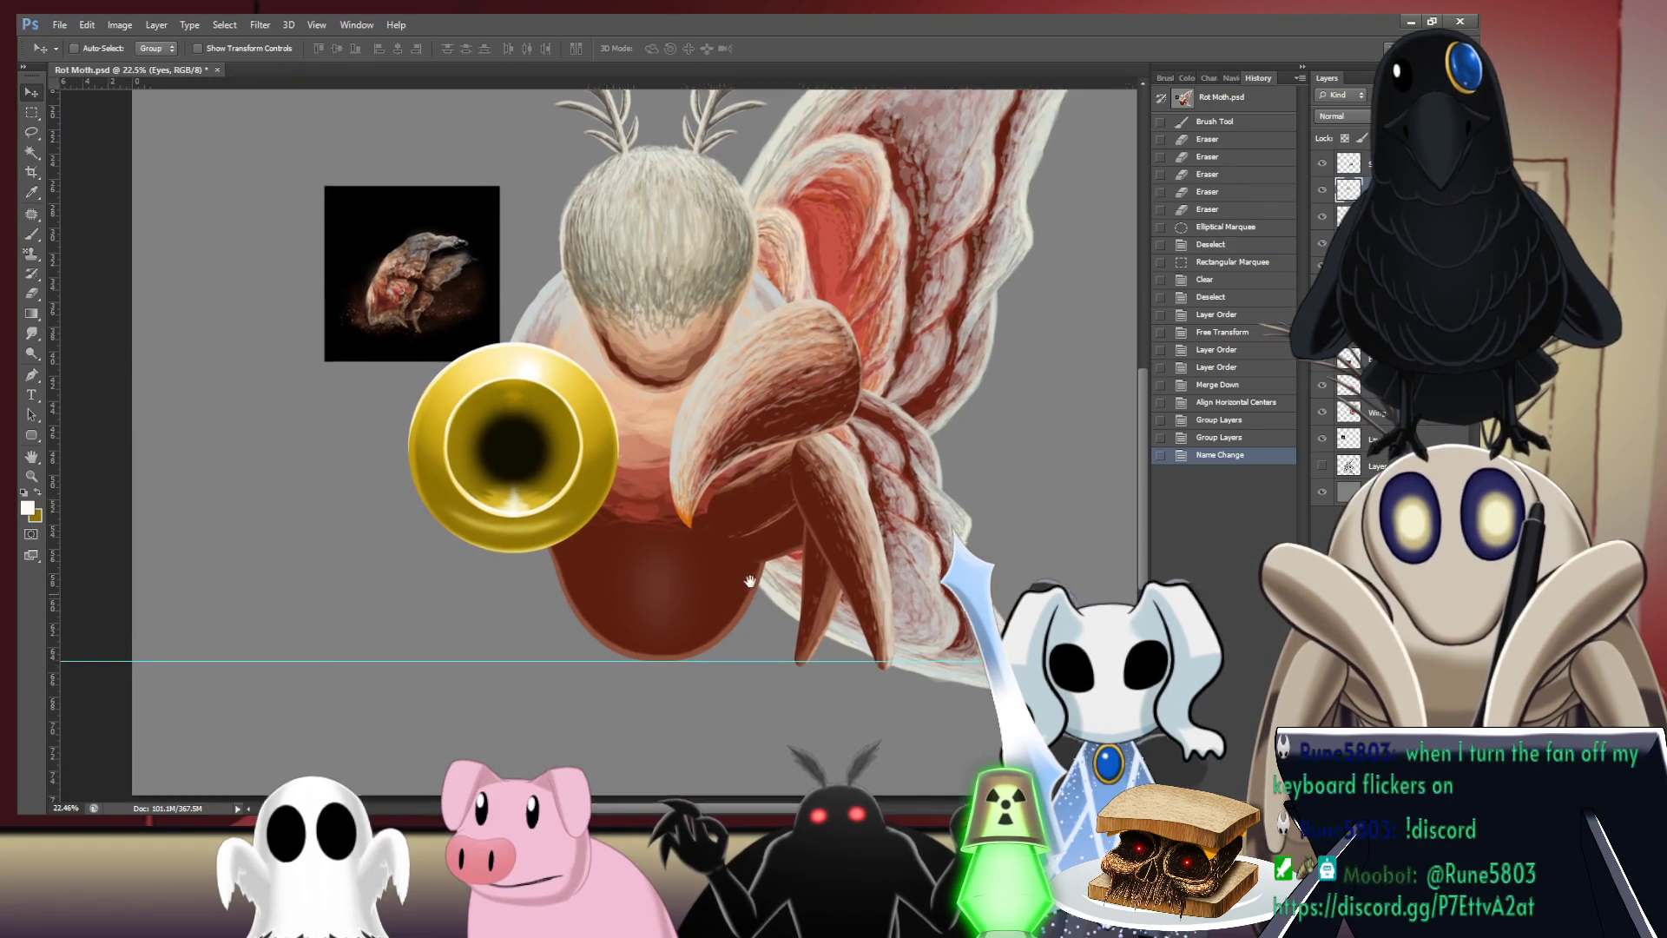
pyautogui.moveTo(724, 625); pyautogui.dragTo(714, 578)
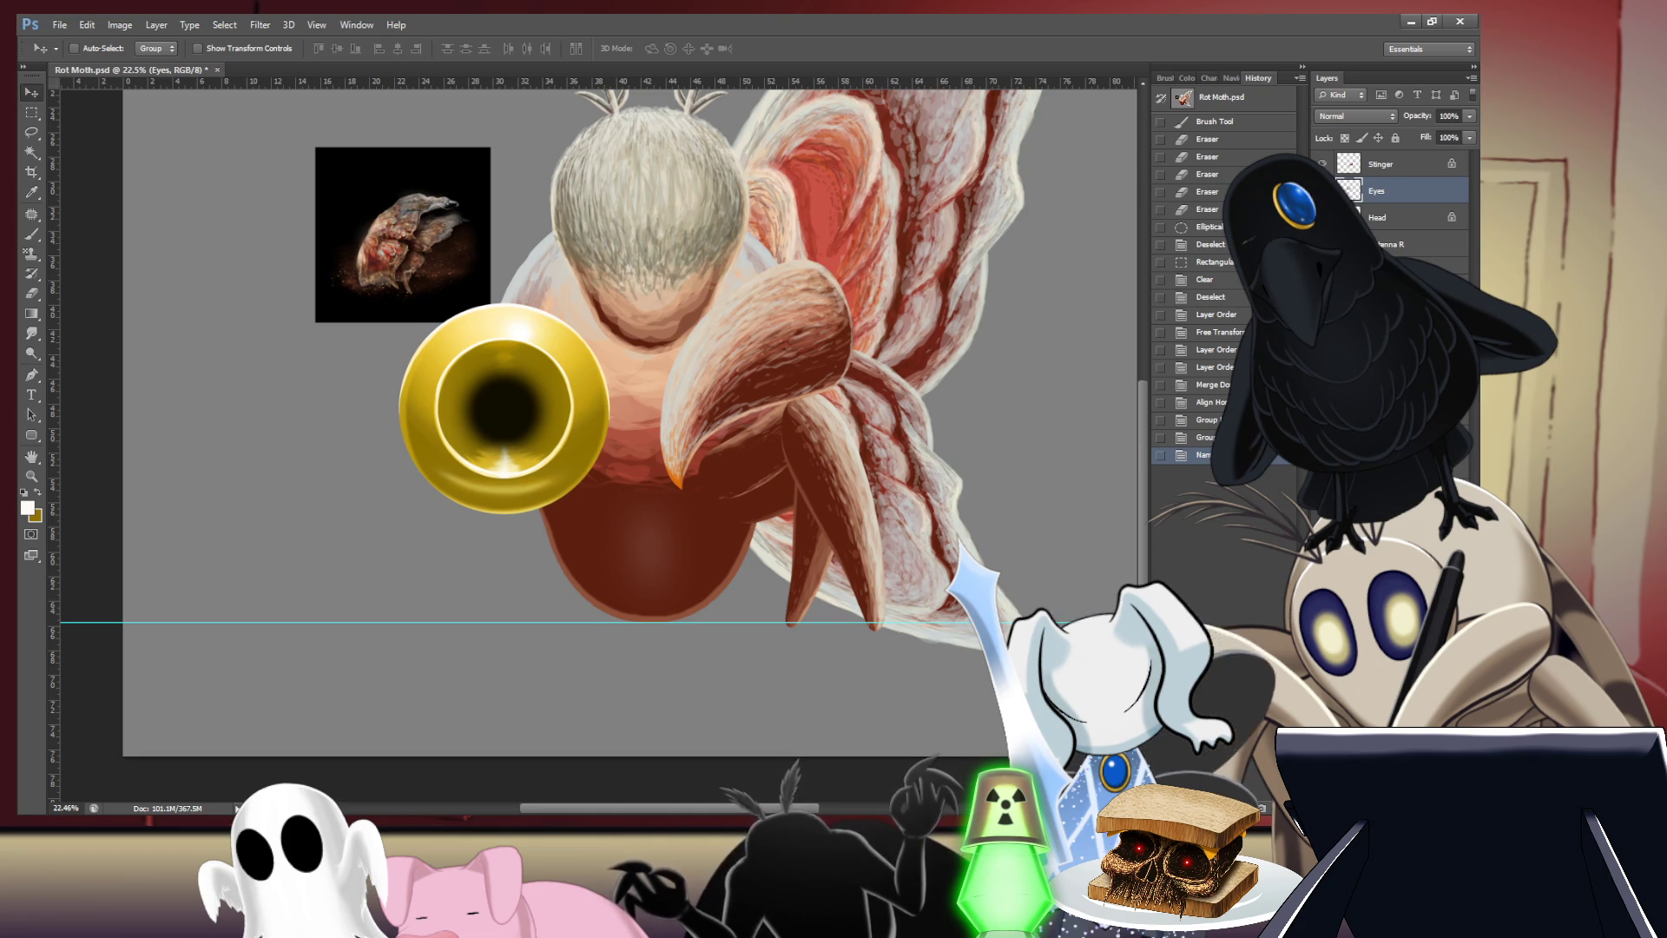
# - Toggle the head fur layer off and on to compare the head with and without fur
pyautogui.click(1323, 191)
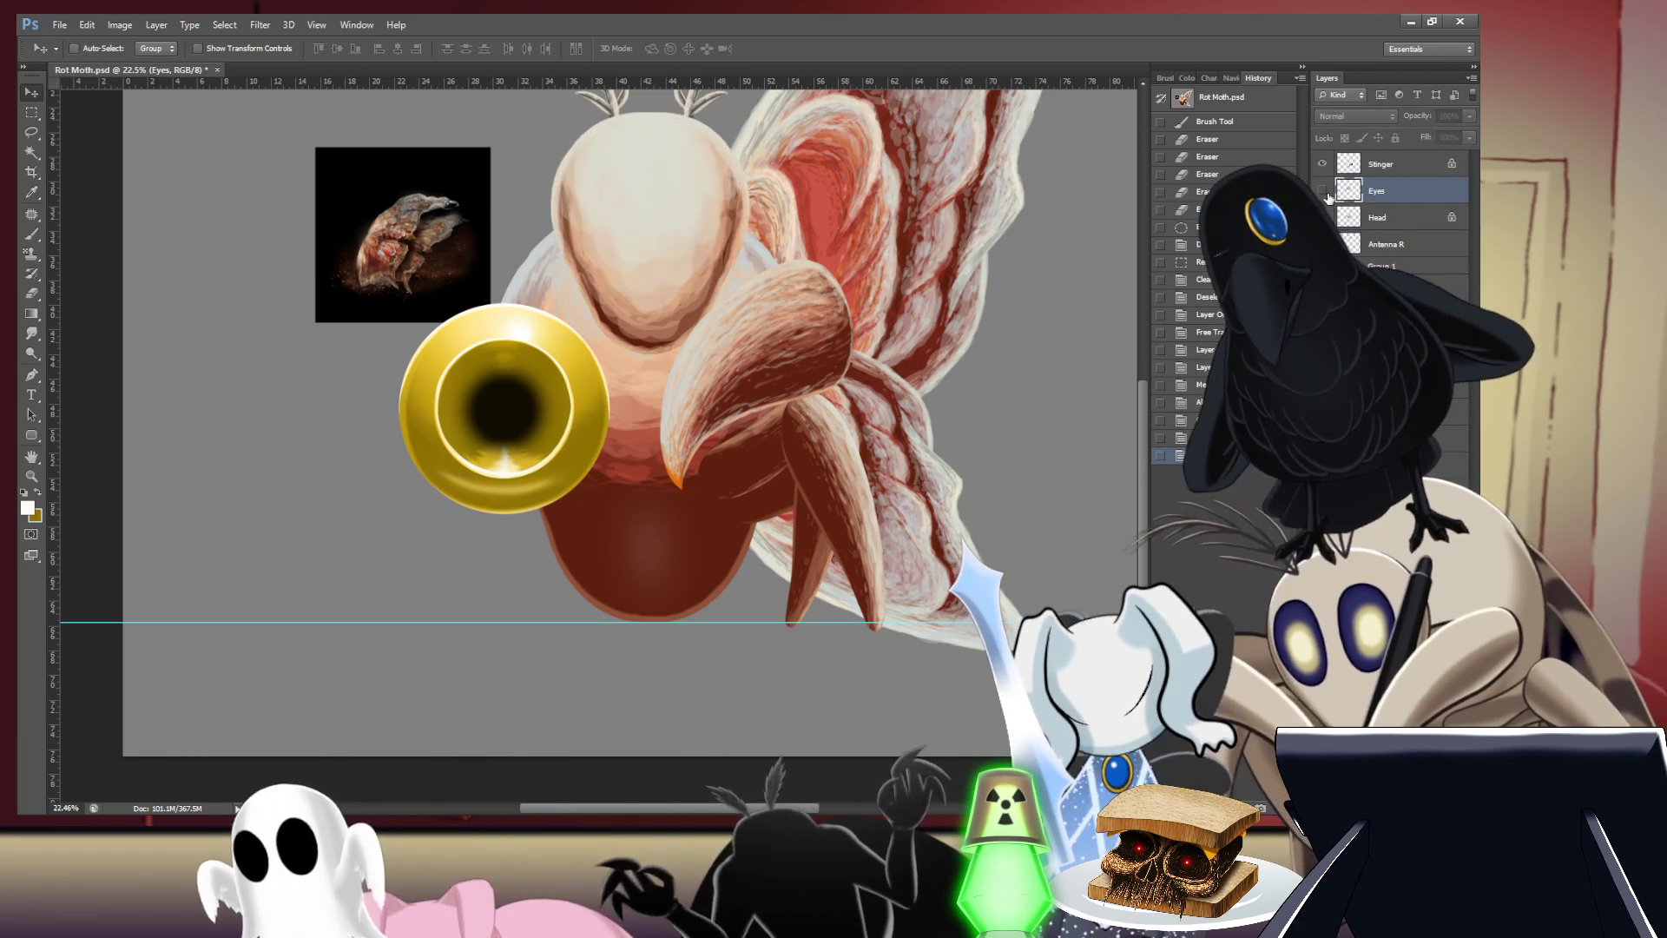
pyautogui.click(1323, 193)
pyautogui.click(1324, 194)
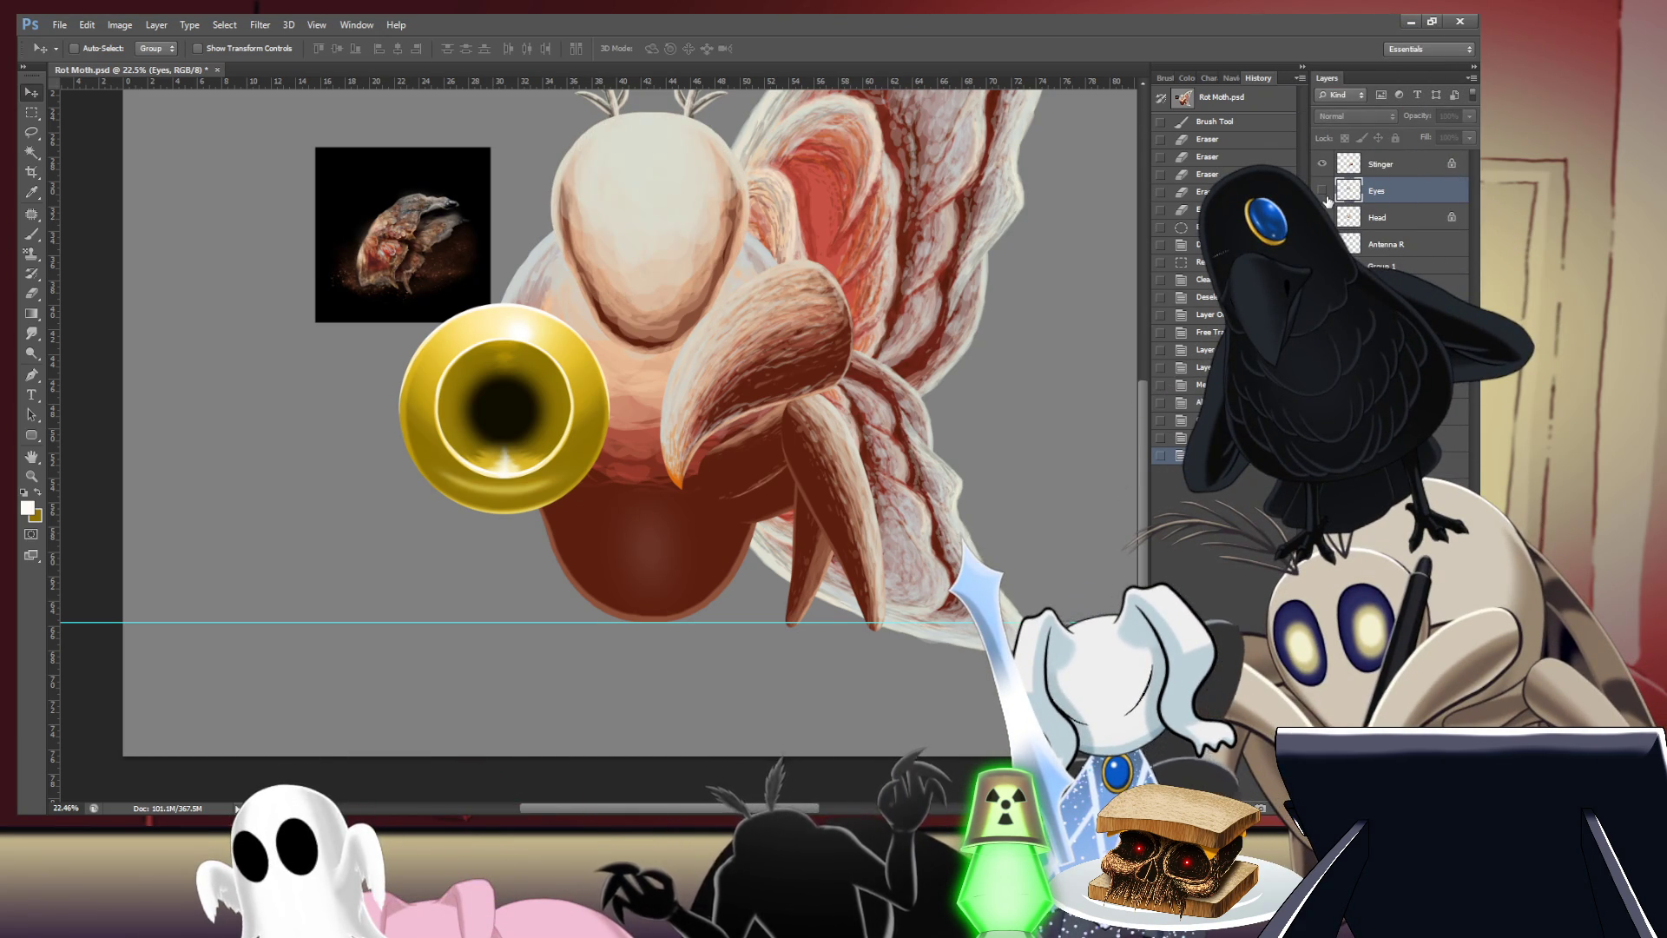
pyautogui.click(1325, 197)
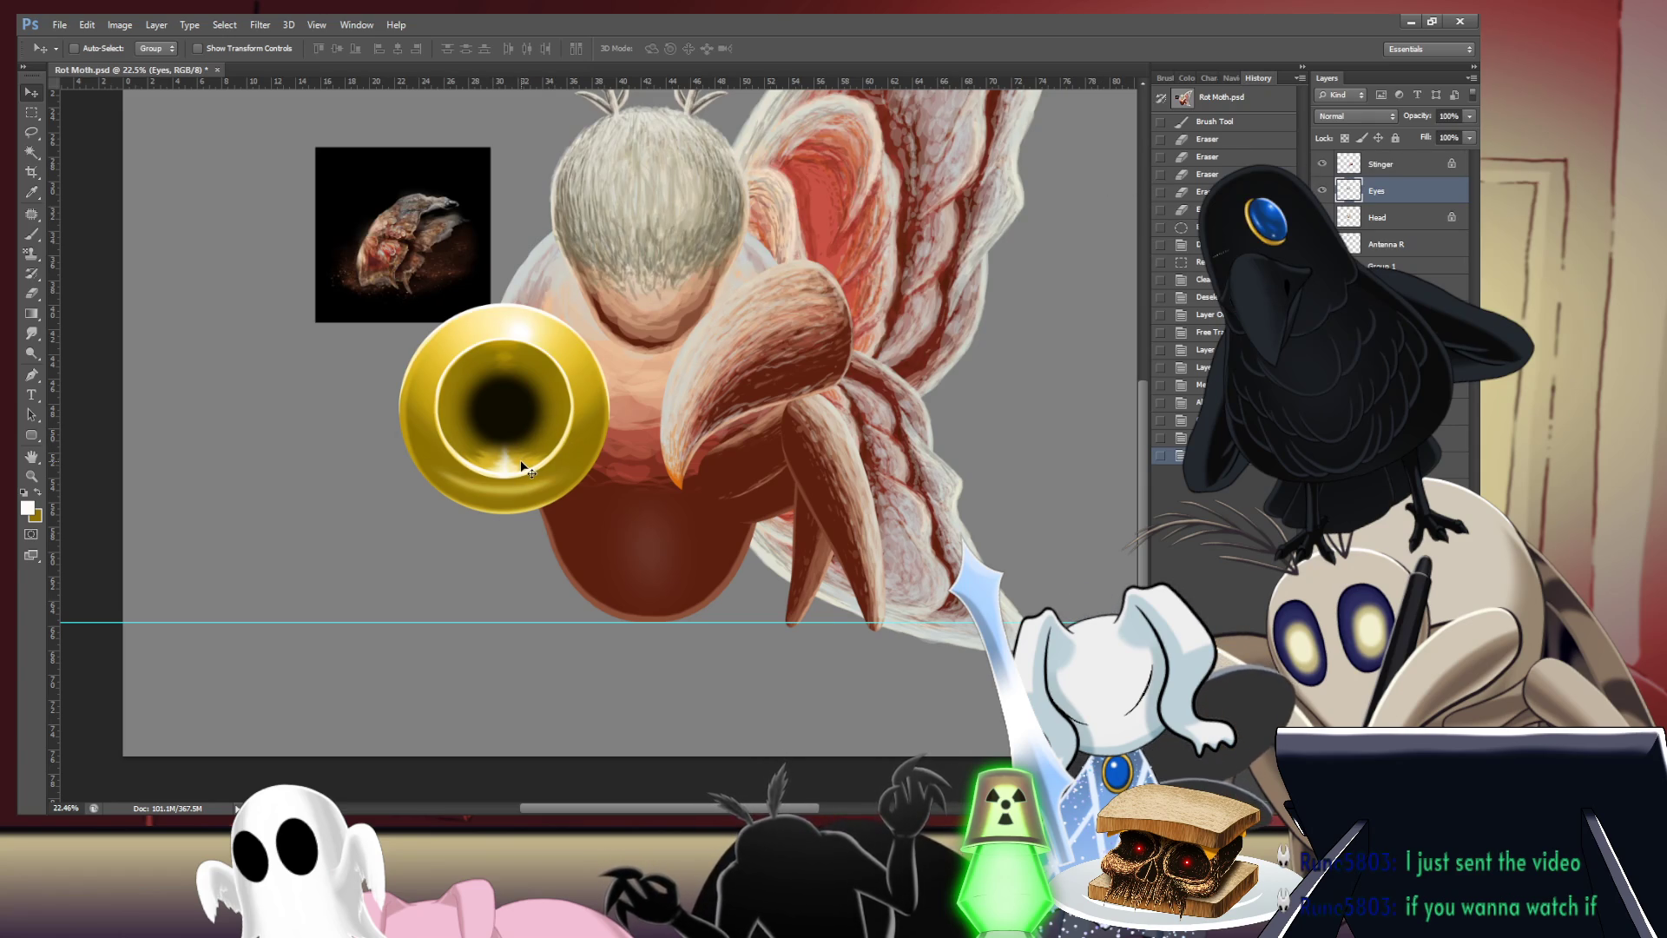
# - Rename the cannon's group to Jar Cannon, then briefly hide and restore it
pyautogui.doubleClick(1381, 266)
pyautogui.write('Jar Cannon')
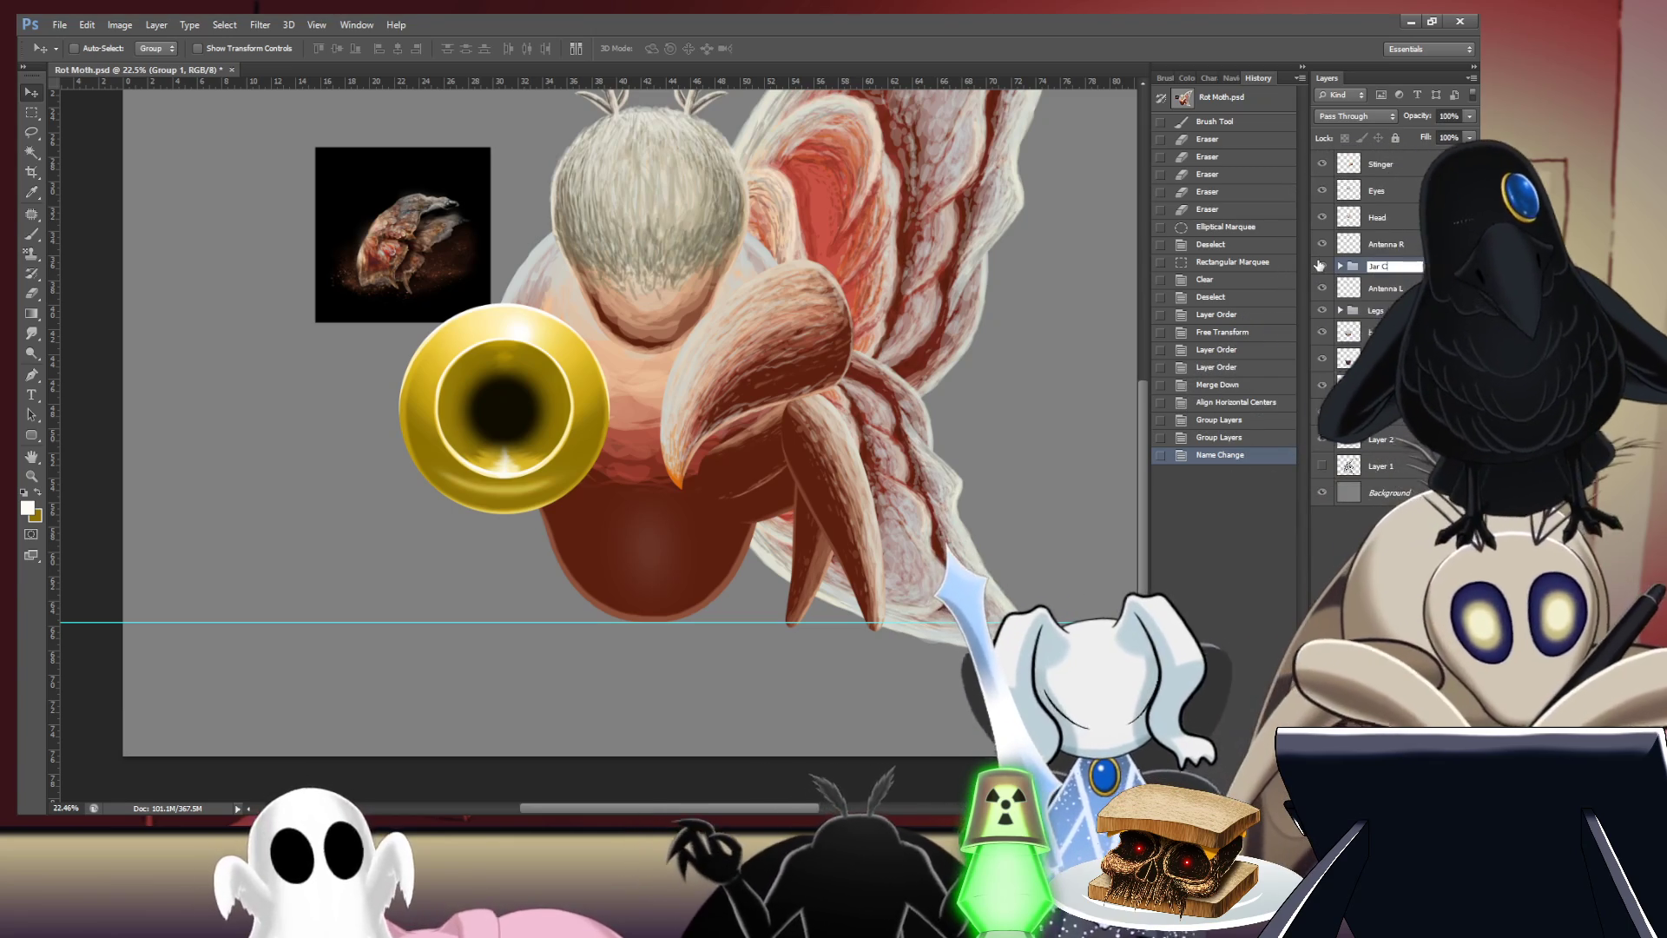
pyautogui.press('Return')
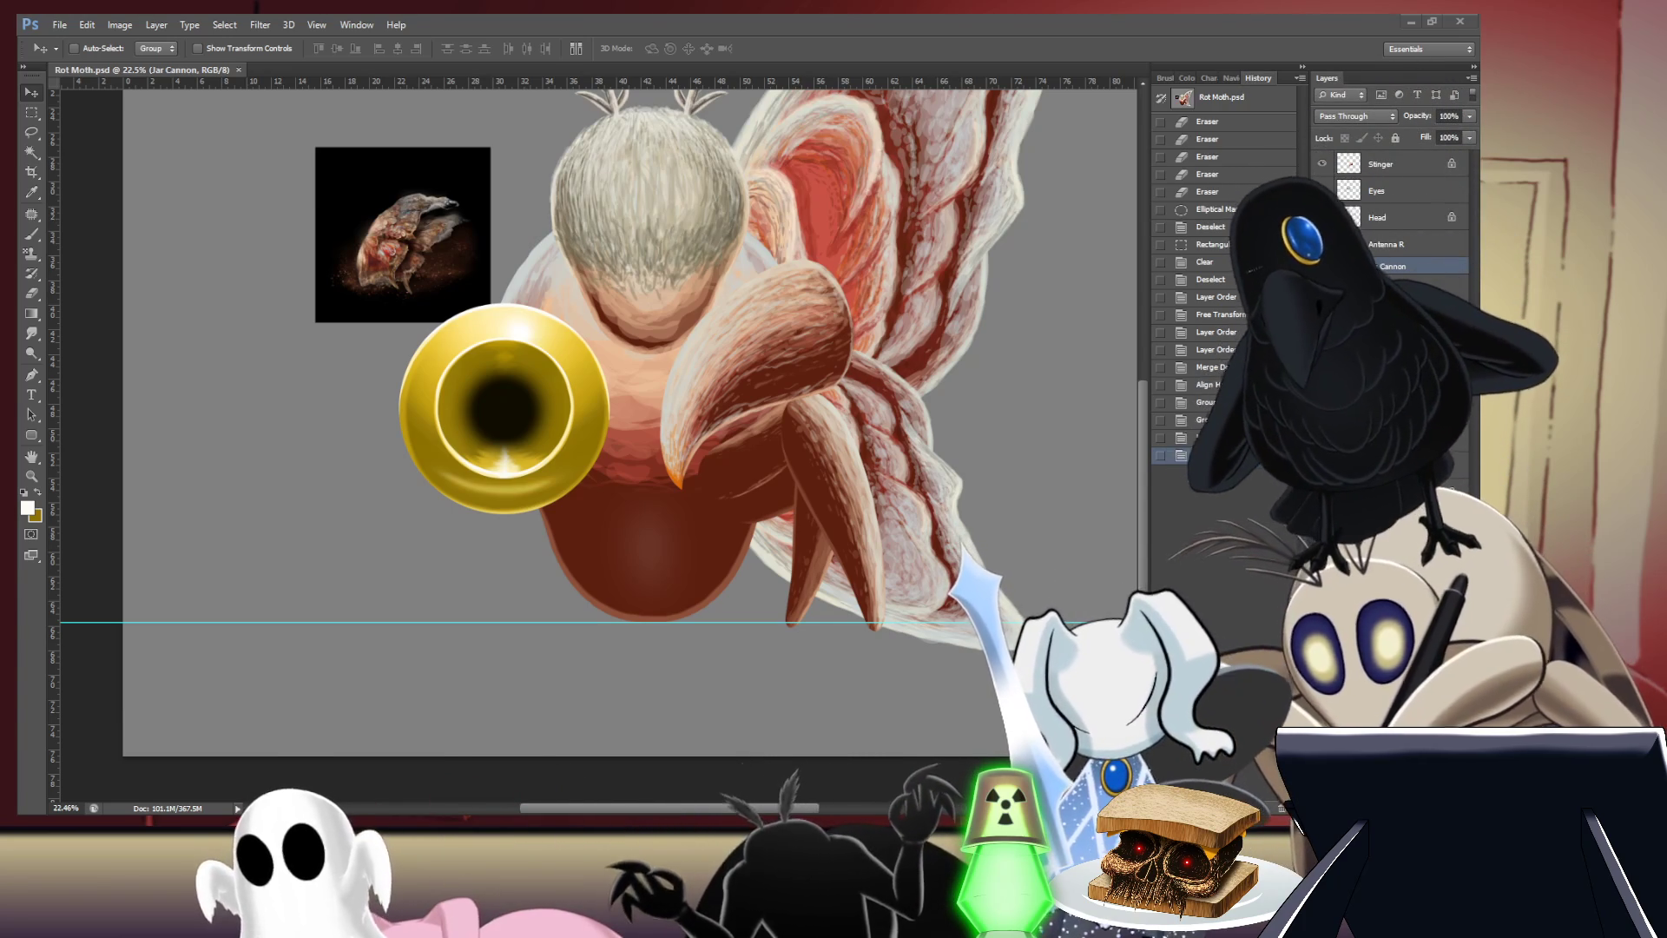
pyautogui.press('Delete')
pyautogui.hotkey('ctrl', 'z')
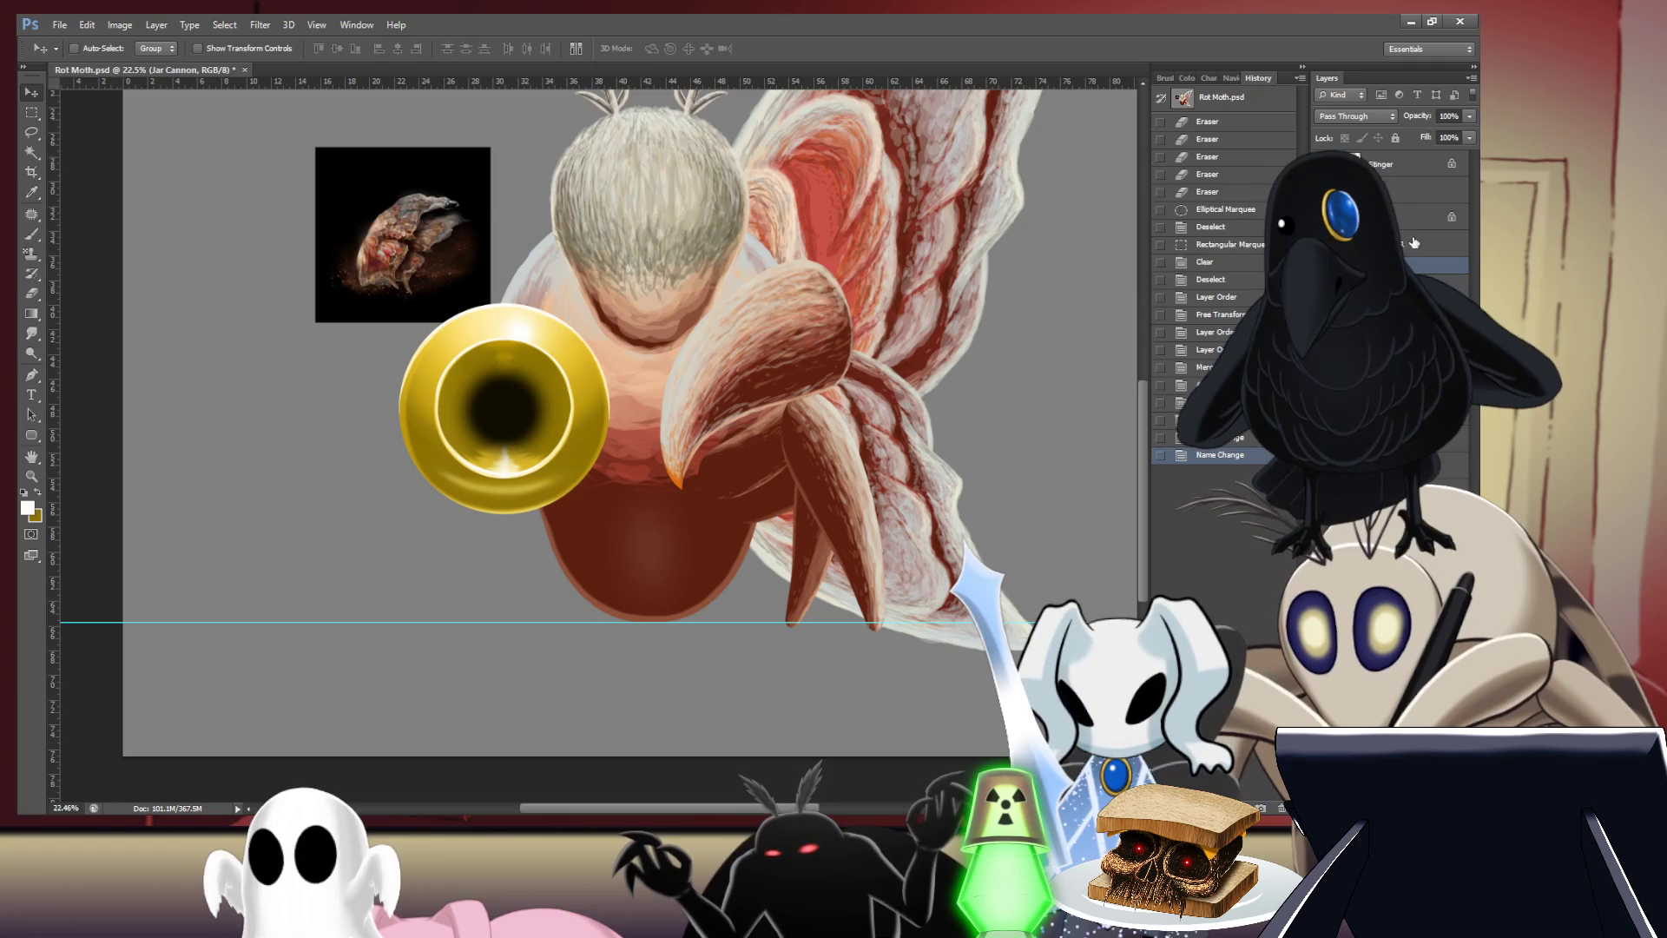
# - Make the Stinger layer the active layer for editing
pyautogui.click(1409, 173)
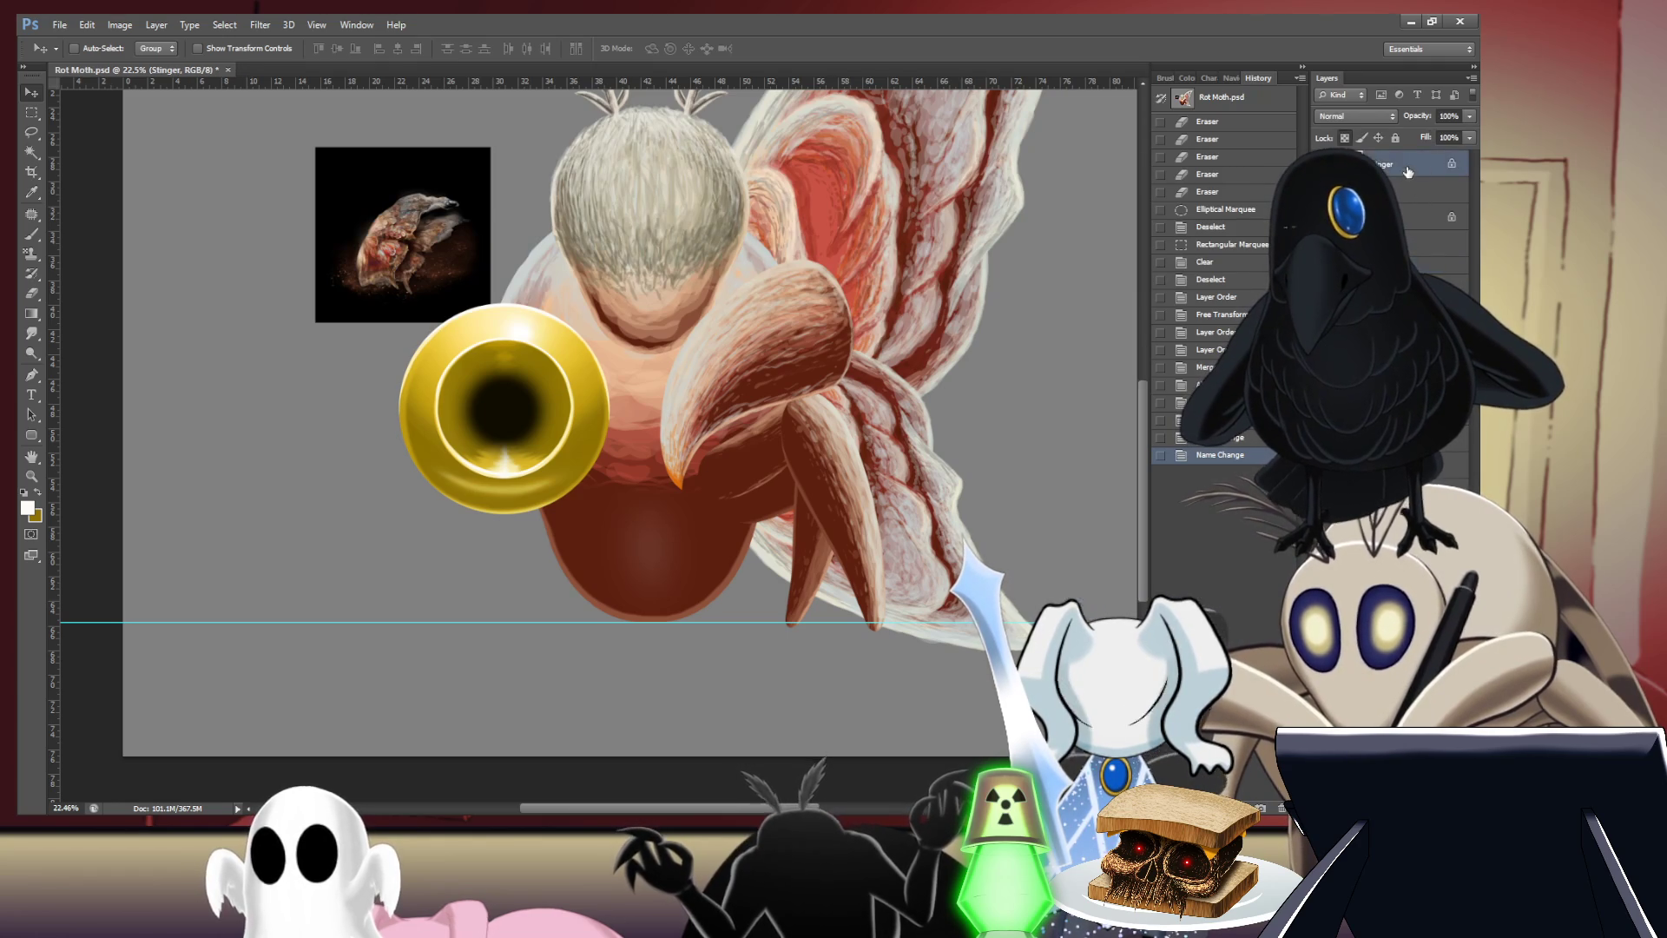
pyautogui.scroll(2, 973, 382)
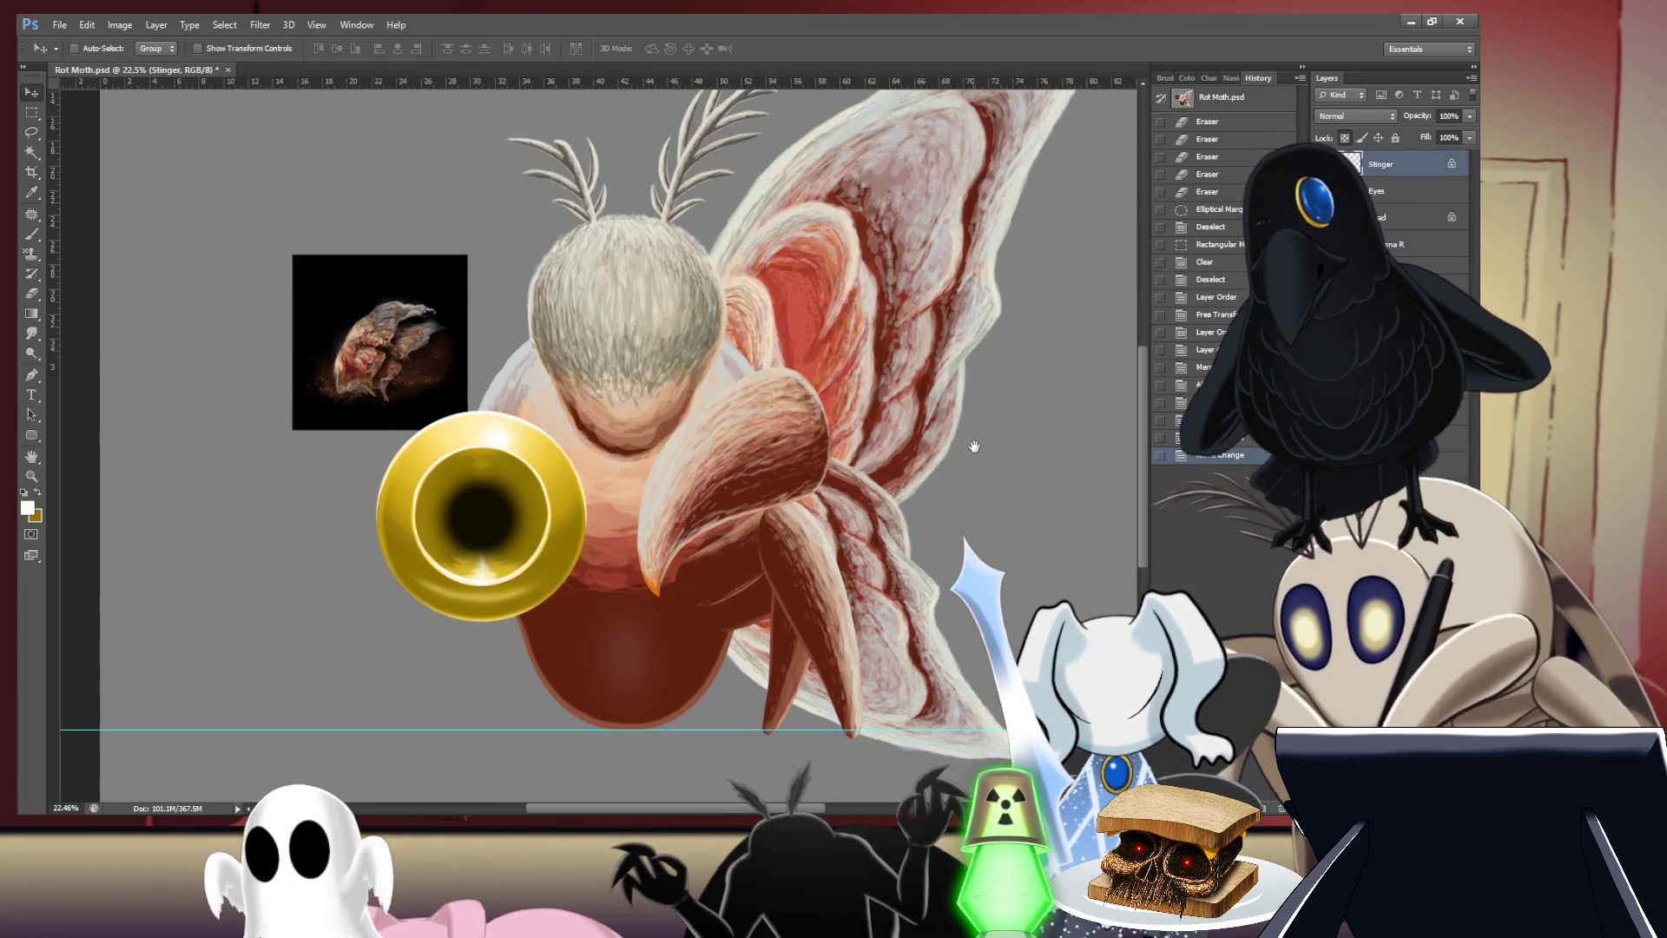
pyautogui.scroll(-1, 976, 417)
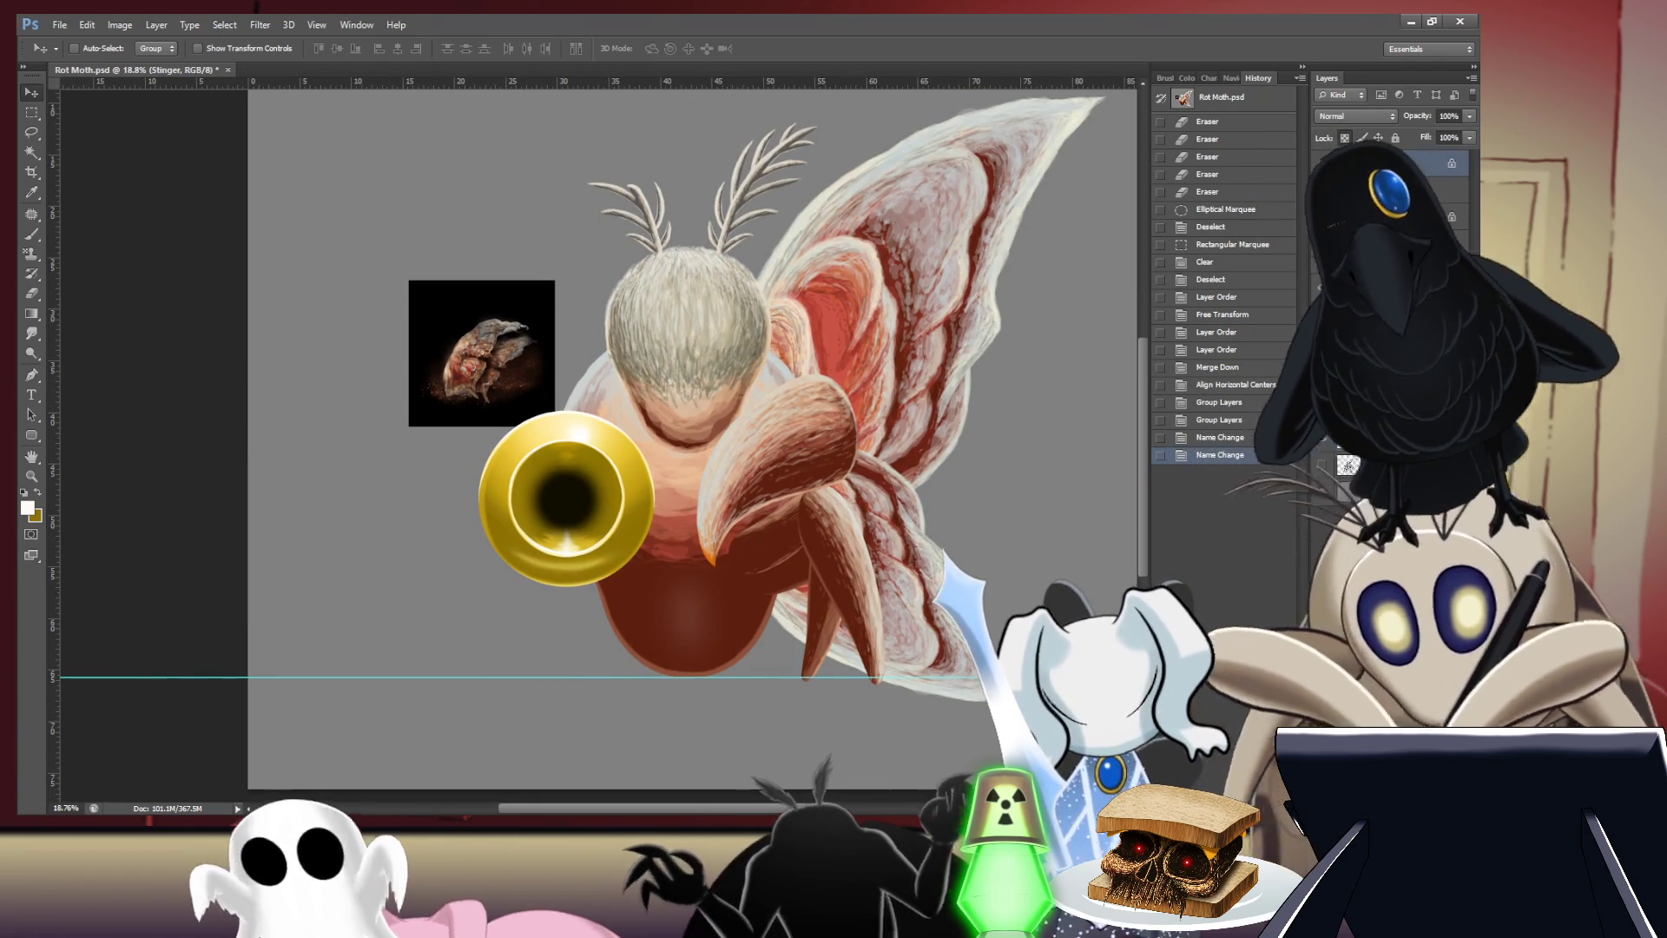
# - Duplicate the Stinger layer and rotate the copy to point the other way
pyautogui.moveTo(1333, 239); pyautogui.dragTo(1354, 261)
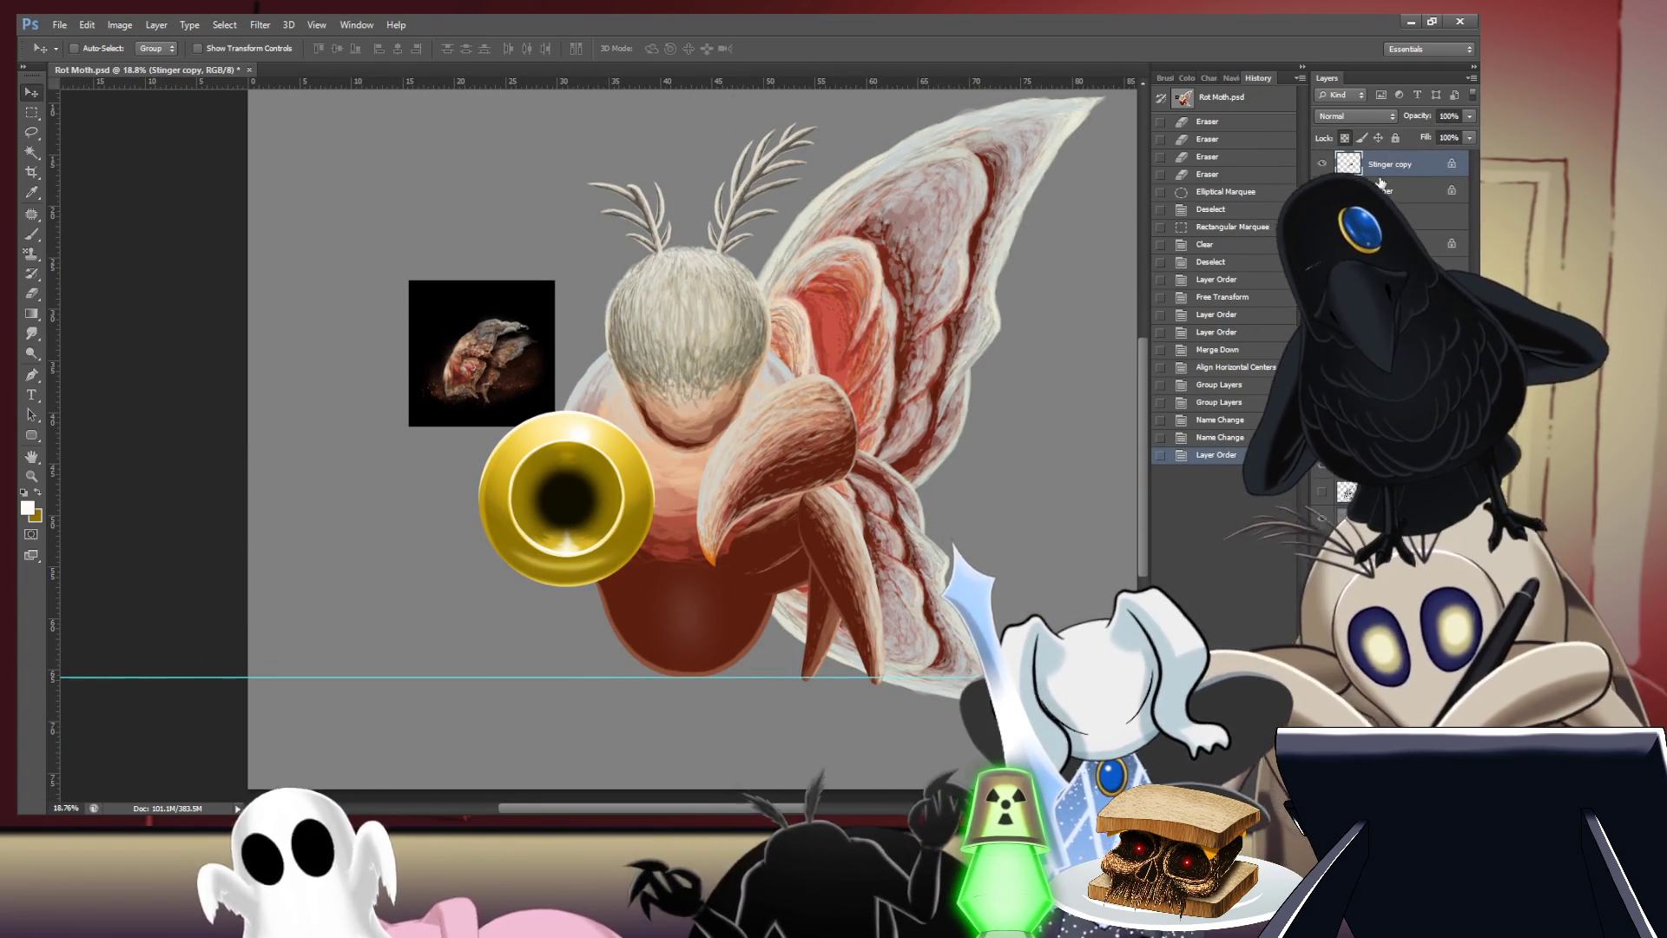
pyautogui.hscroll(2, 599, 434)
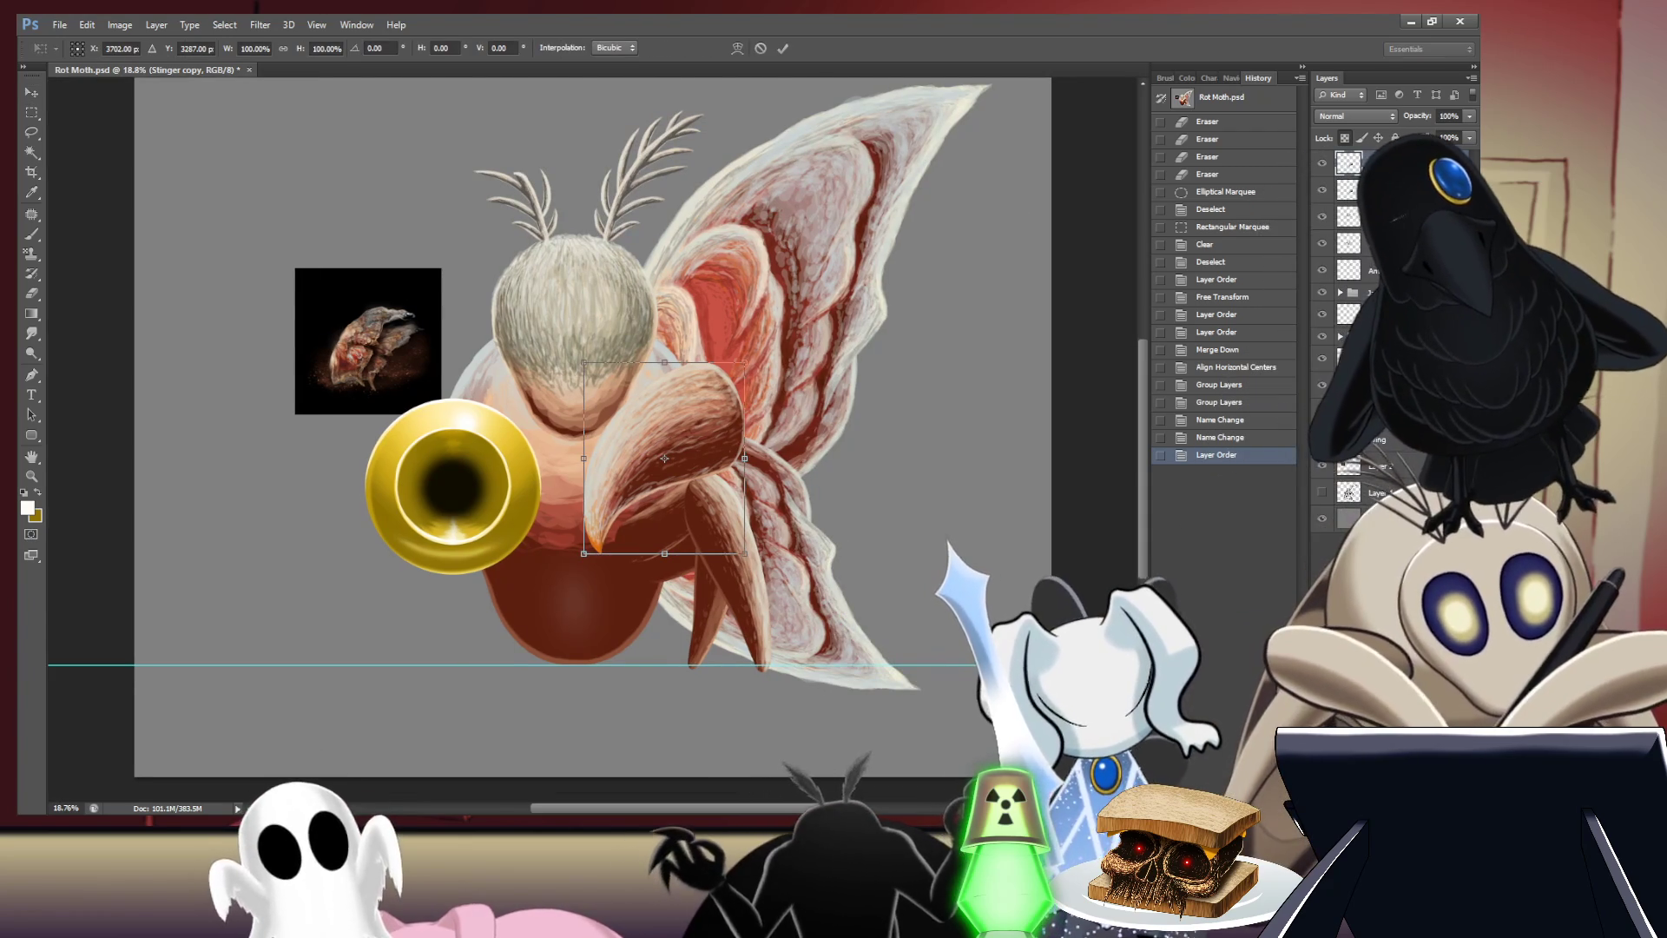
pyautogui.hotkey('ctrl', 't')
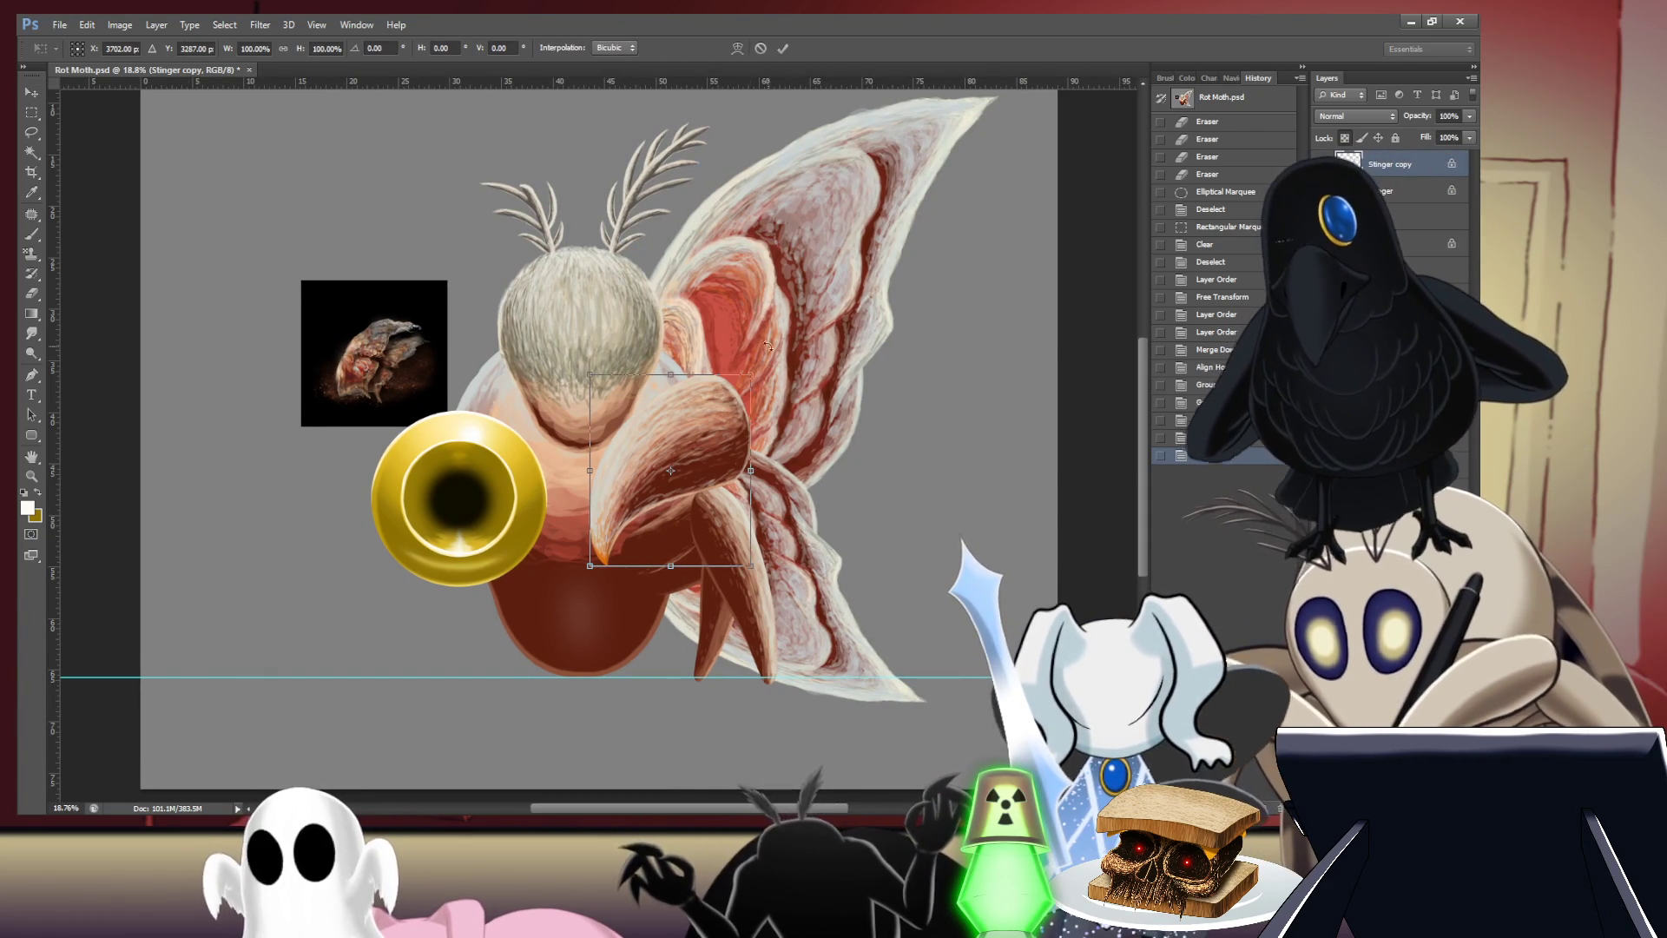
pyautogui.moveTo(768, 345)
pyautogui.mouseDown()
pyautogui.moveTo(695, 488)
pyautogui.moveTo(449, 623)
pyautogui.mouseUp()
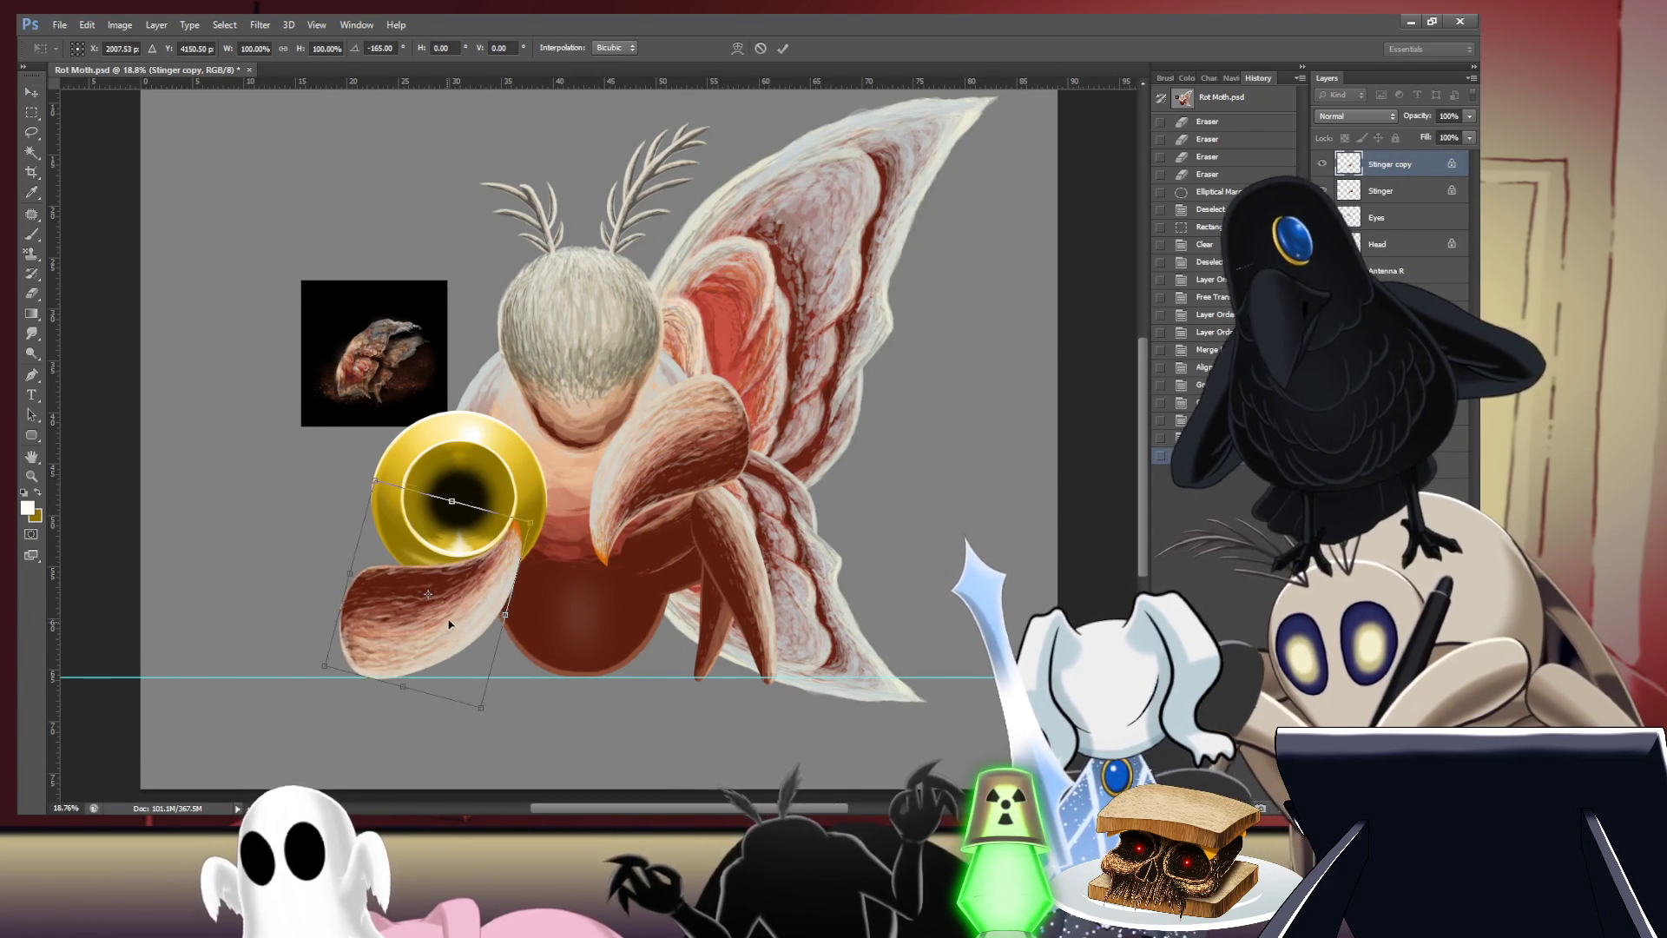
pyautogui.moveTo(550, 523); pyautogui.dragTo(566, 569)
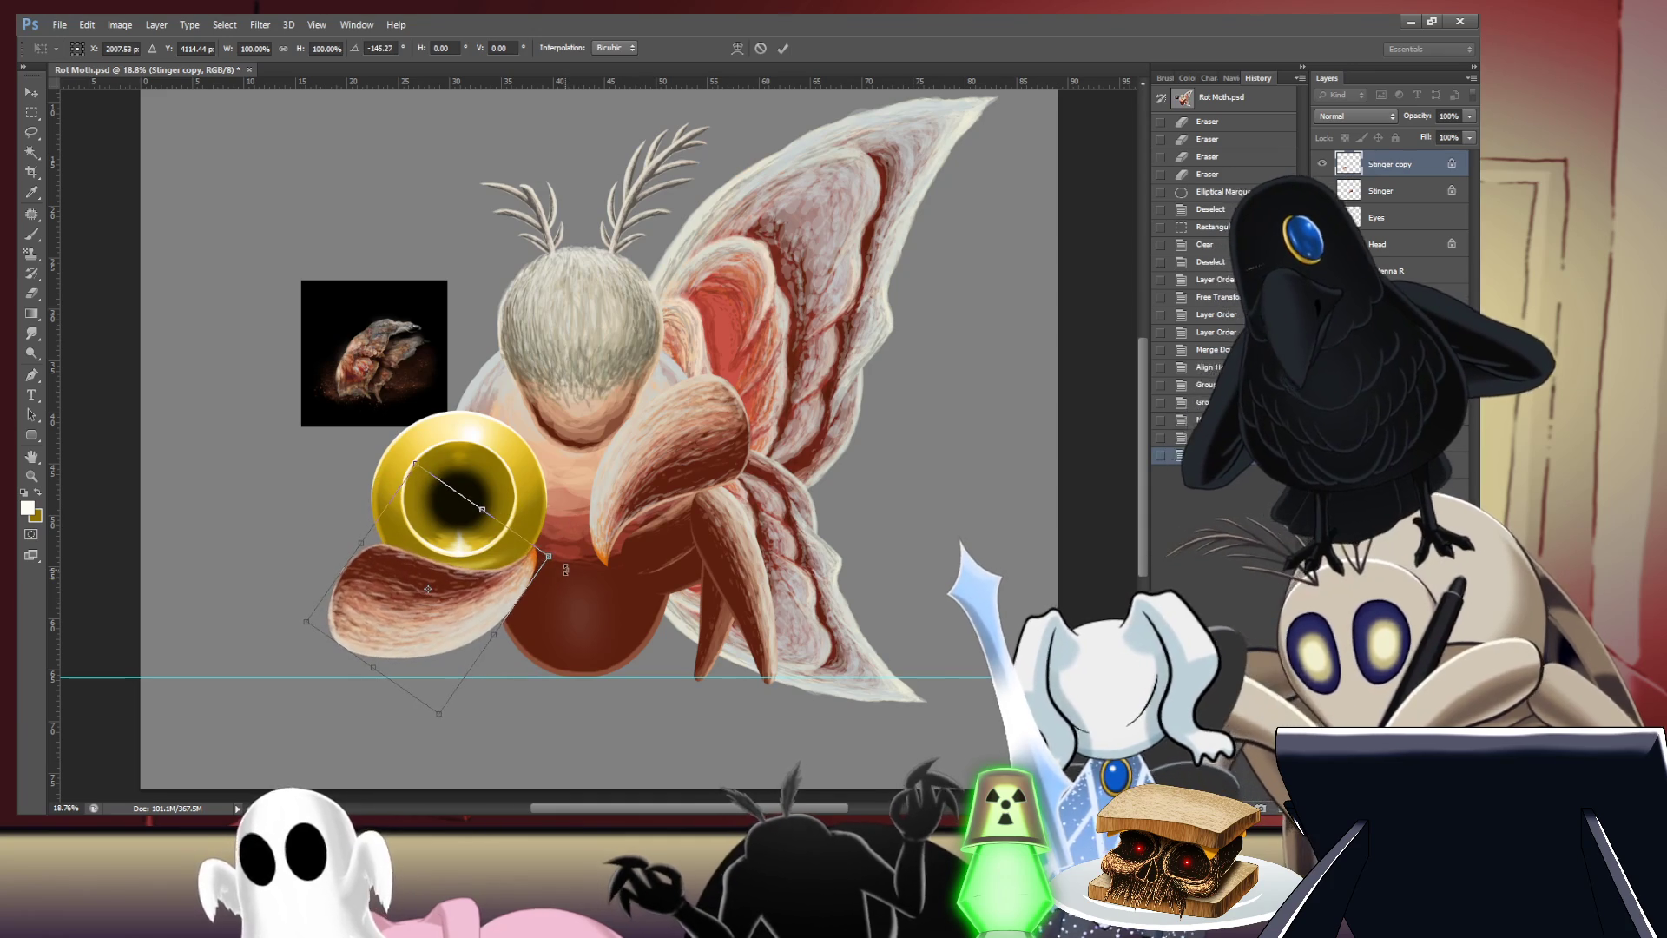
pyautogui.press('Return')
# - Squash the stinger copy vertically and shrink it down
pyautogui.hotkey('ctrl', 't')
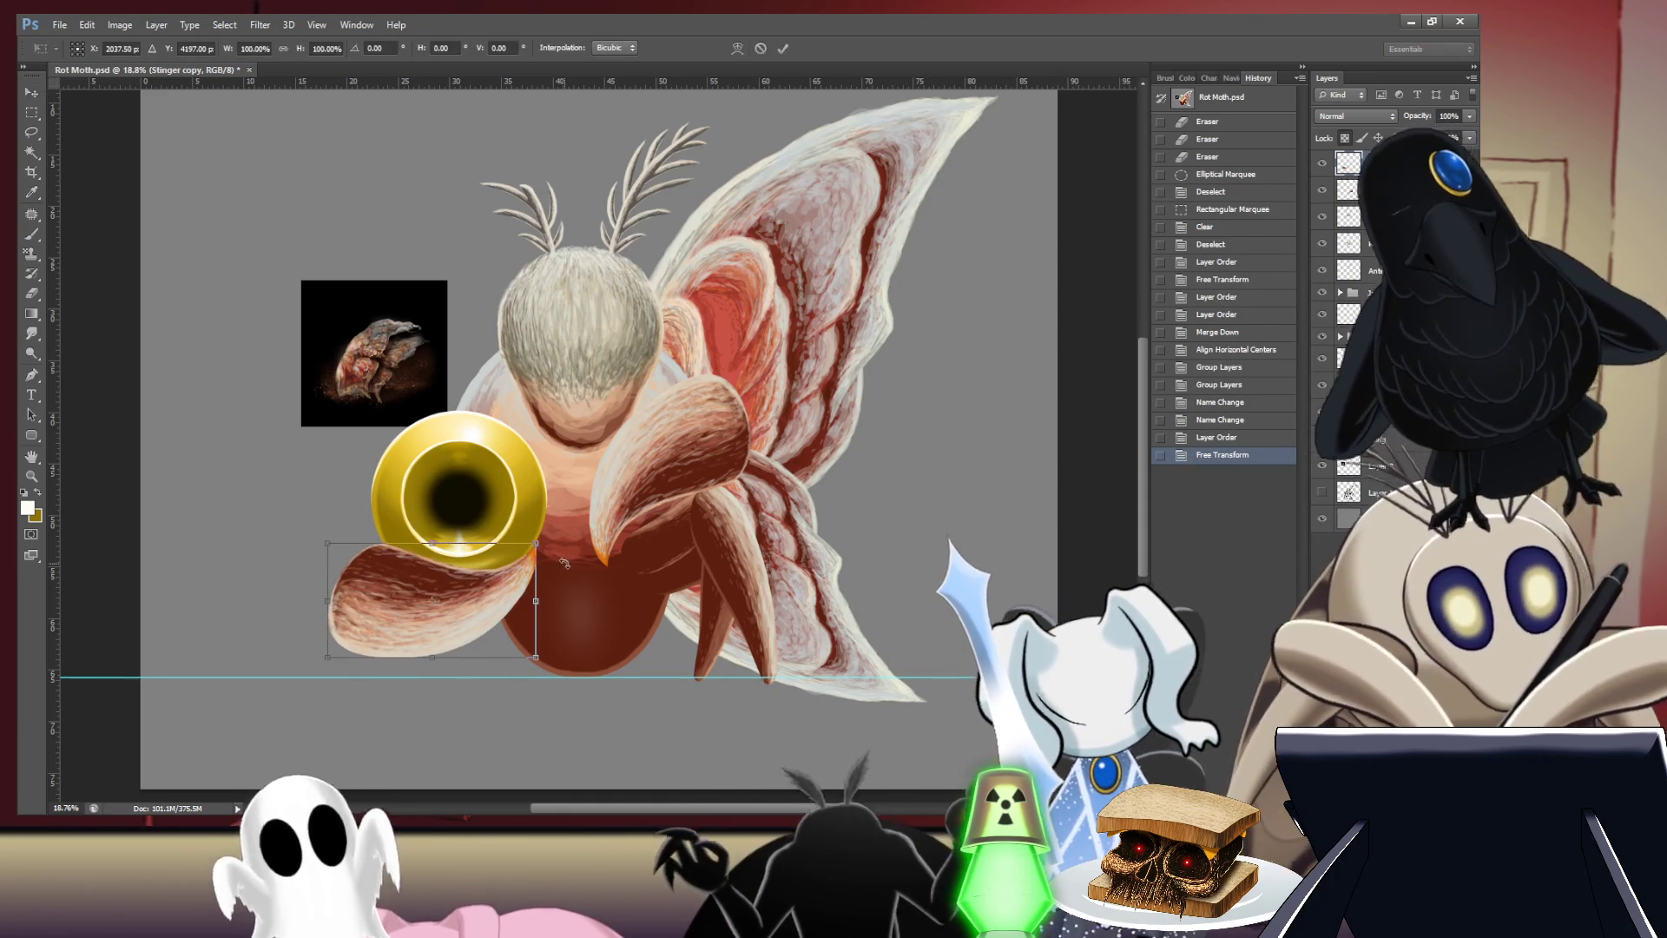
pyautogui.moveTo(432, 657); pyautogui.dragTo(432, 639)
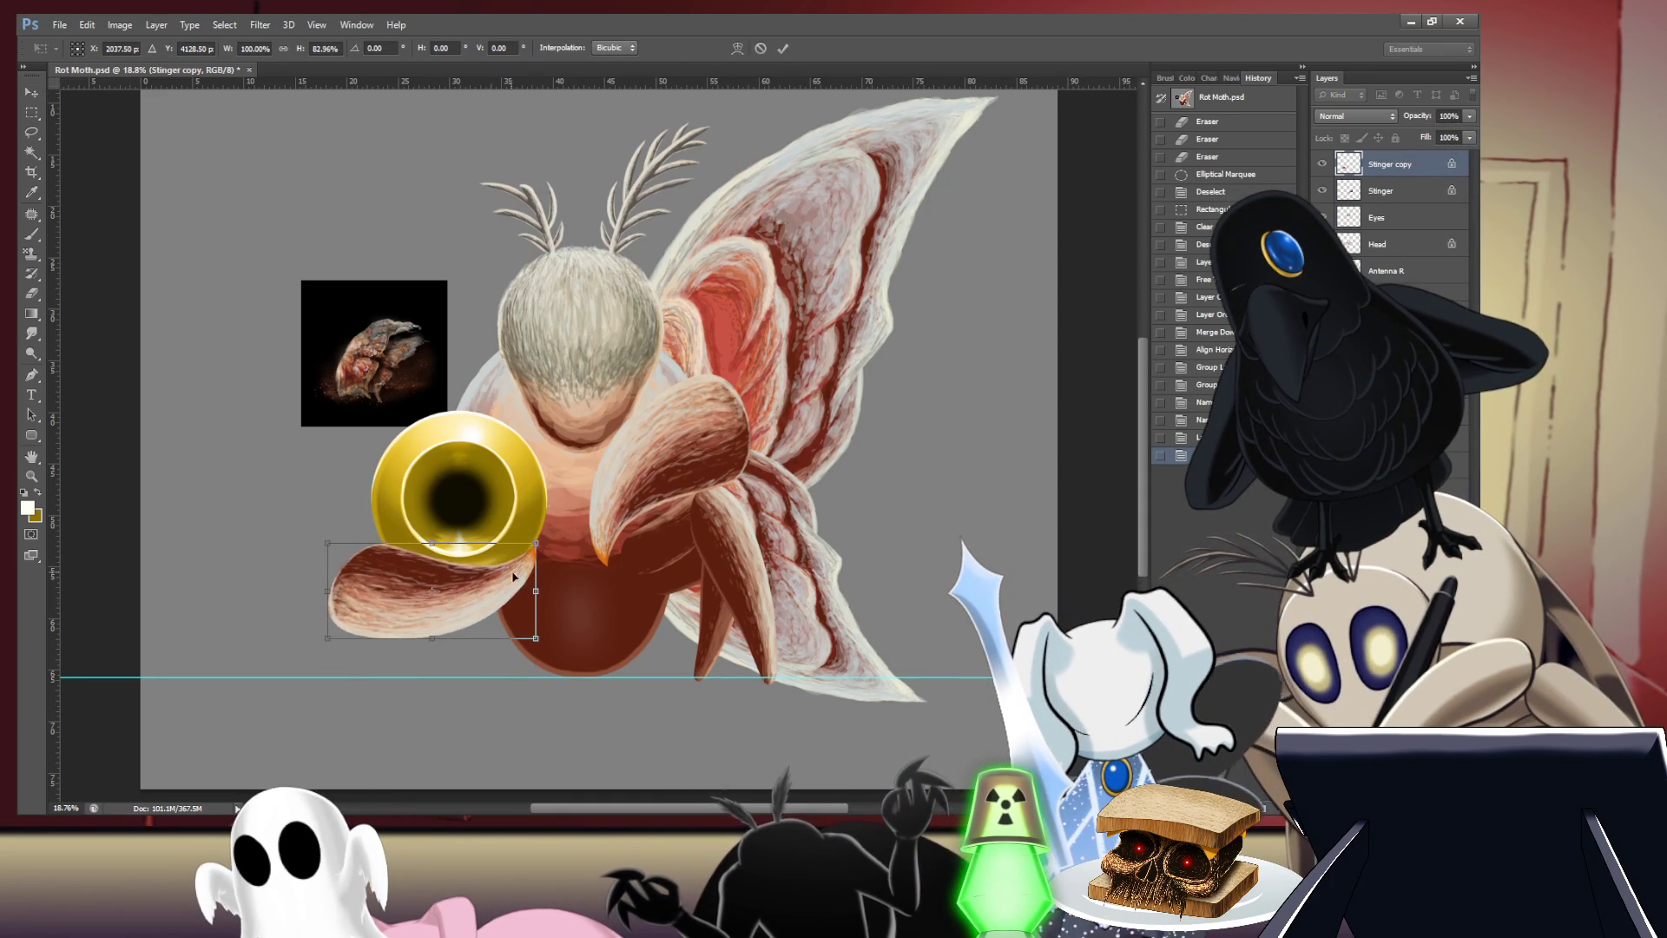
pyautogui.moveTo(529, 591)
pyautogui.mouseDown()
pyautogui.moveTo(501, 592)
pyautogui.moveTo(483, 621)
pyautogui.moveTo(460, 595)
pyautogui.mouseUp()
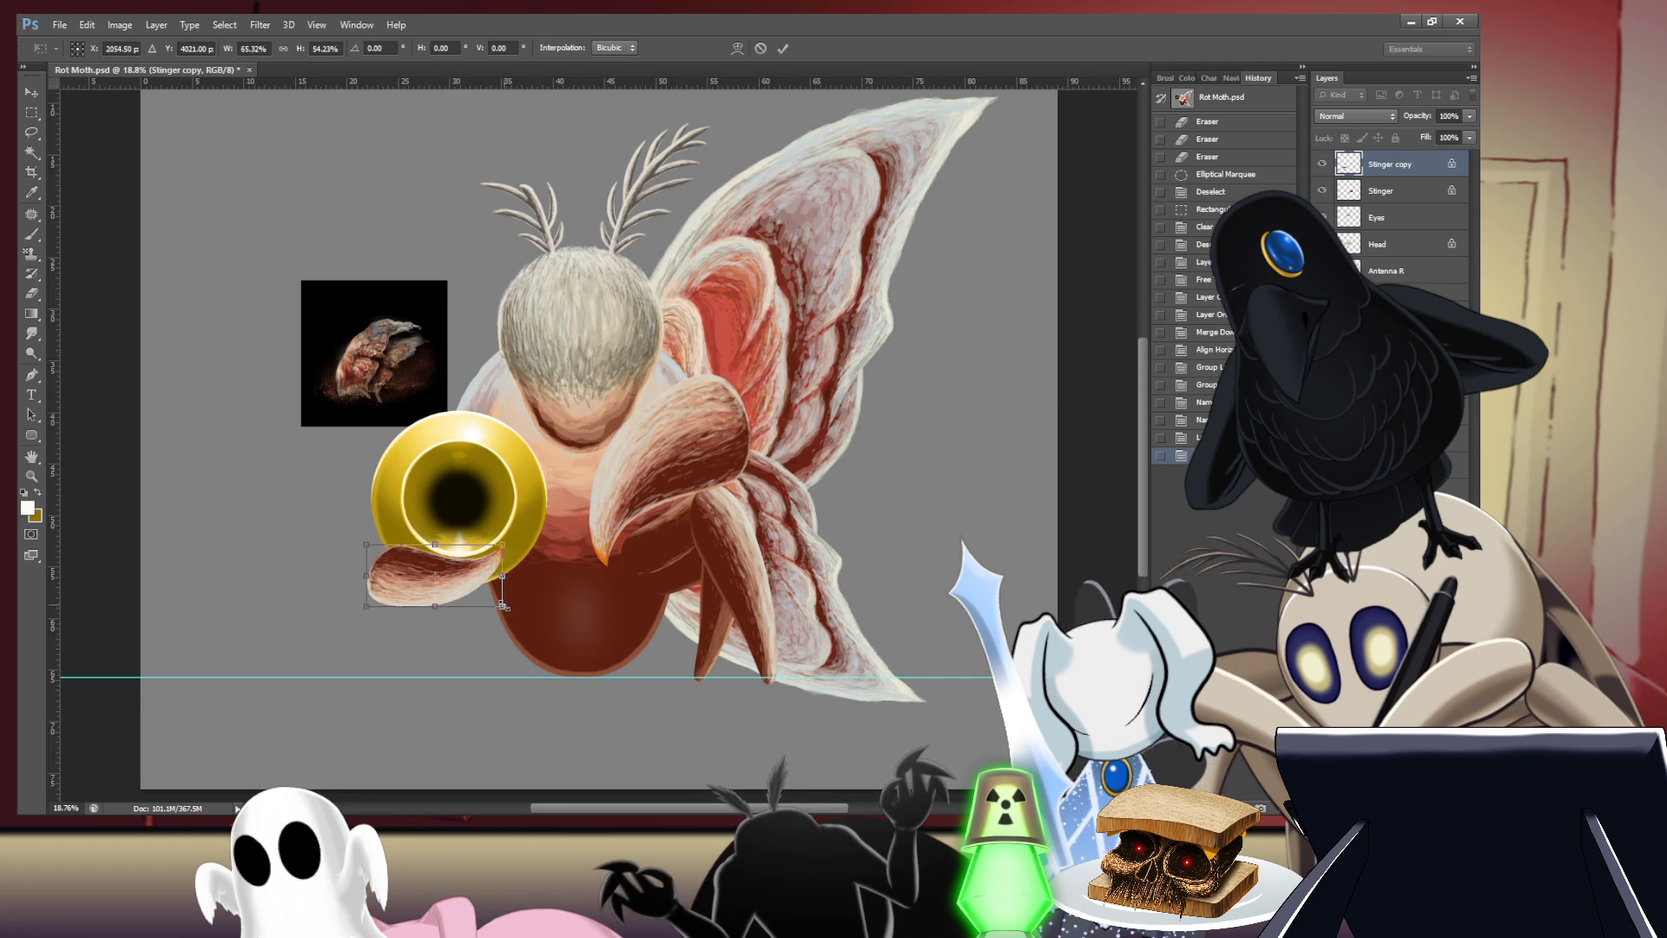
pyautogui.moveTo(520, 615); pyautogui.dragTo(511, 611)
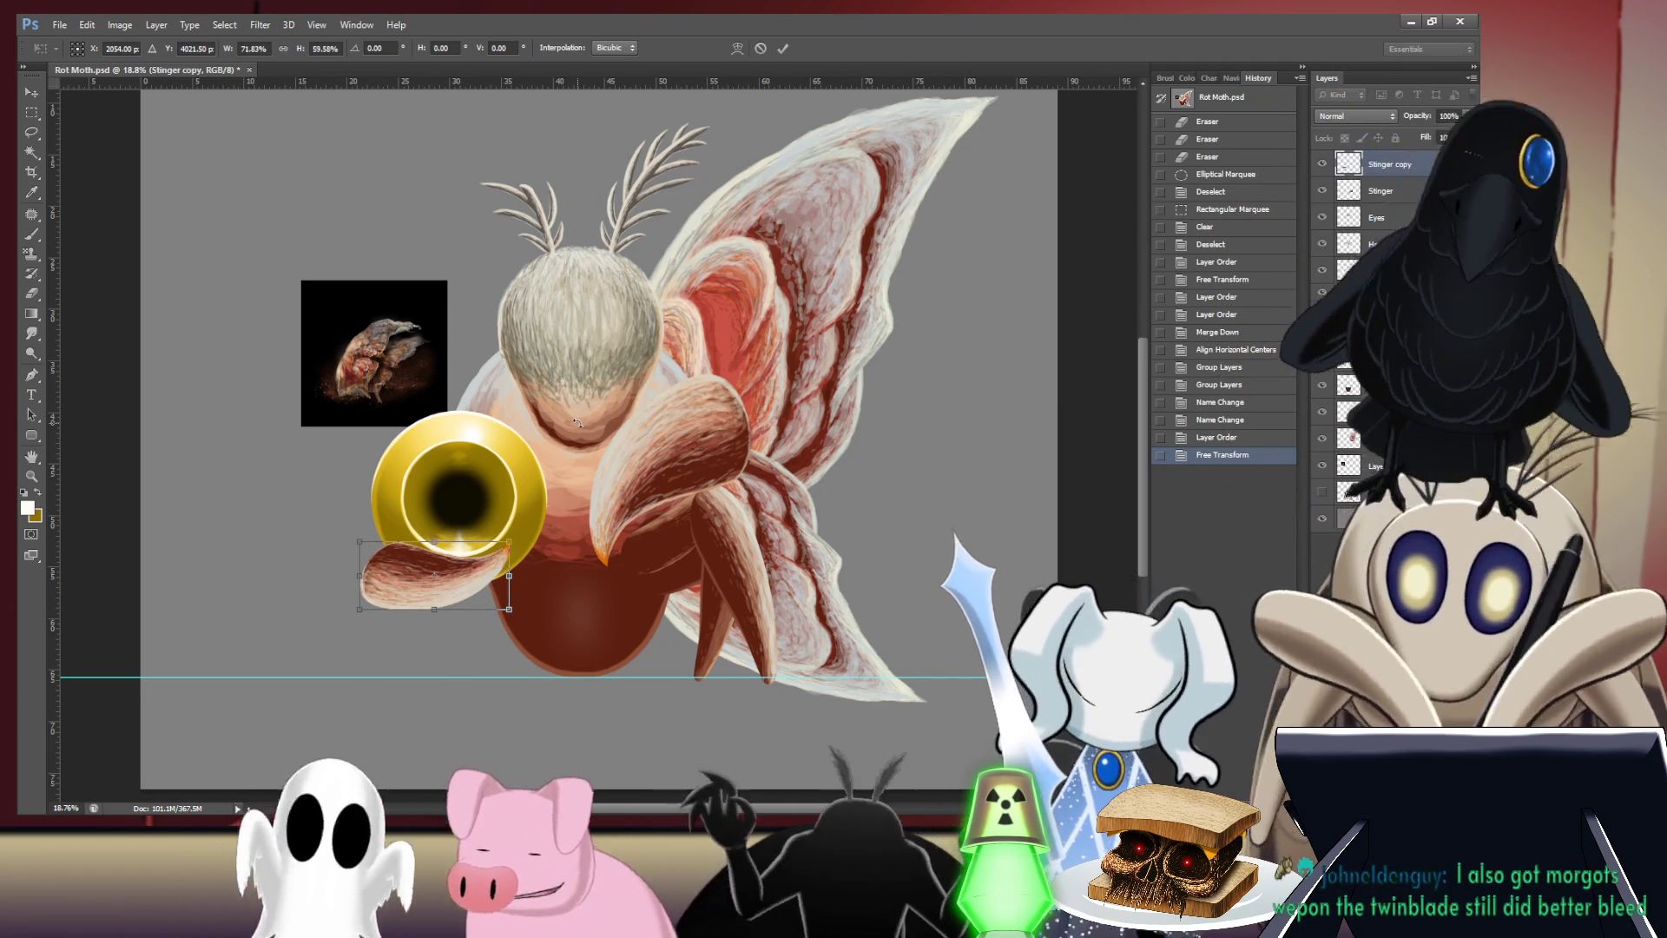
pyautogui.press('Tab')
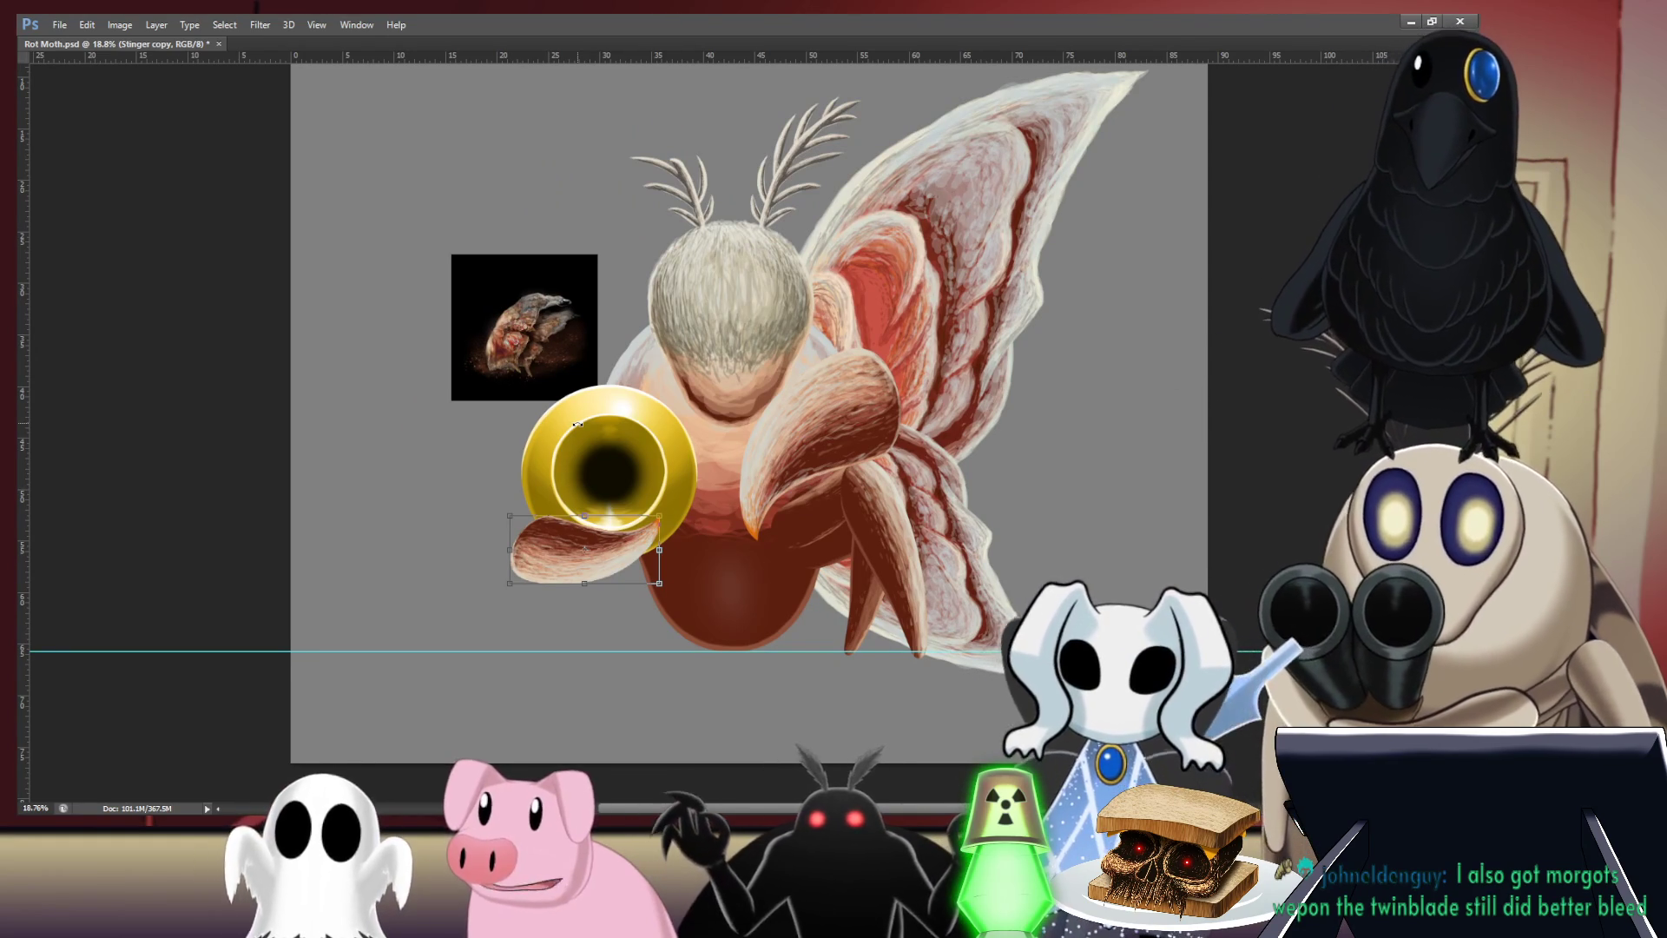
pyautogui.press('Tab')
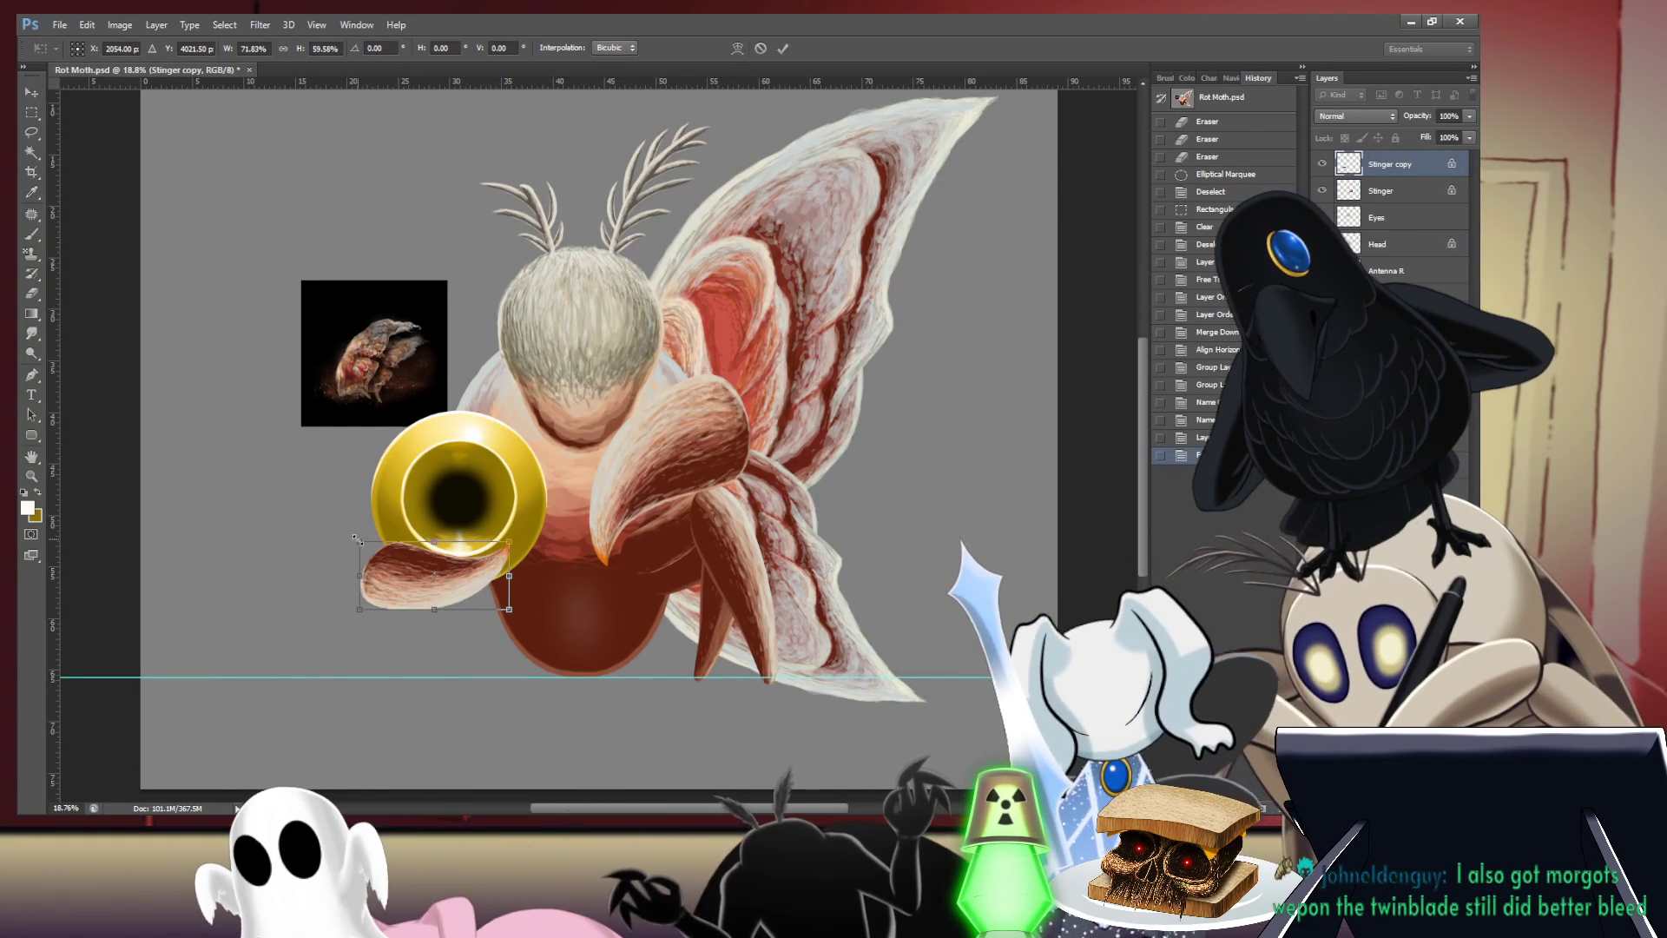
# - Enlarge, tilt and stretch the claw, then move it under the cannon's left side
pyautogui.moveTo(356, 540); pyautogui.dragTo(325, 526)
pyautogui.moveTo(517, 514); pyautogui.dragTo(539, 559)
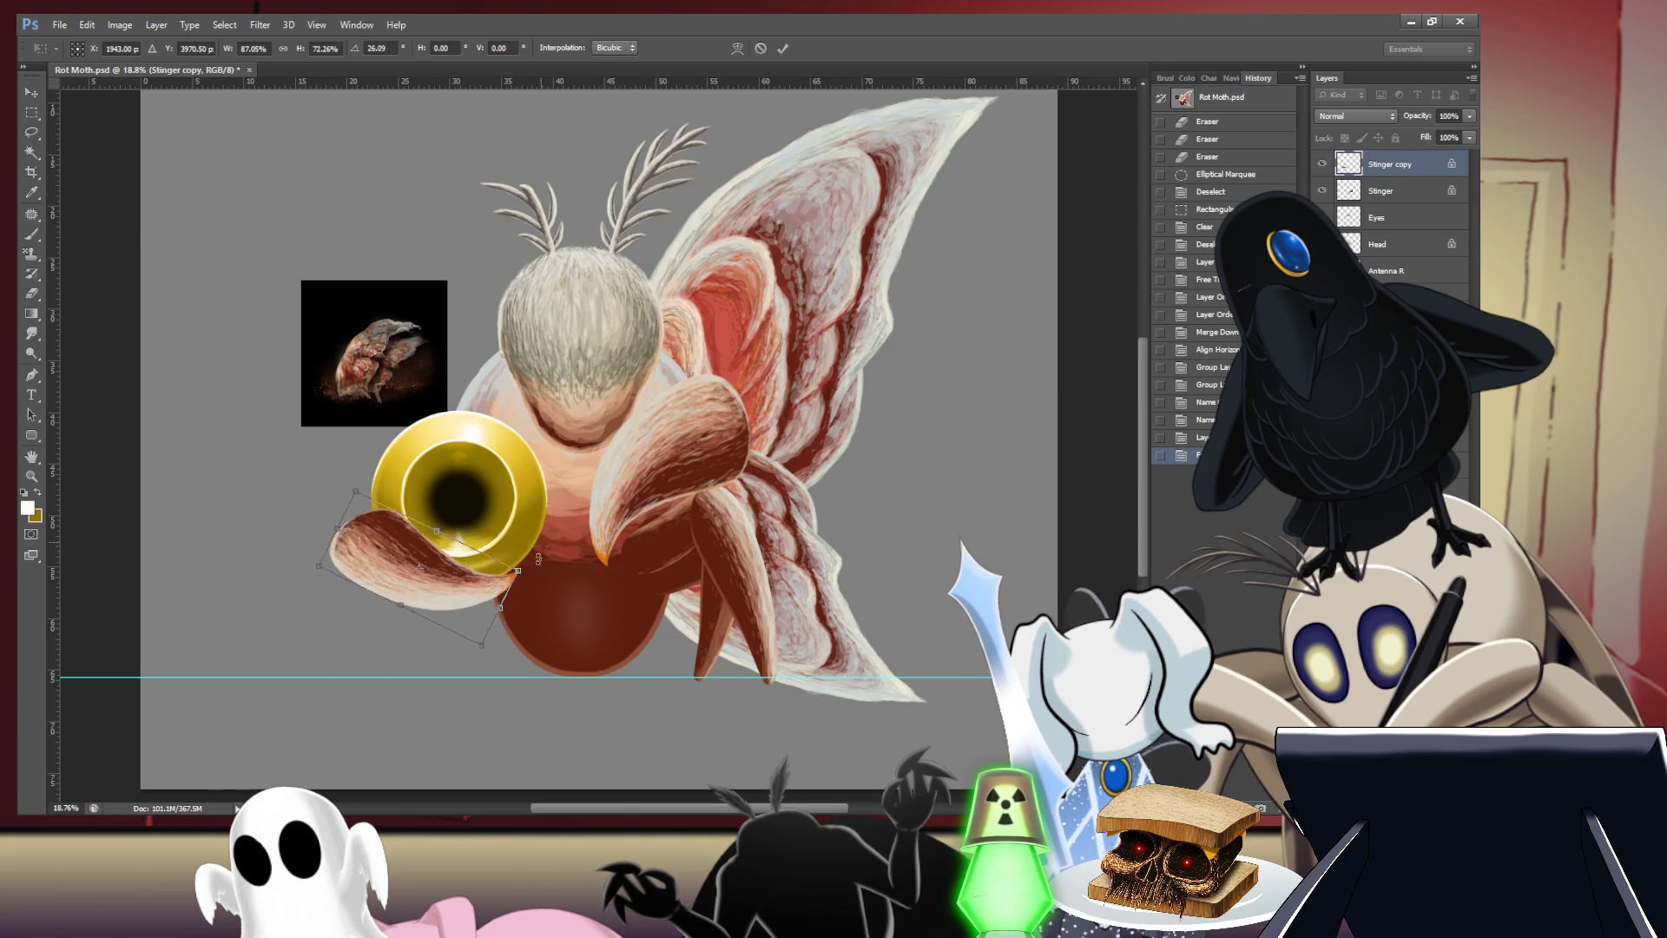
pyautogui.moveTo(356, 485); pyautogui.dragTo(347, 489)
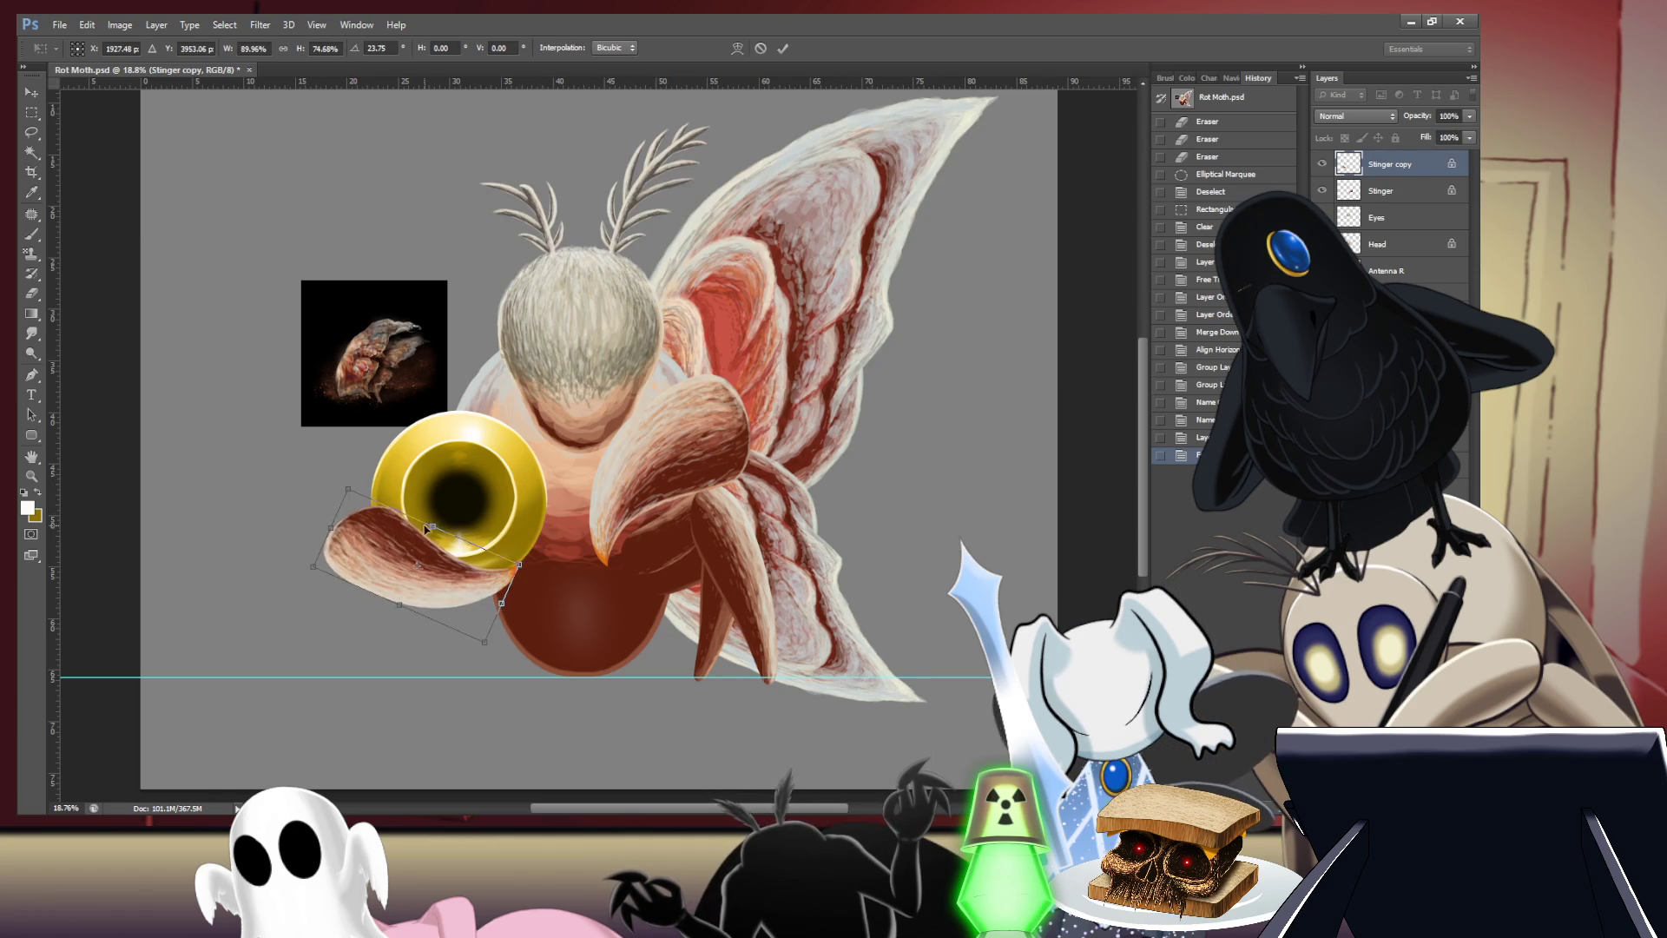
pyautogui.moveTo(429, 531); pyautogui.dragTo(435, 532)
pyautogui.moveTo(403, 601); pyautogui.dragTo(400, 609)
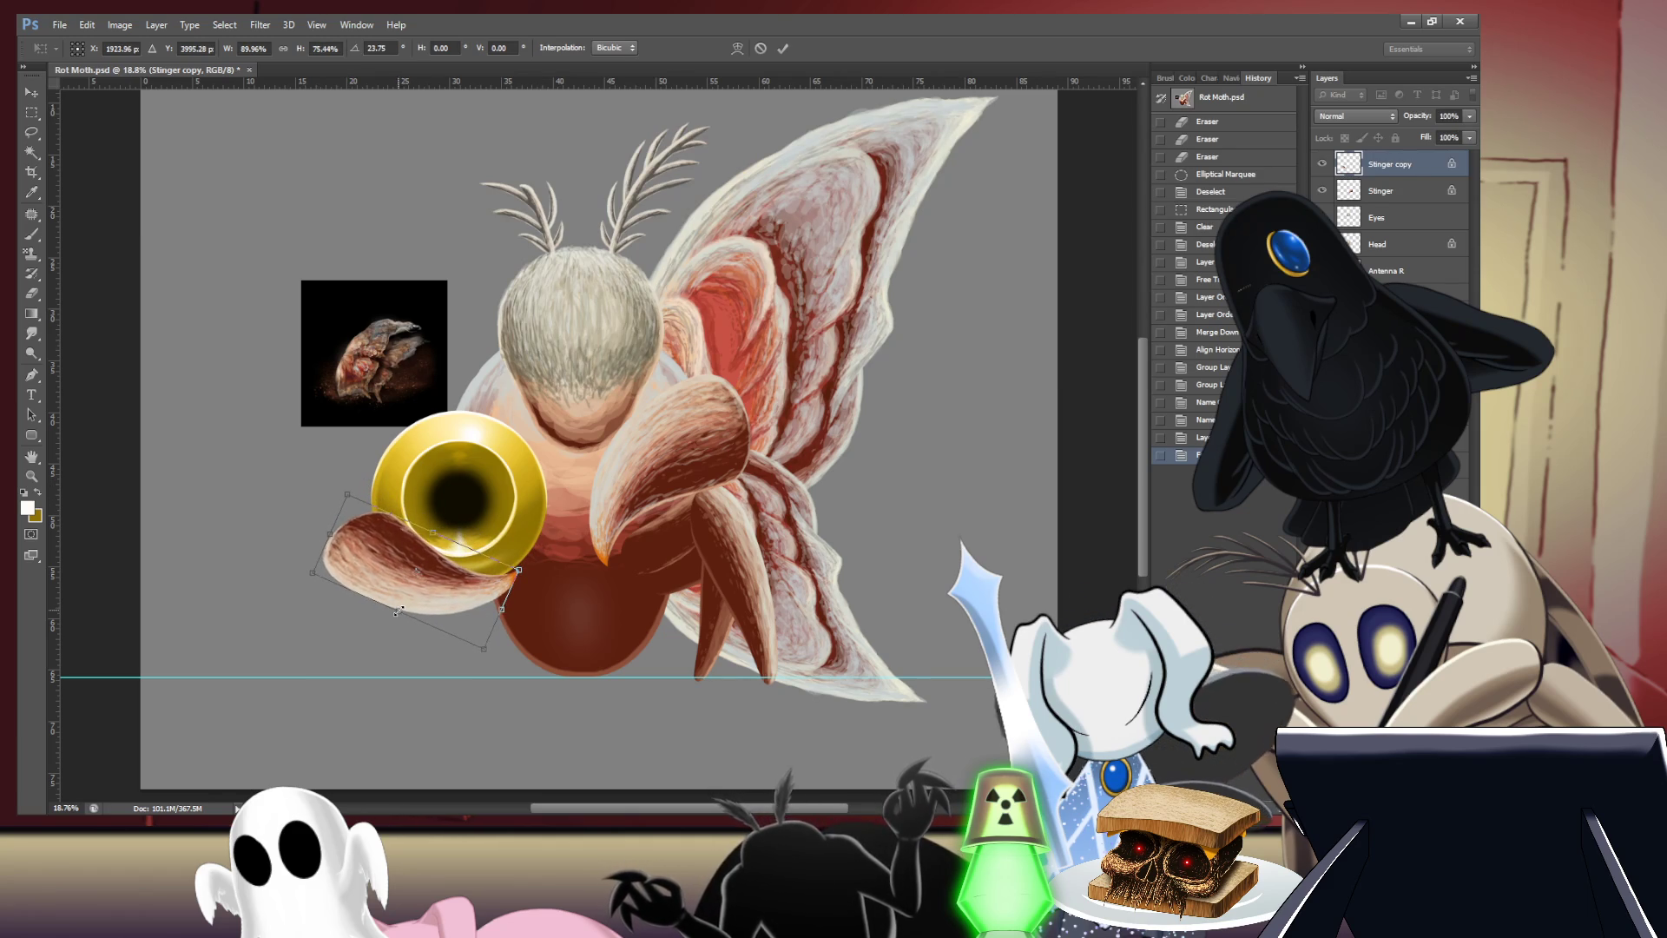
pyautogui.moveTo(468, 522); pyautogui.dragTo(469, 537)
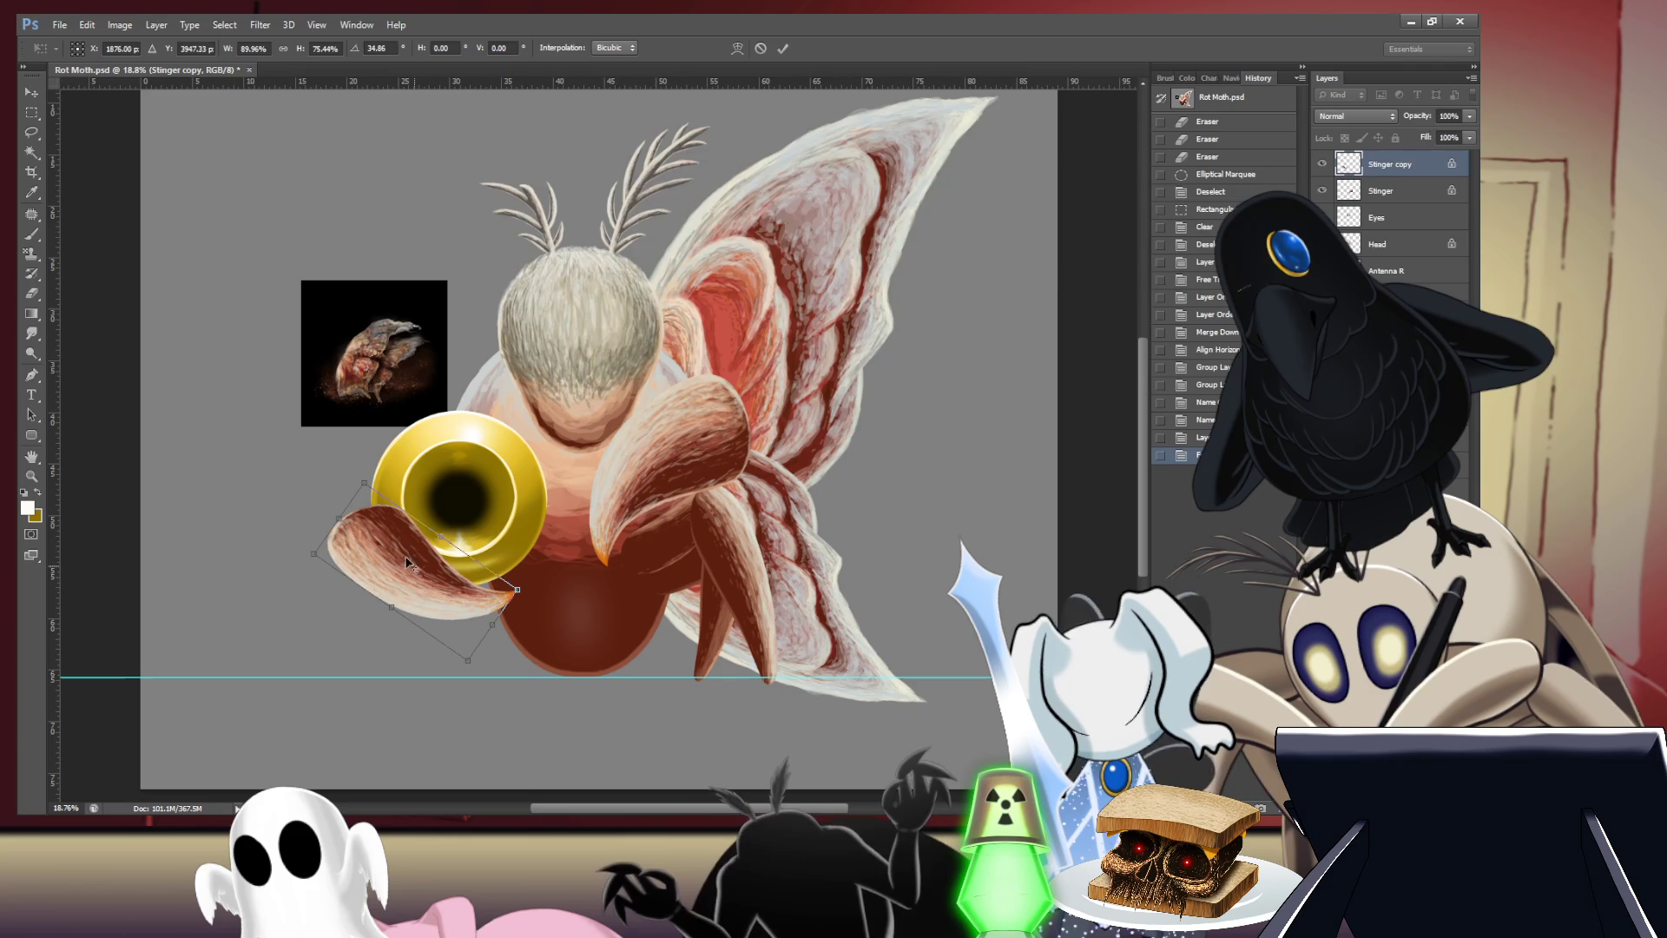
pyautogui.moveTo(436, 592); pyautogui.dragTo(415, 577)
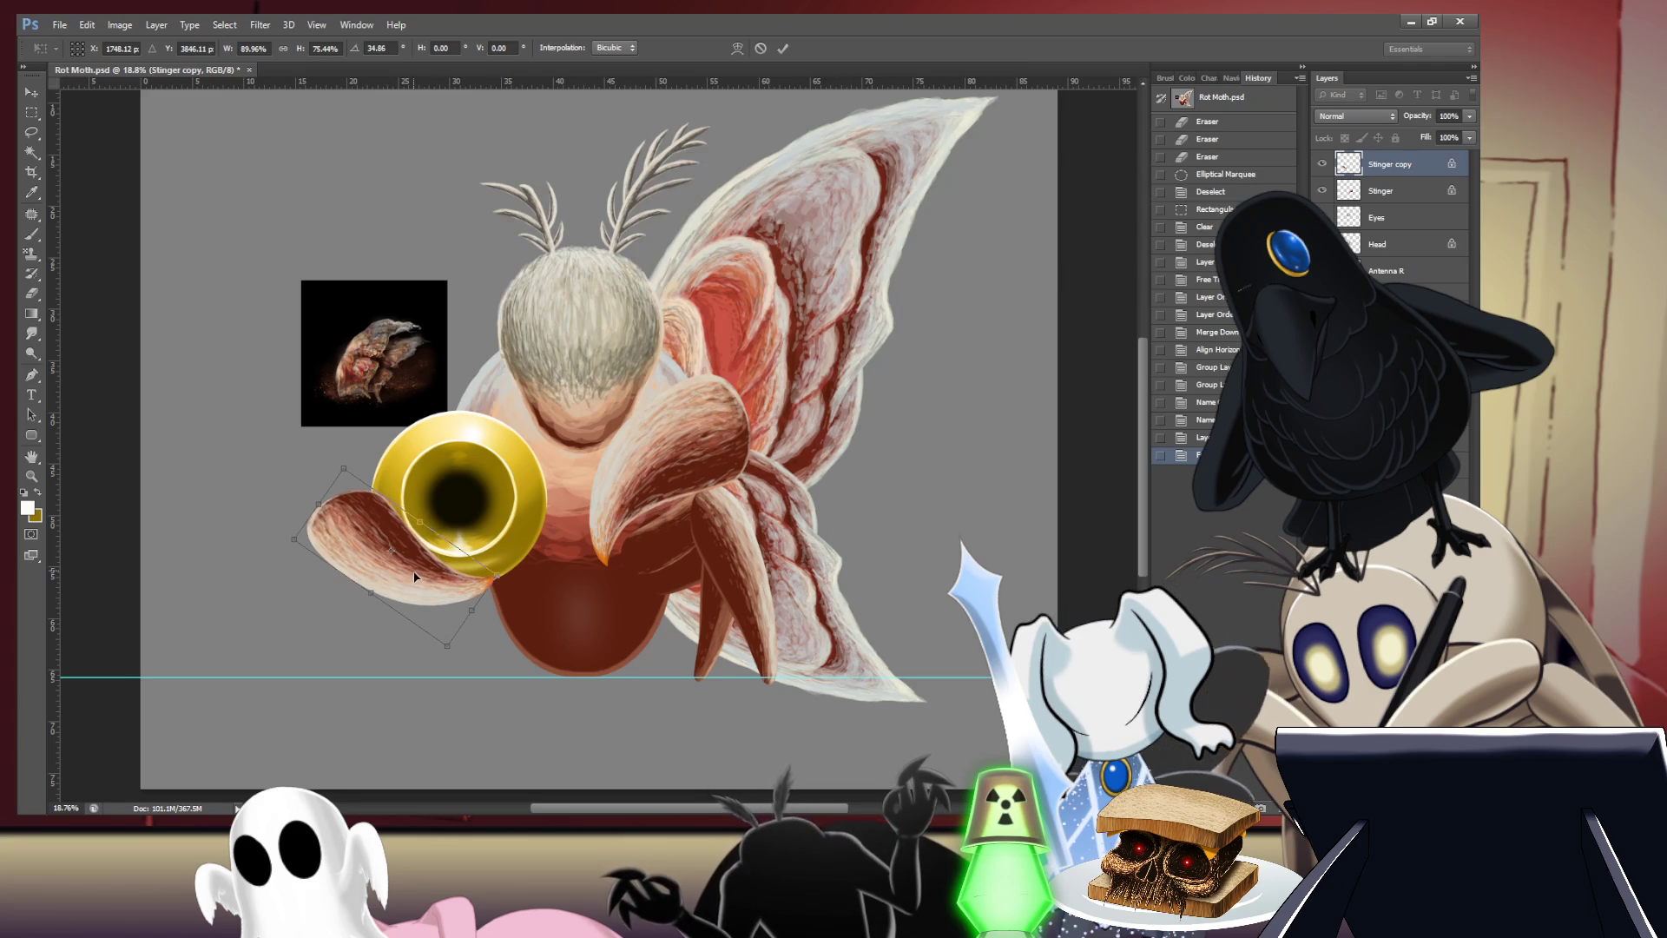
pyautogui.press('Return')
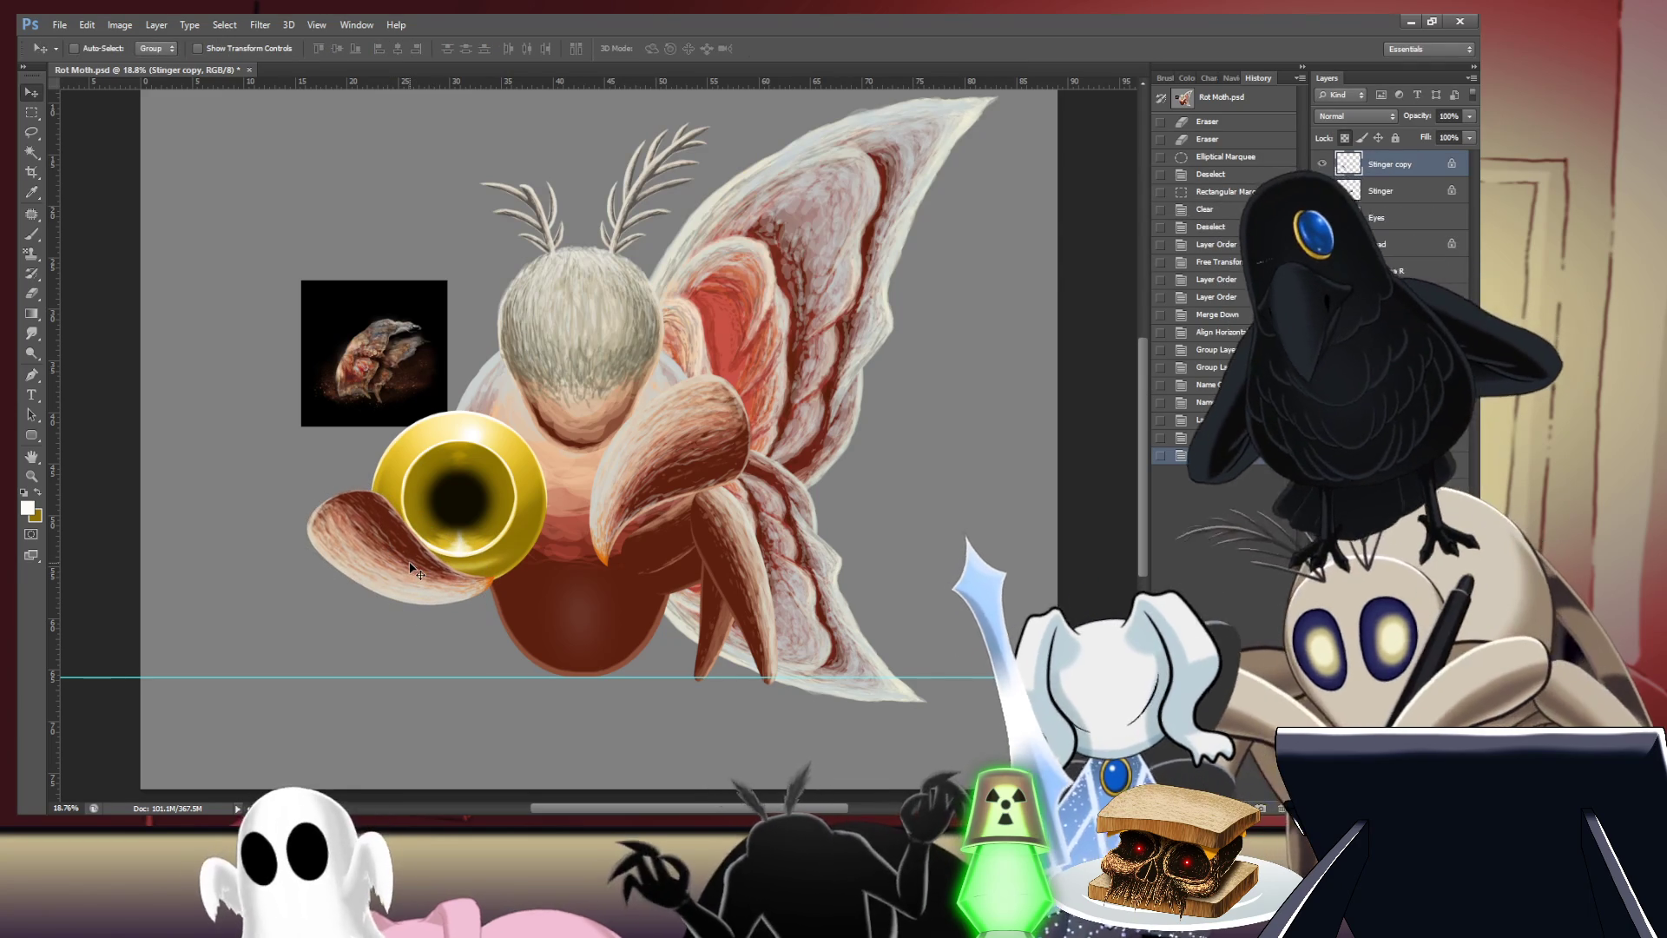
# - Move the claw lower in the layer stack, then duplicate the original Stinger layer again
pyautogui.hotkey('ctrl', '[')
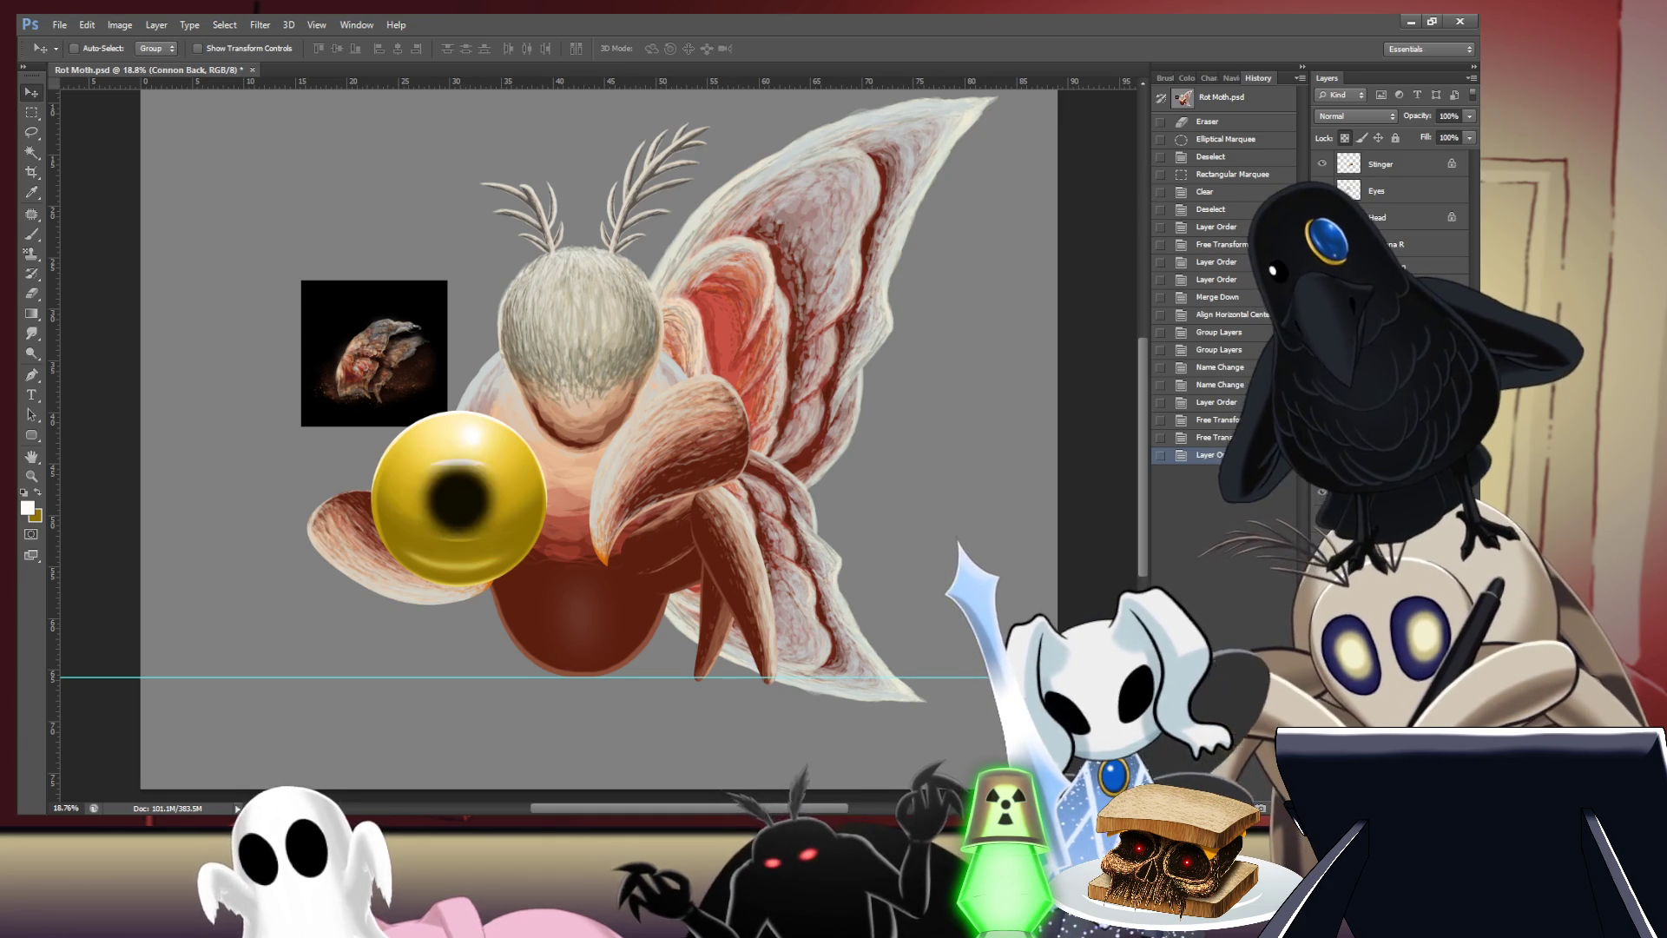
pyautogui.click(1398, 286)
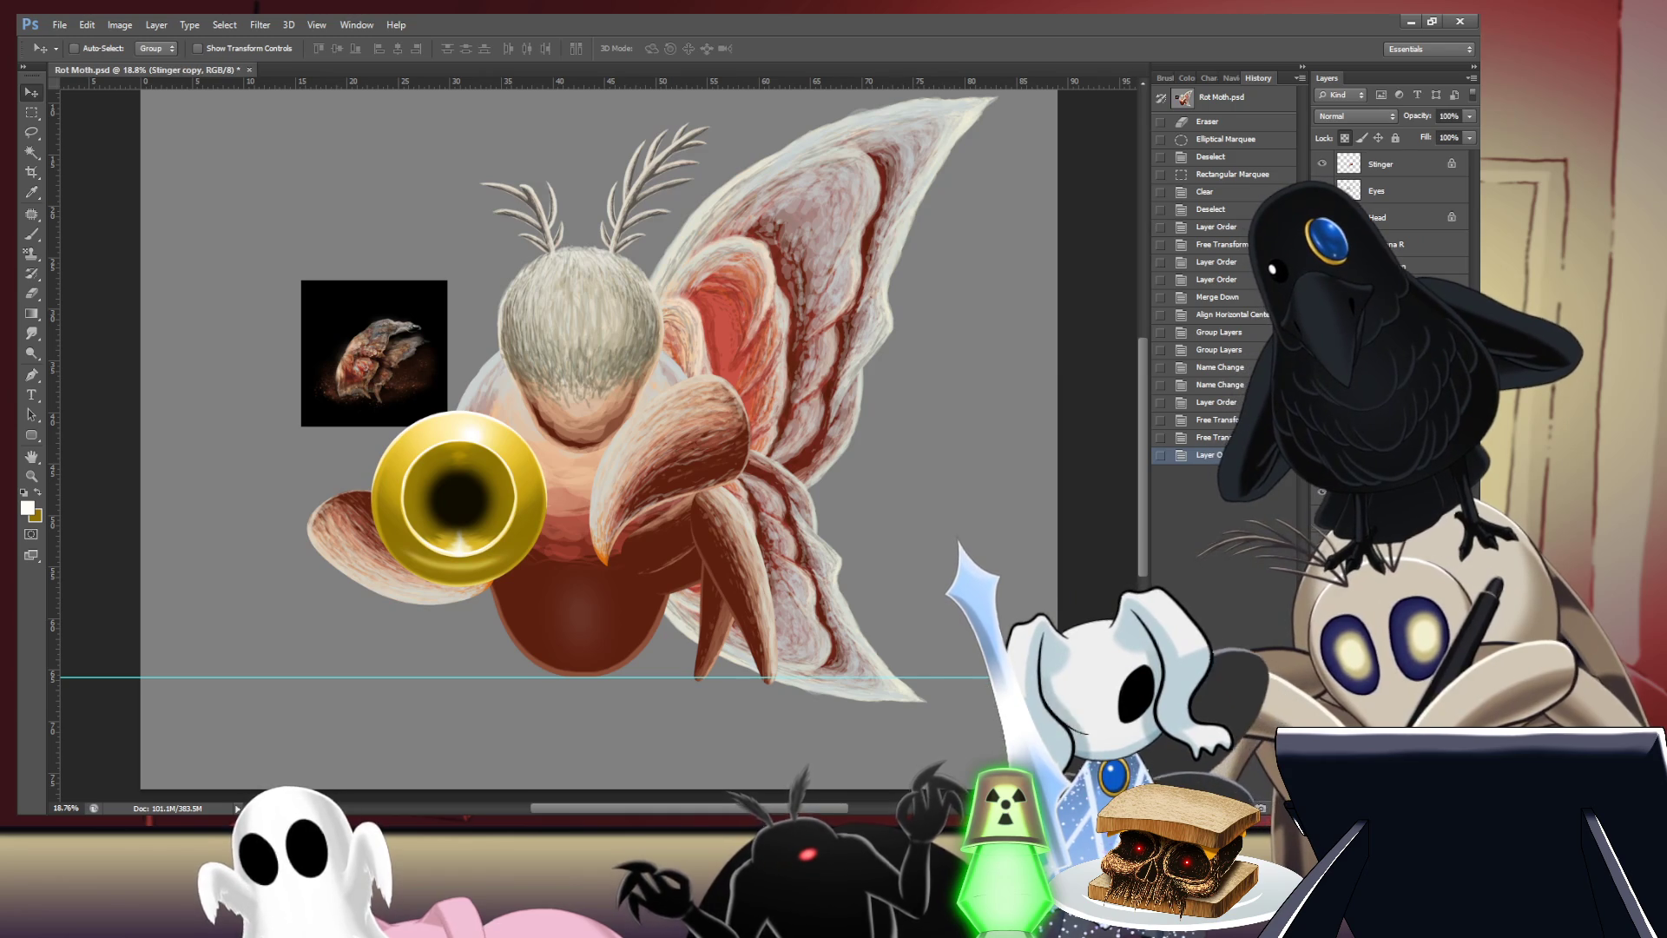
pyautogui.hotkey('ctrl', ']')
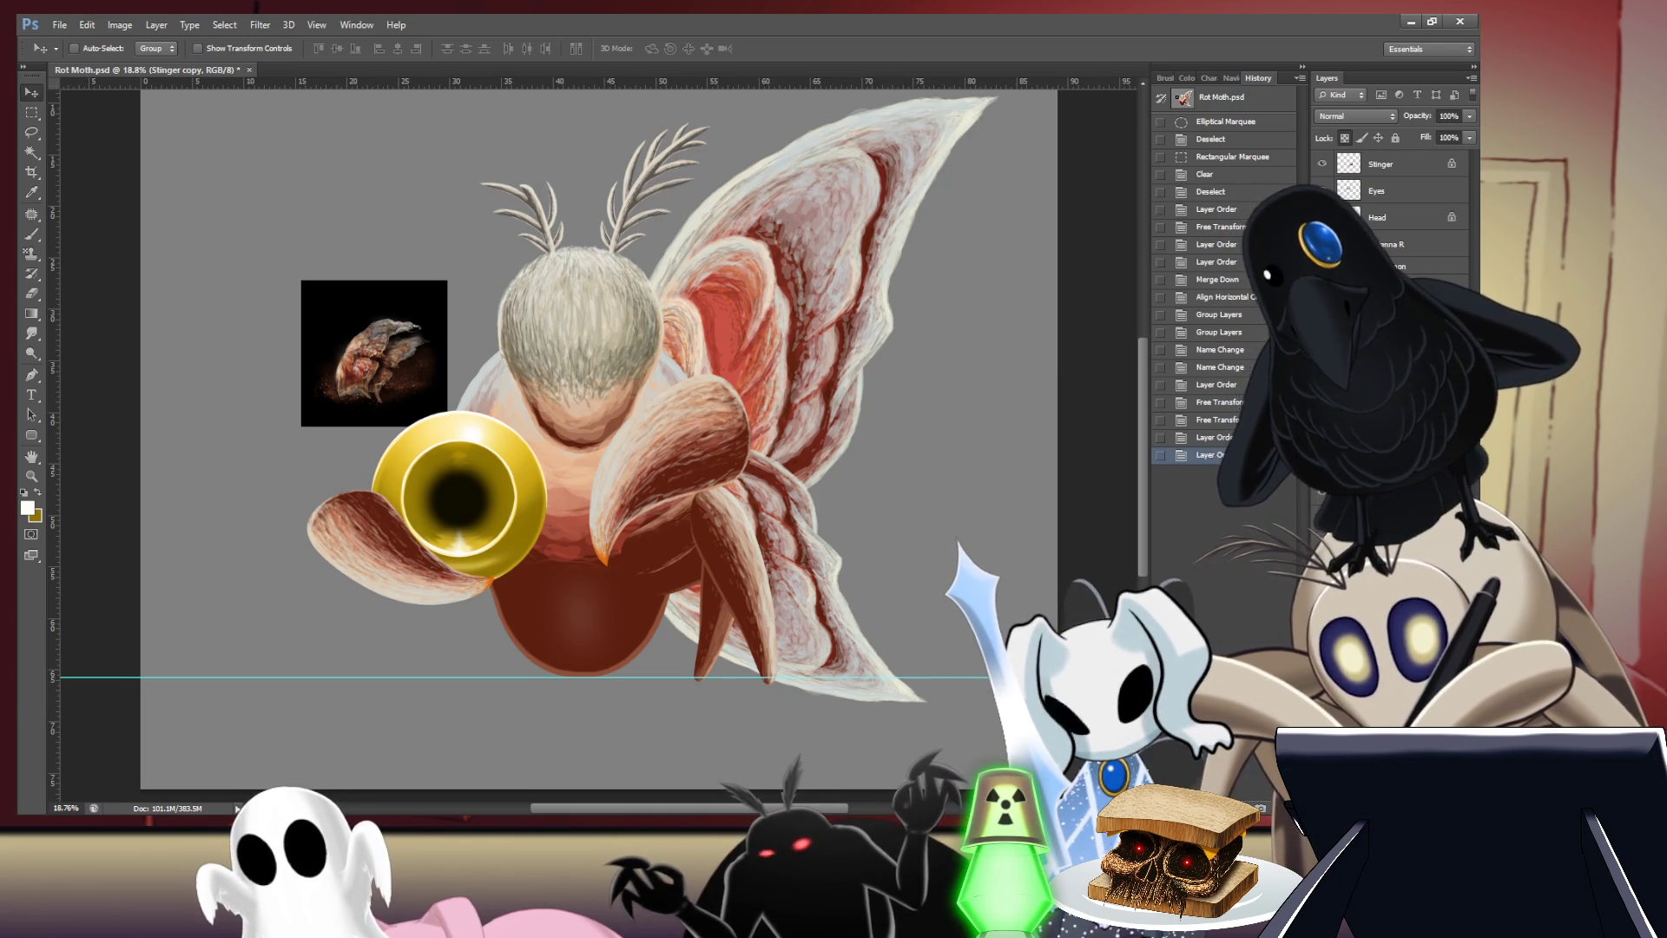
pyautogui.hotkey('ctrl', ']')
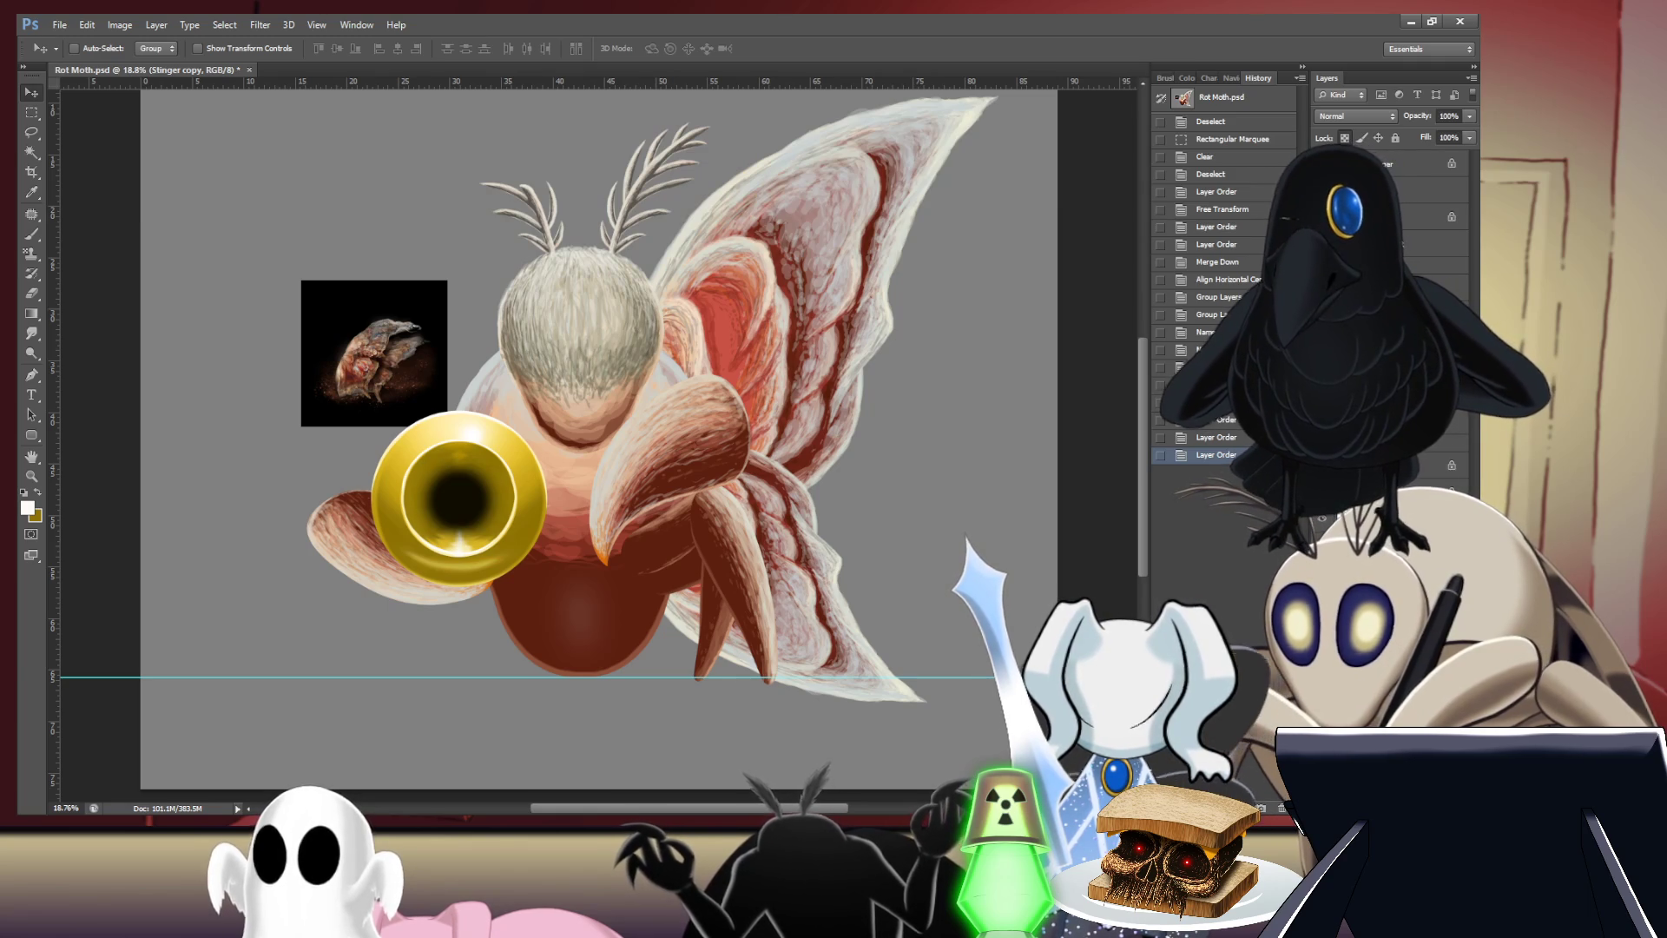
pyautogui.click(1425, 162)
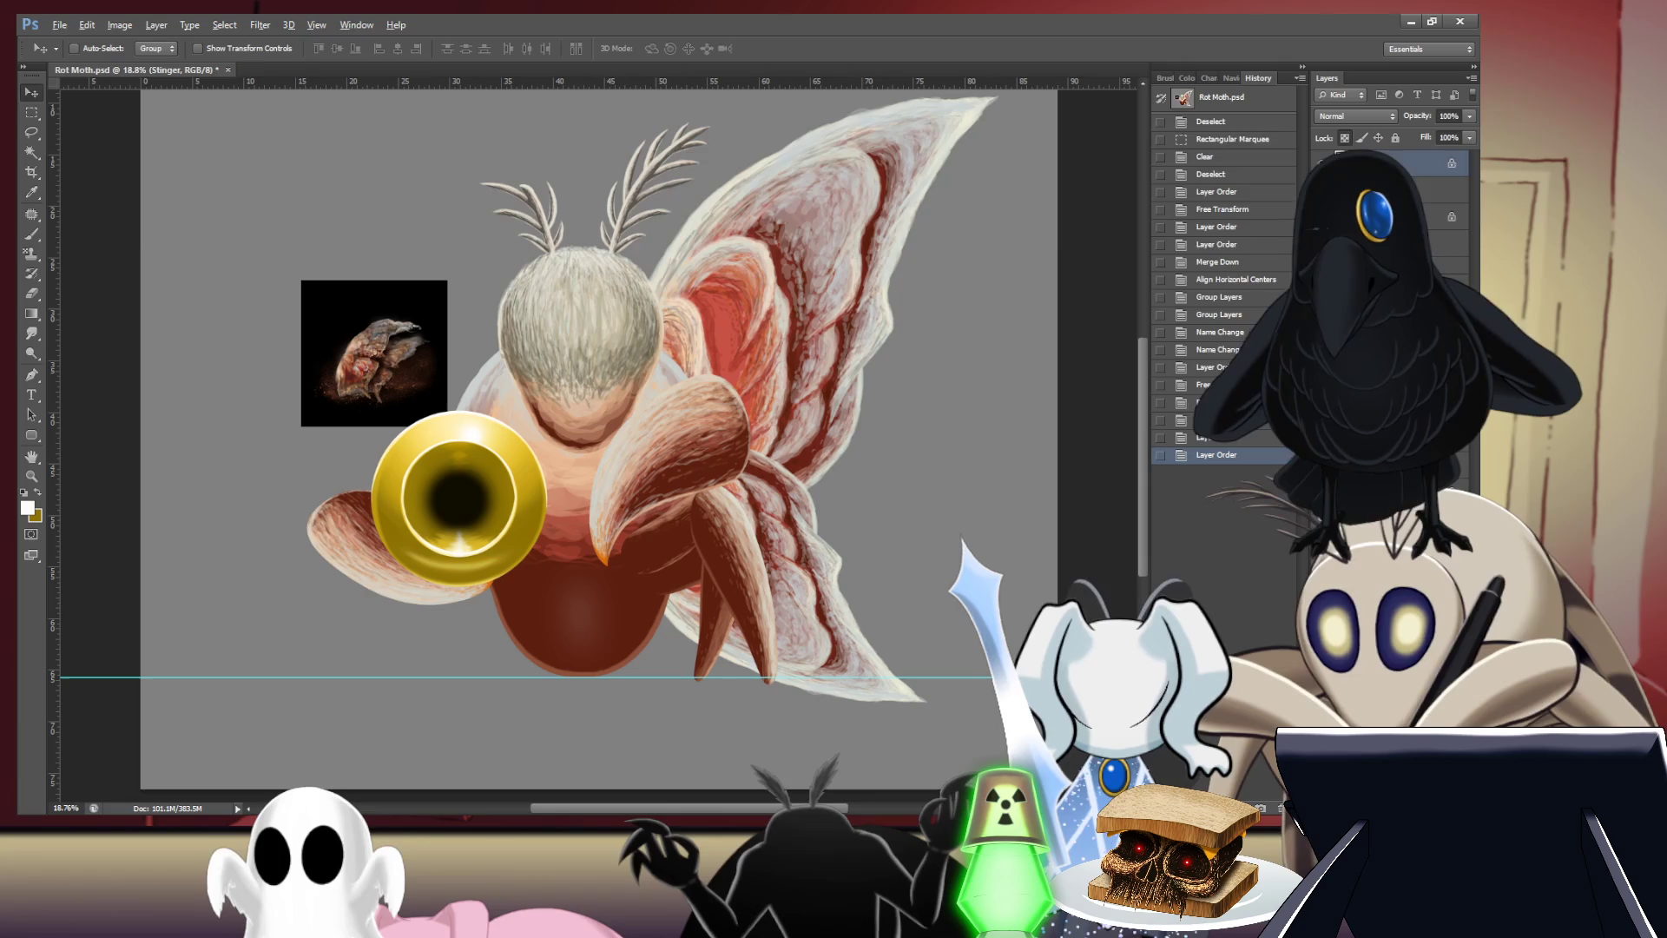
pyautogui.hotkey('ctrl', 'j')
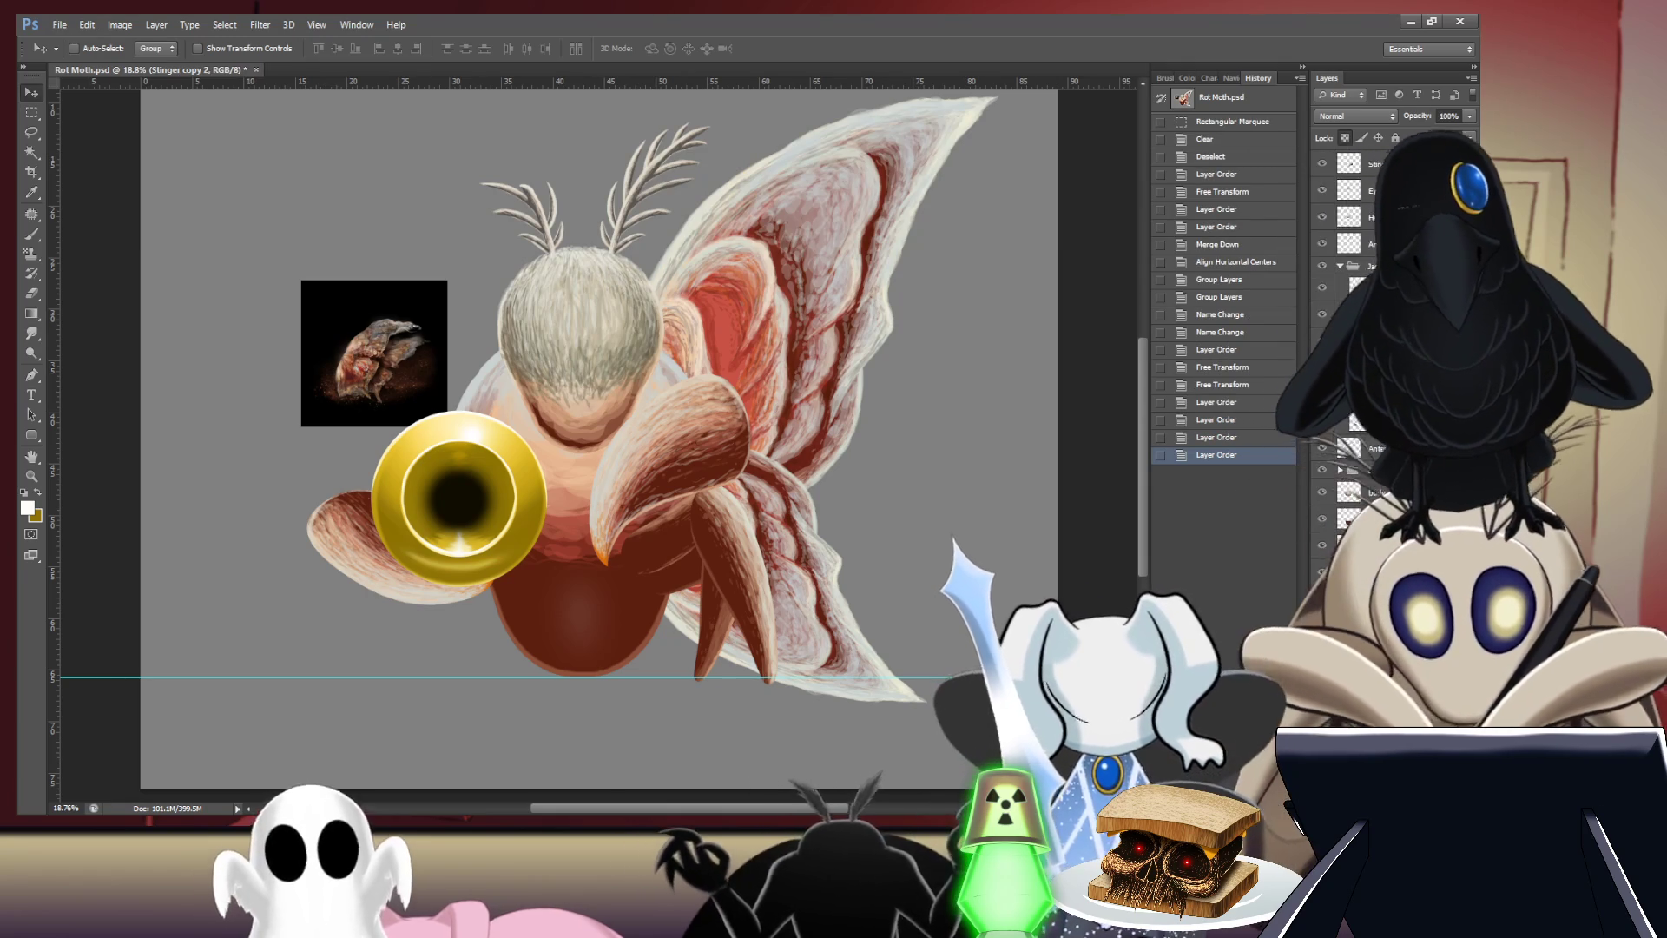
# - Flip Stinger copy 2 horizontally, rotate it about 112° and position it curling under the orb
pyautogui.hotkey('ctrl', 't')
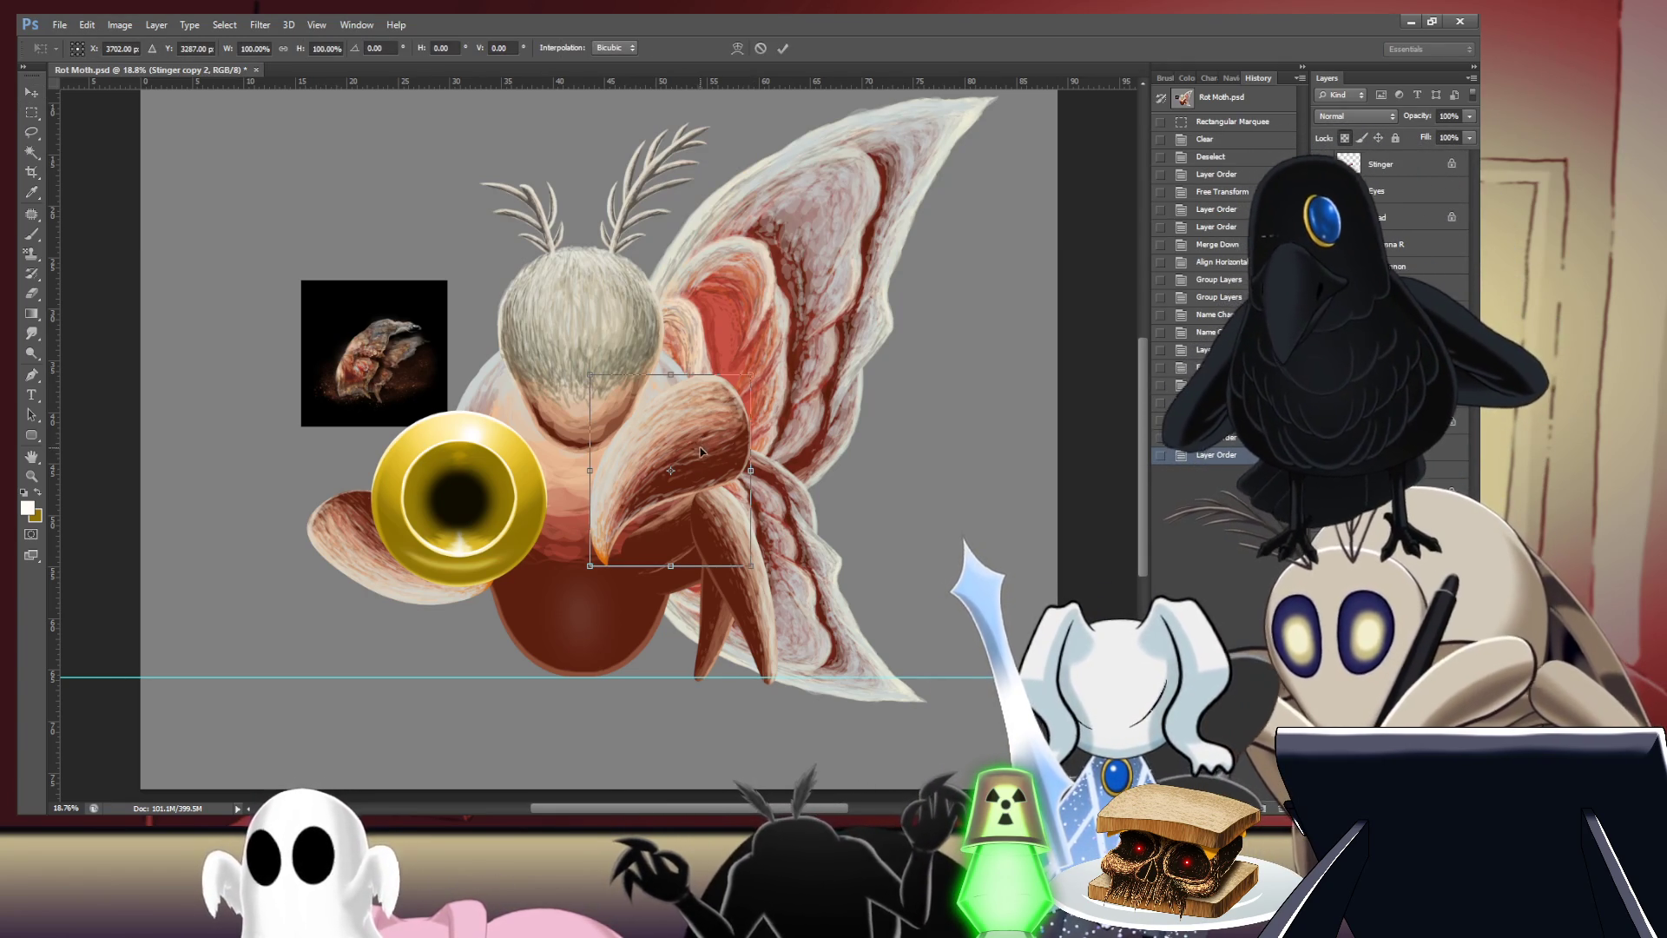
pyautogui.rightClick(775, 687)
pyautogui.click(770, 667)
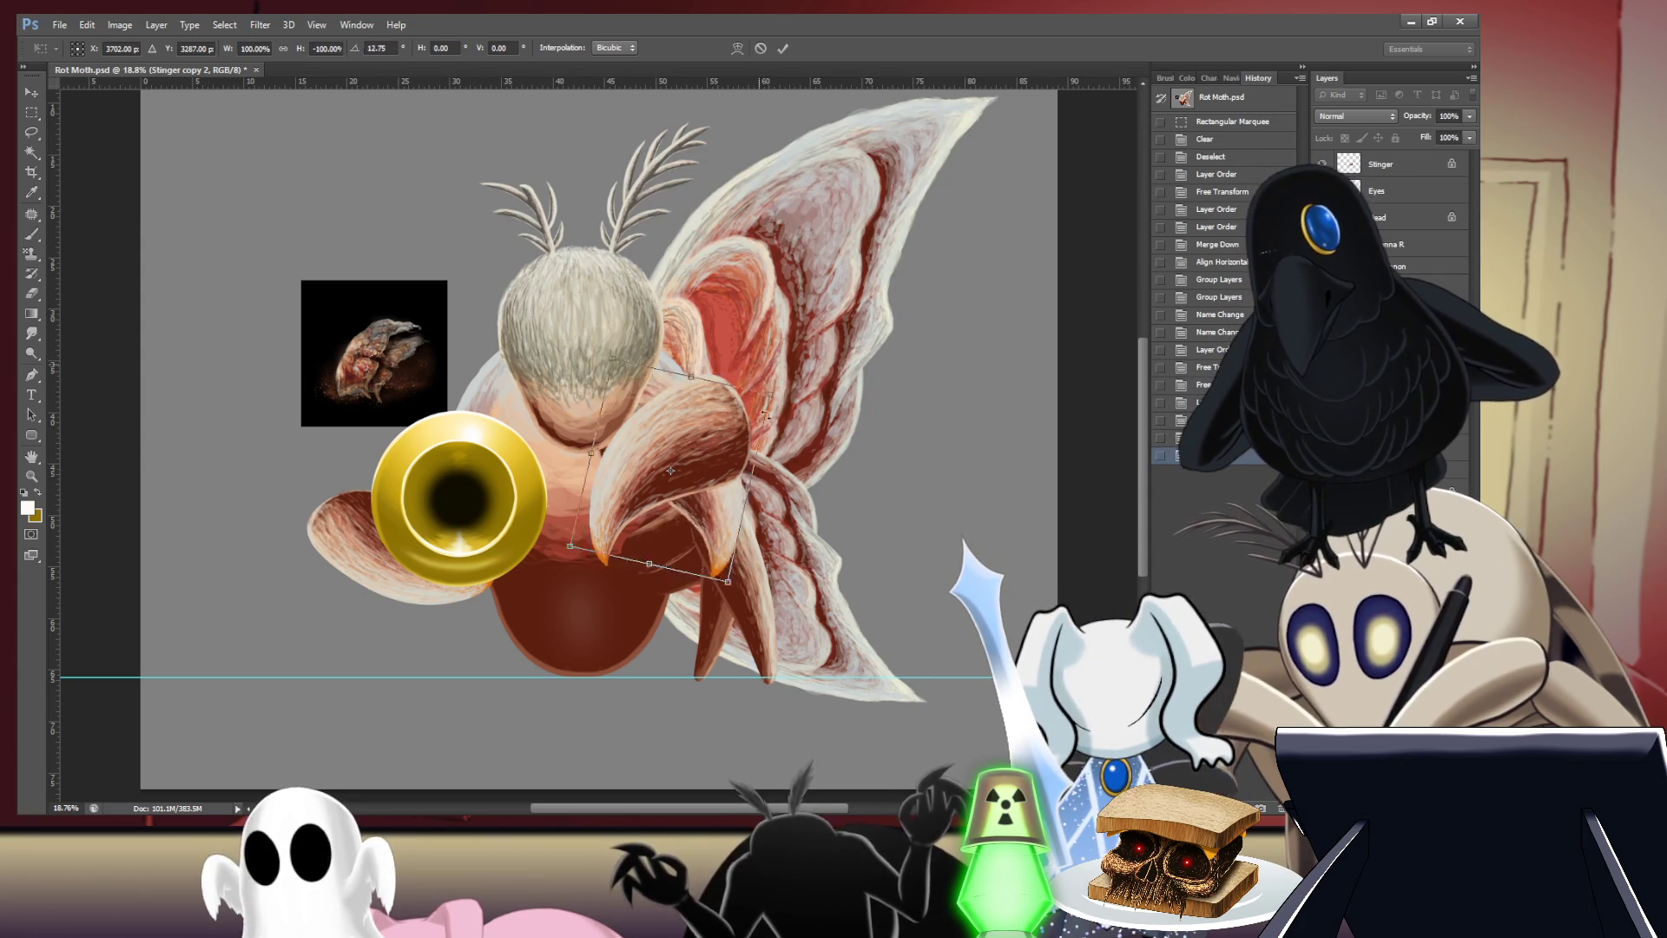
pyautogui.moveTo(758, 365); pyautogui.dragTo(749, 581)
pyautogui.moveTo(704, 502)
pyautogui.mouseDown()
pyautogui.moveTo(598, 575)
pyautogui.moveTo(573, 555)
pyautogui.mouseUp()
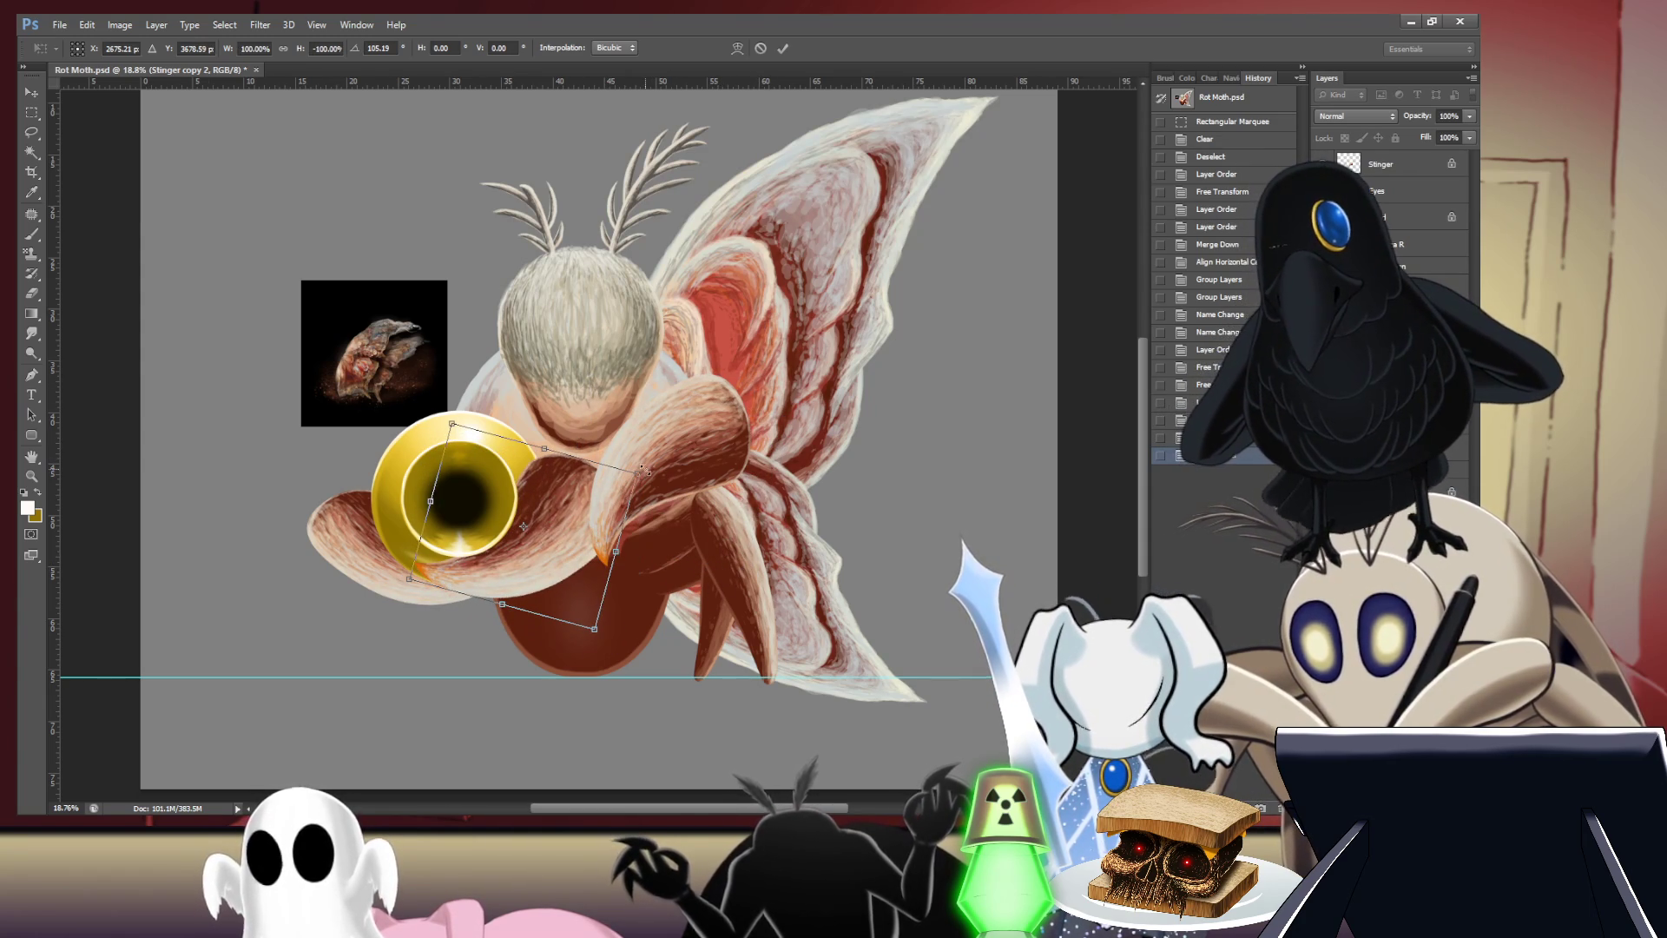
pyautogui.moveTo(647, 472); pyautogui.dragTo(628, 473)
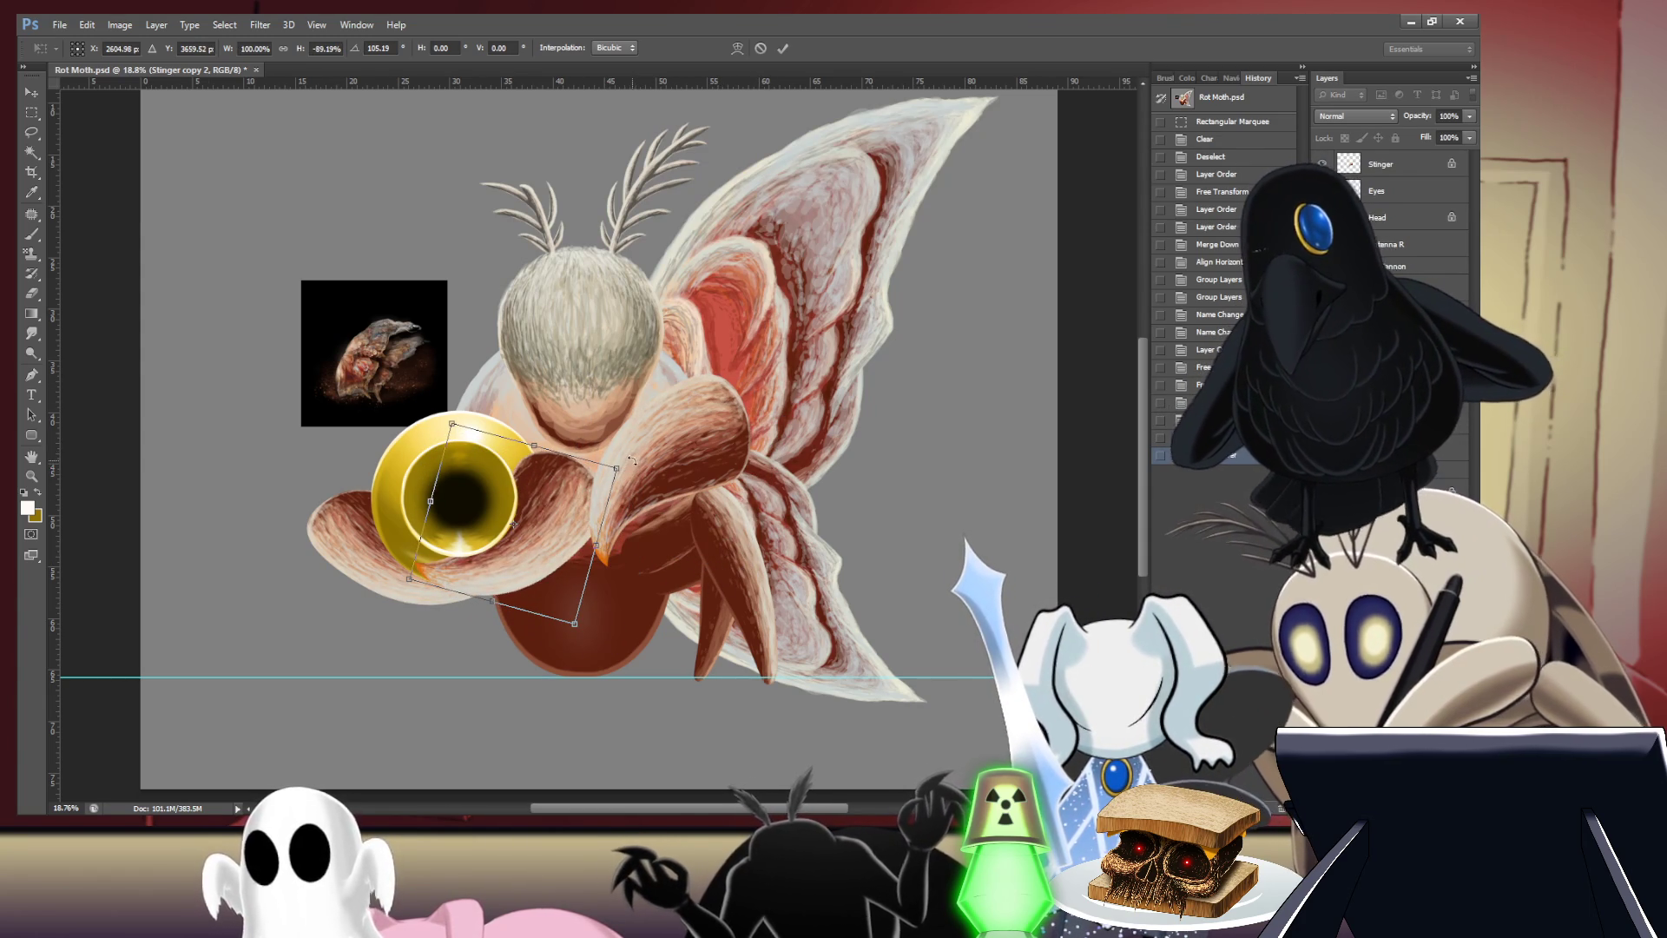
pyautogui.hotkey('ctrl', 'z')
pyautogui.moveTo(632, 466); pyautogui.dragTo(646, 475)
pyautogui.moveTo(556, 536); pyautogui.dragTo(559, 542)
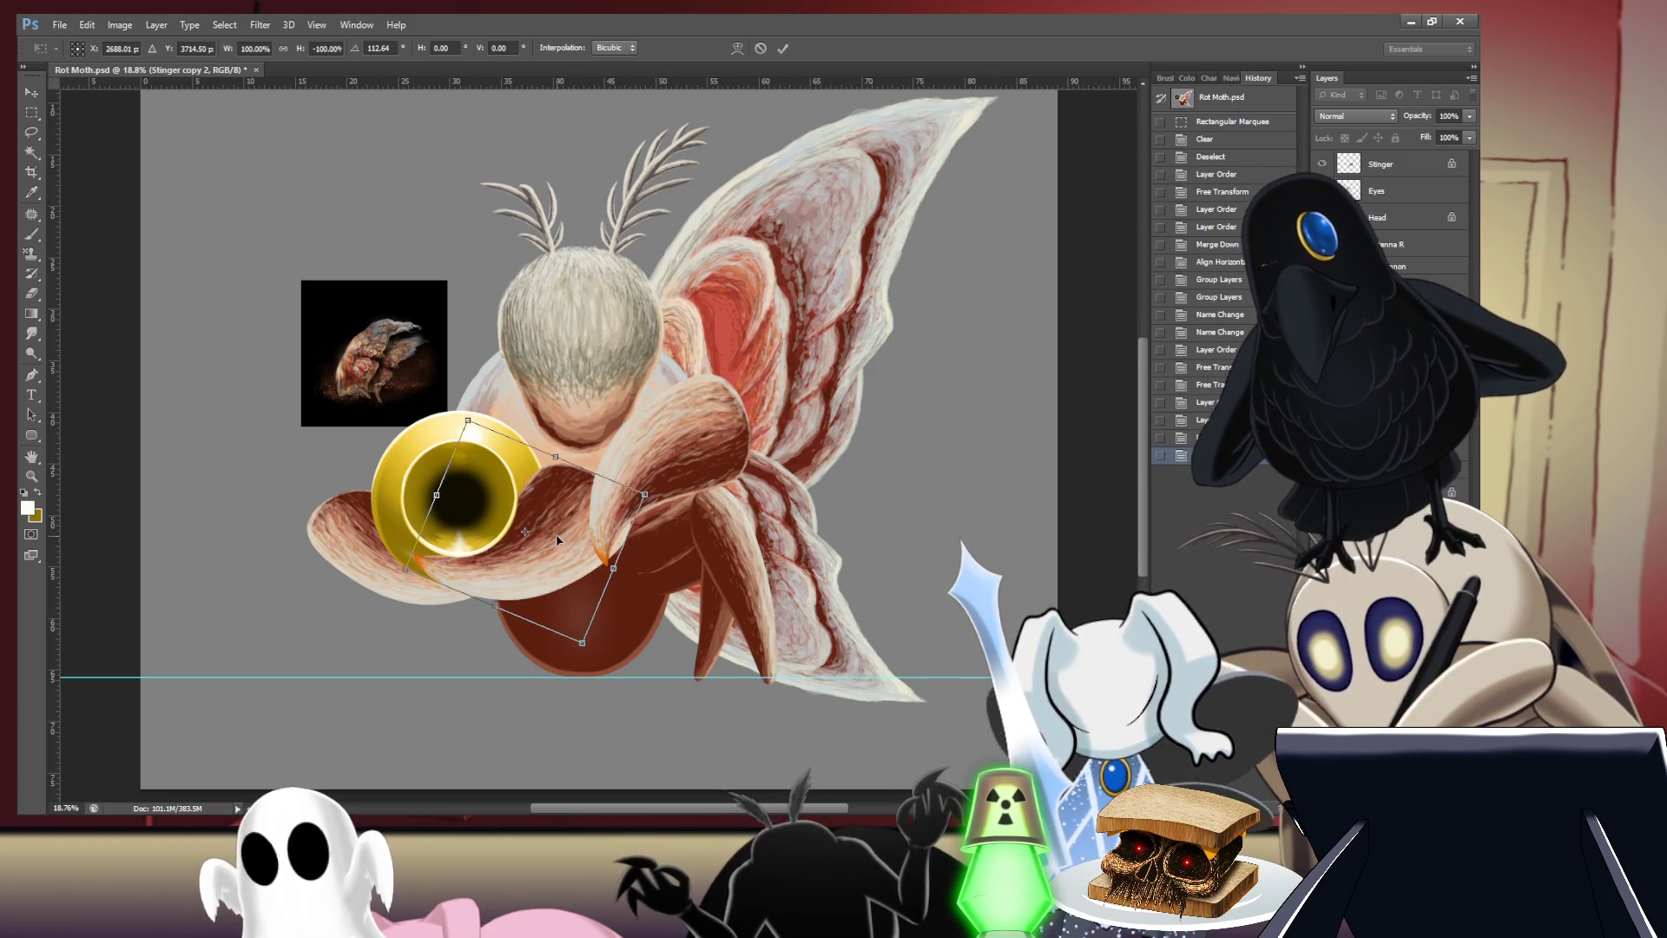
pyautogui.press('Return')
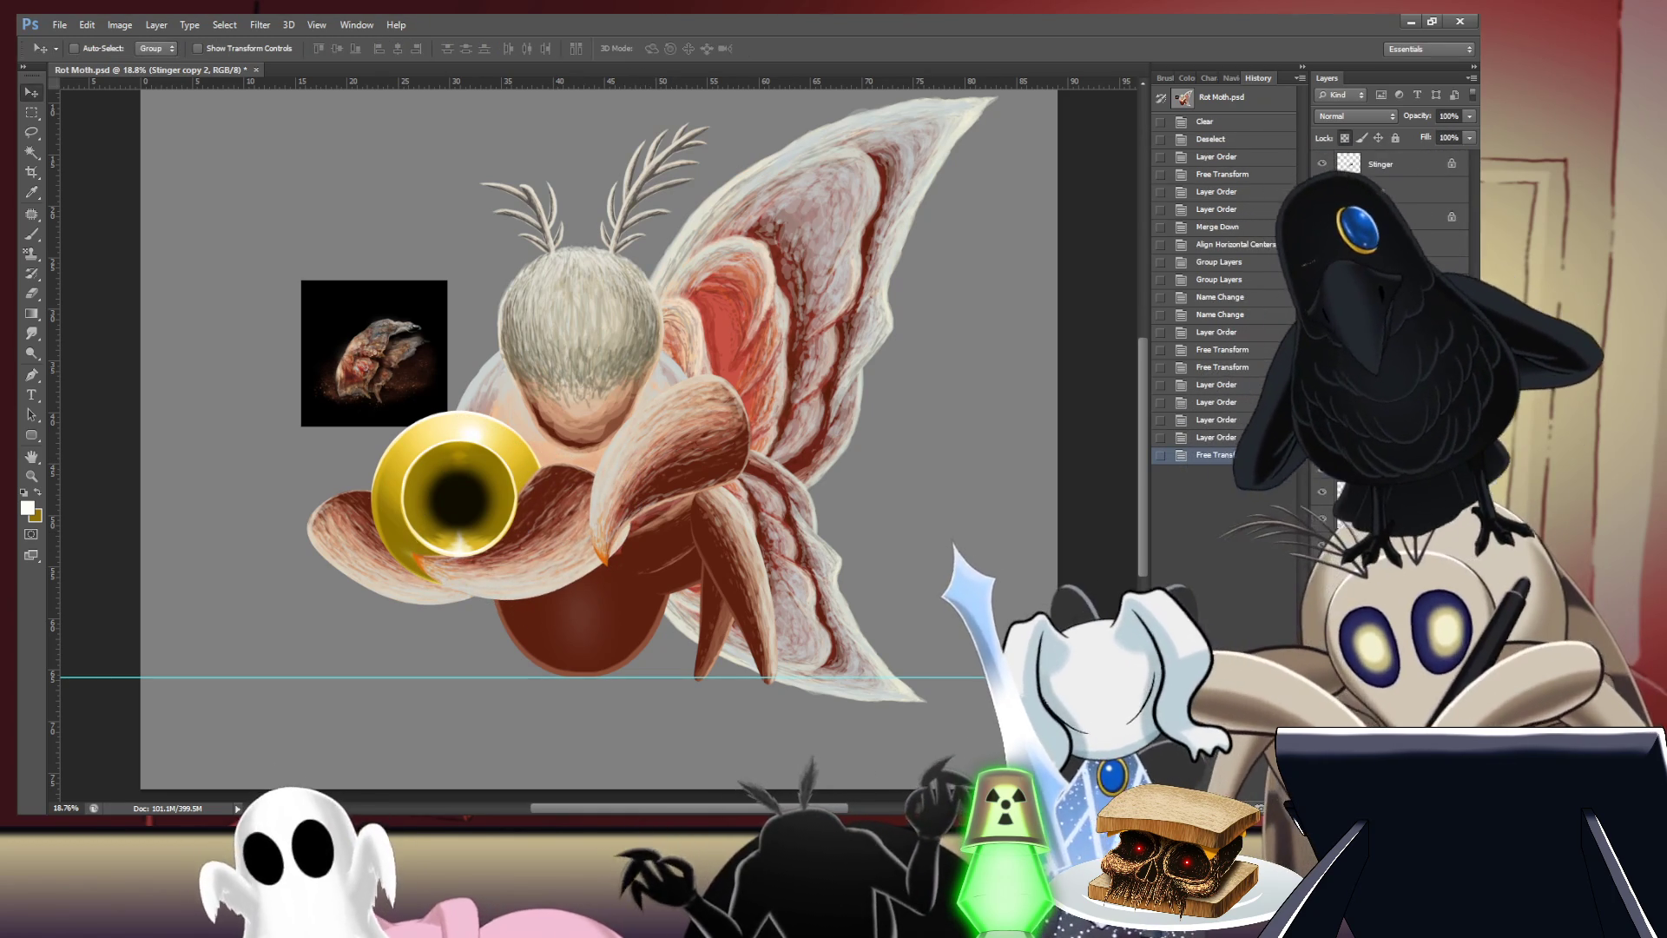
# - Rotate Stinger copy about 34°, raise it and stretch its height to 106% against the orb
pyautogui.hotkey('ctrl', 't')
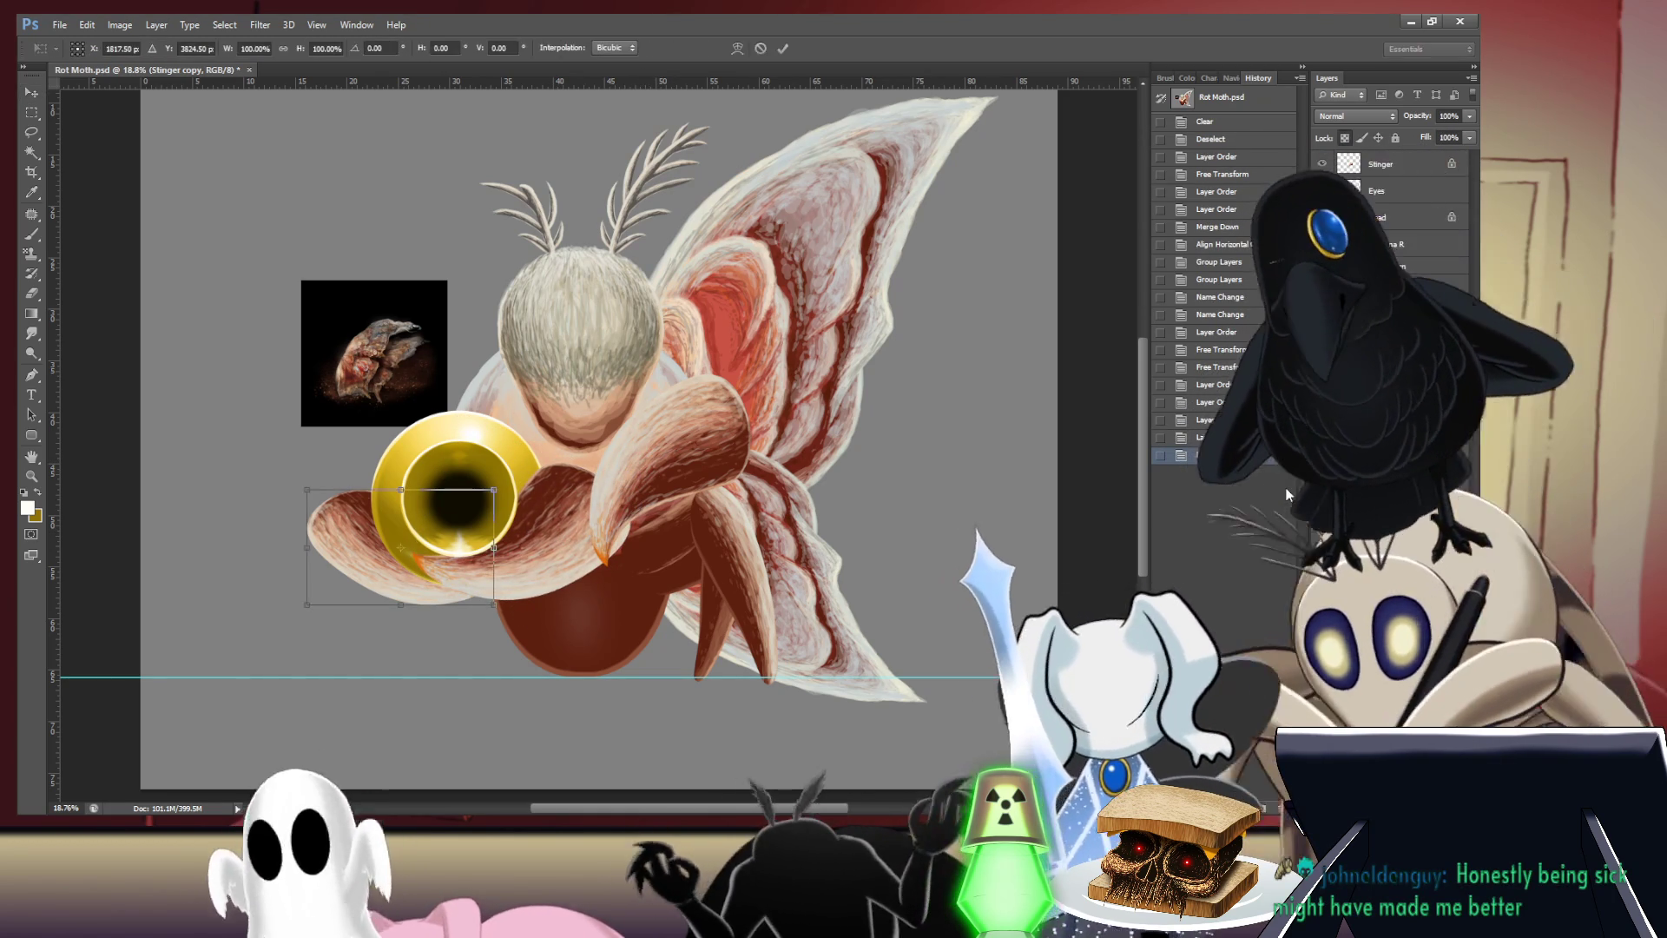
pyautogui.moveTo(504, 486); pyautogui.dragTo(489, 560)
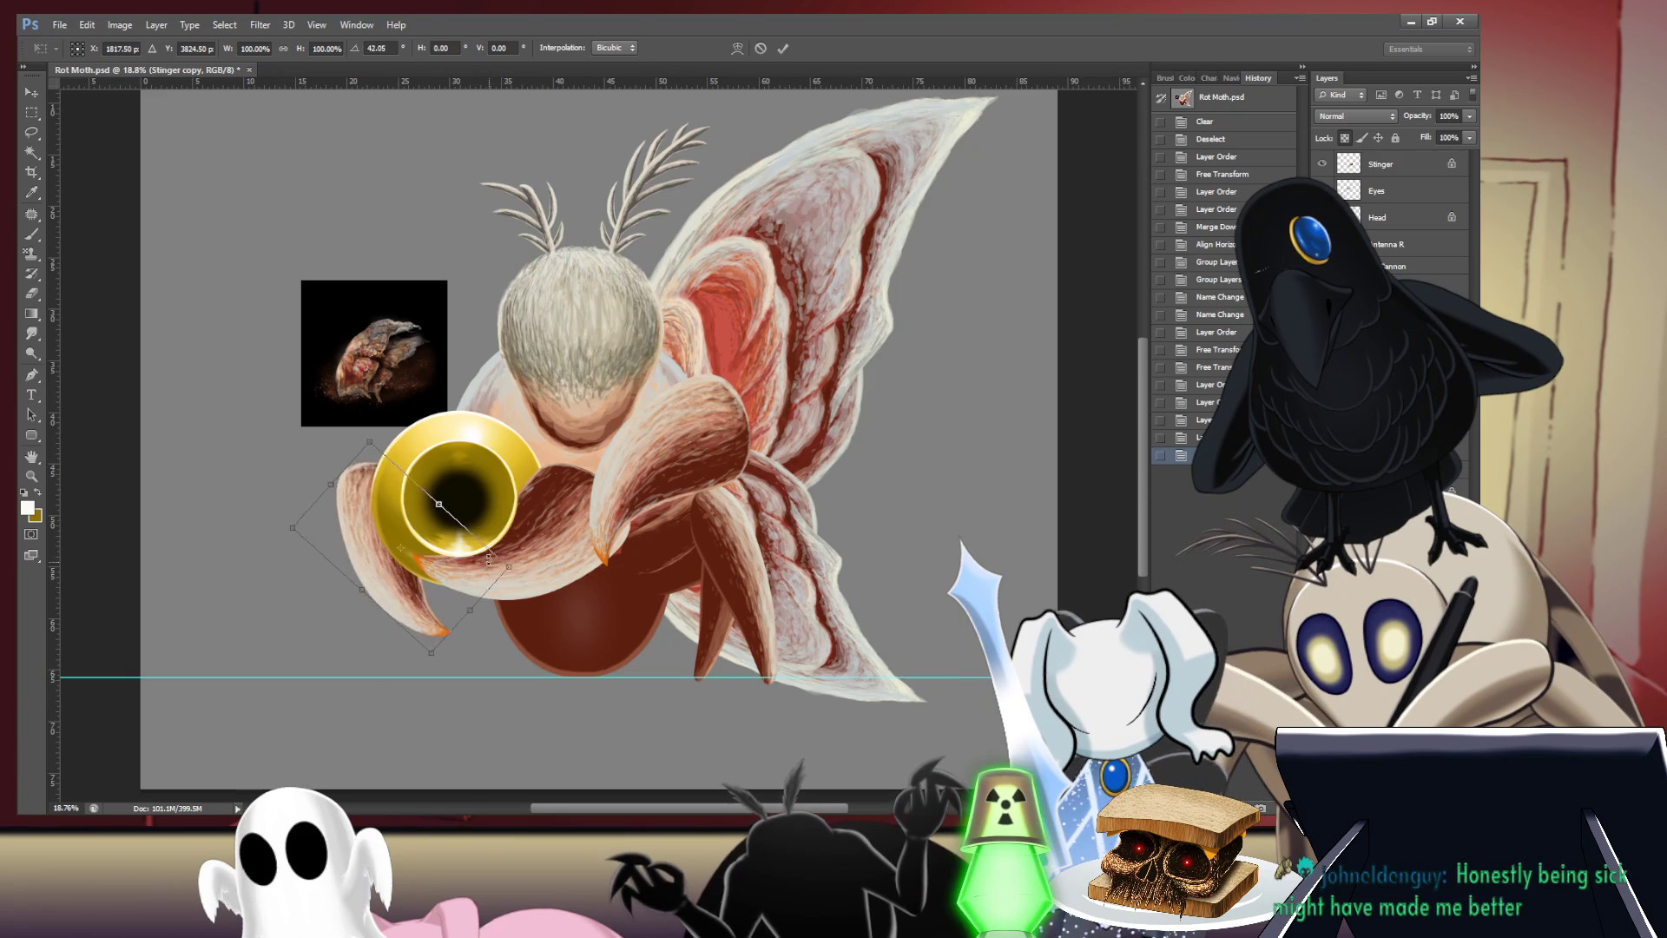
pyautogui.moveTo(391, 536); pyautogui.dragTo(389, 492)
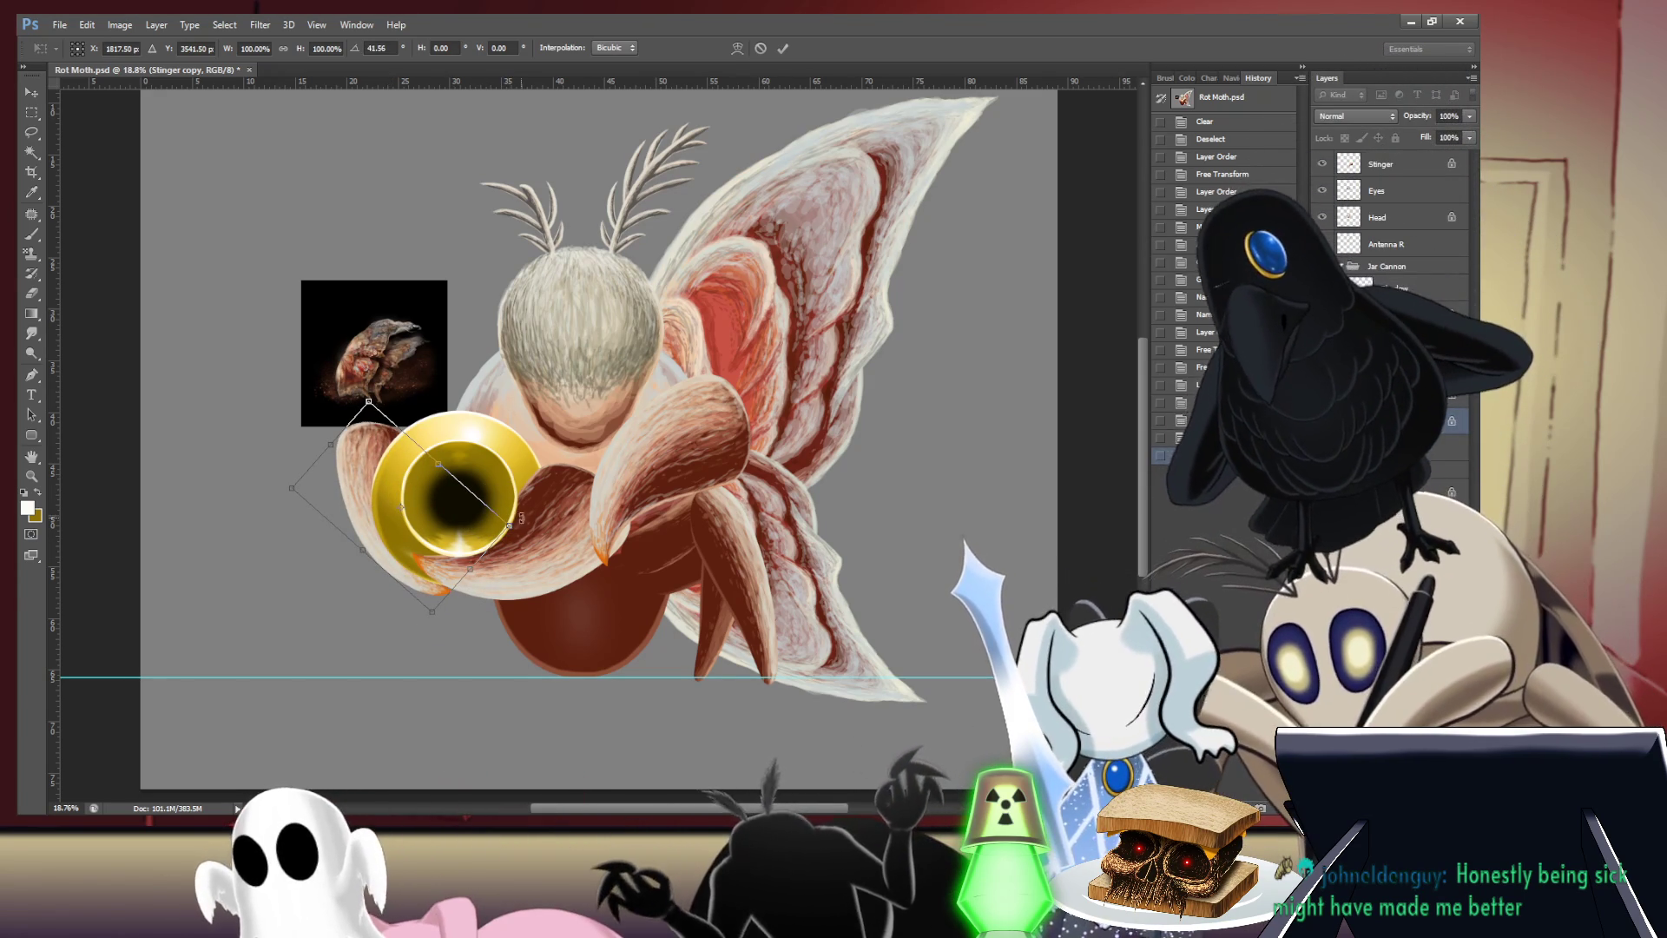
pyautogui.moveTo(521, 518); pyautogui.dragTo(521, 503)
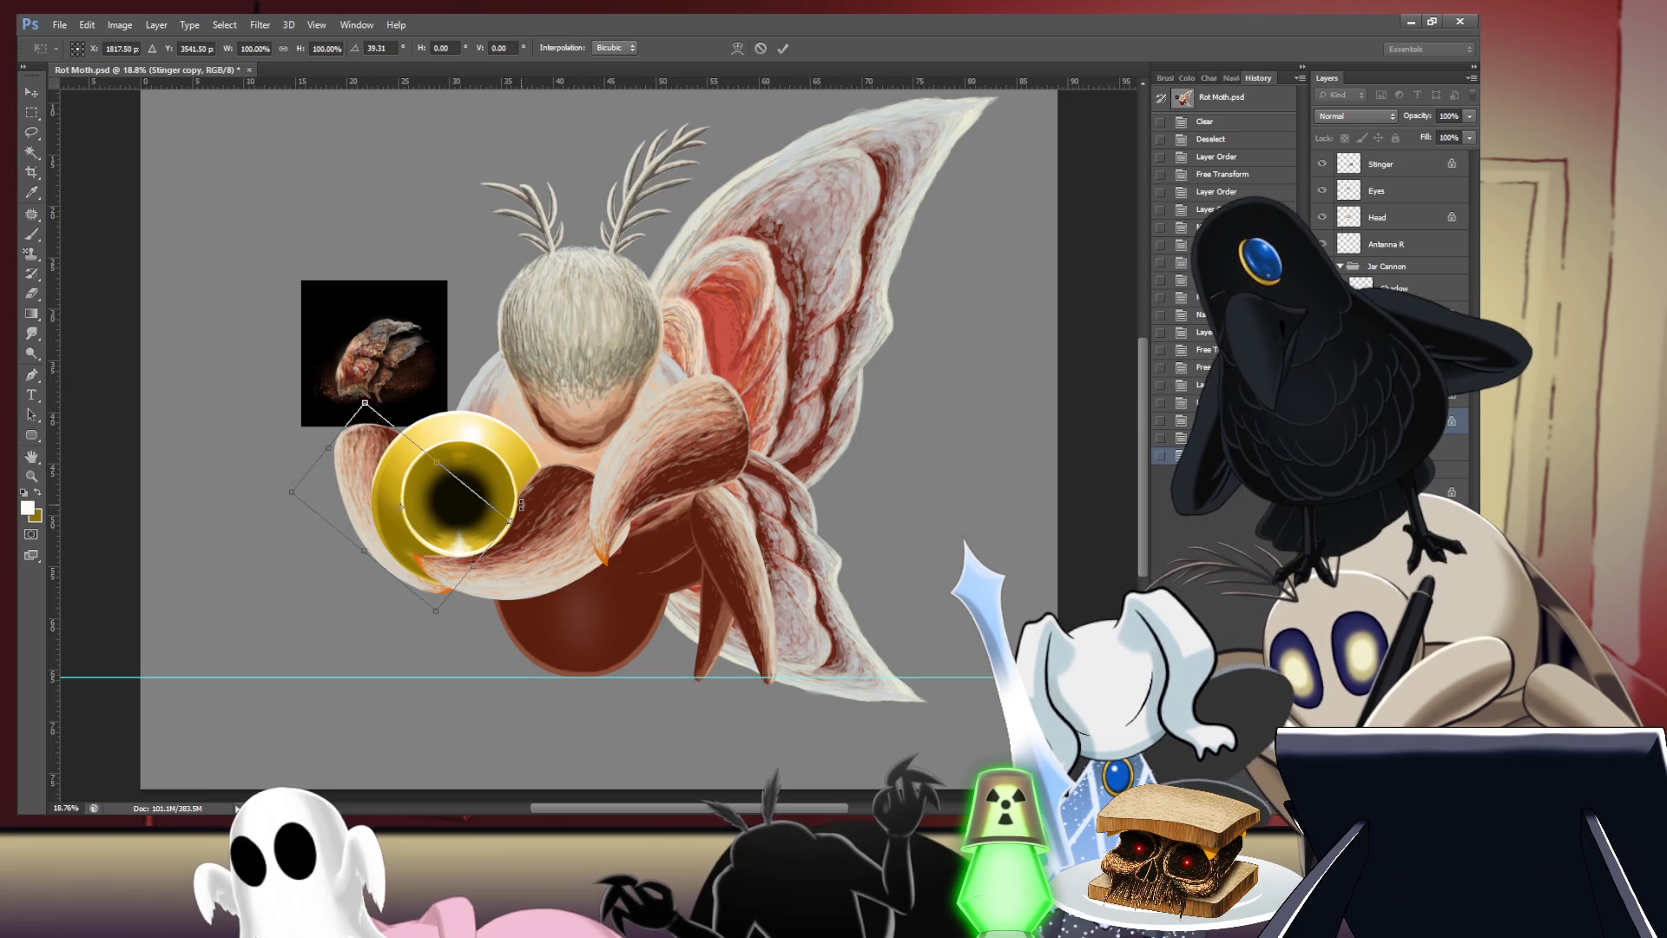
pyautogui.moveTo(362, 553); pyautogui.dragTo(355, 560)
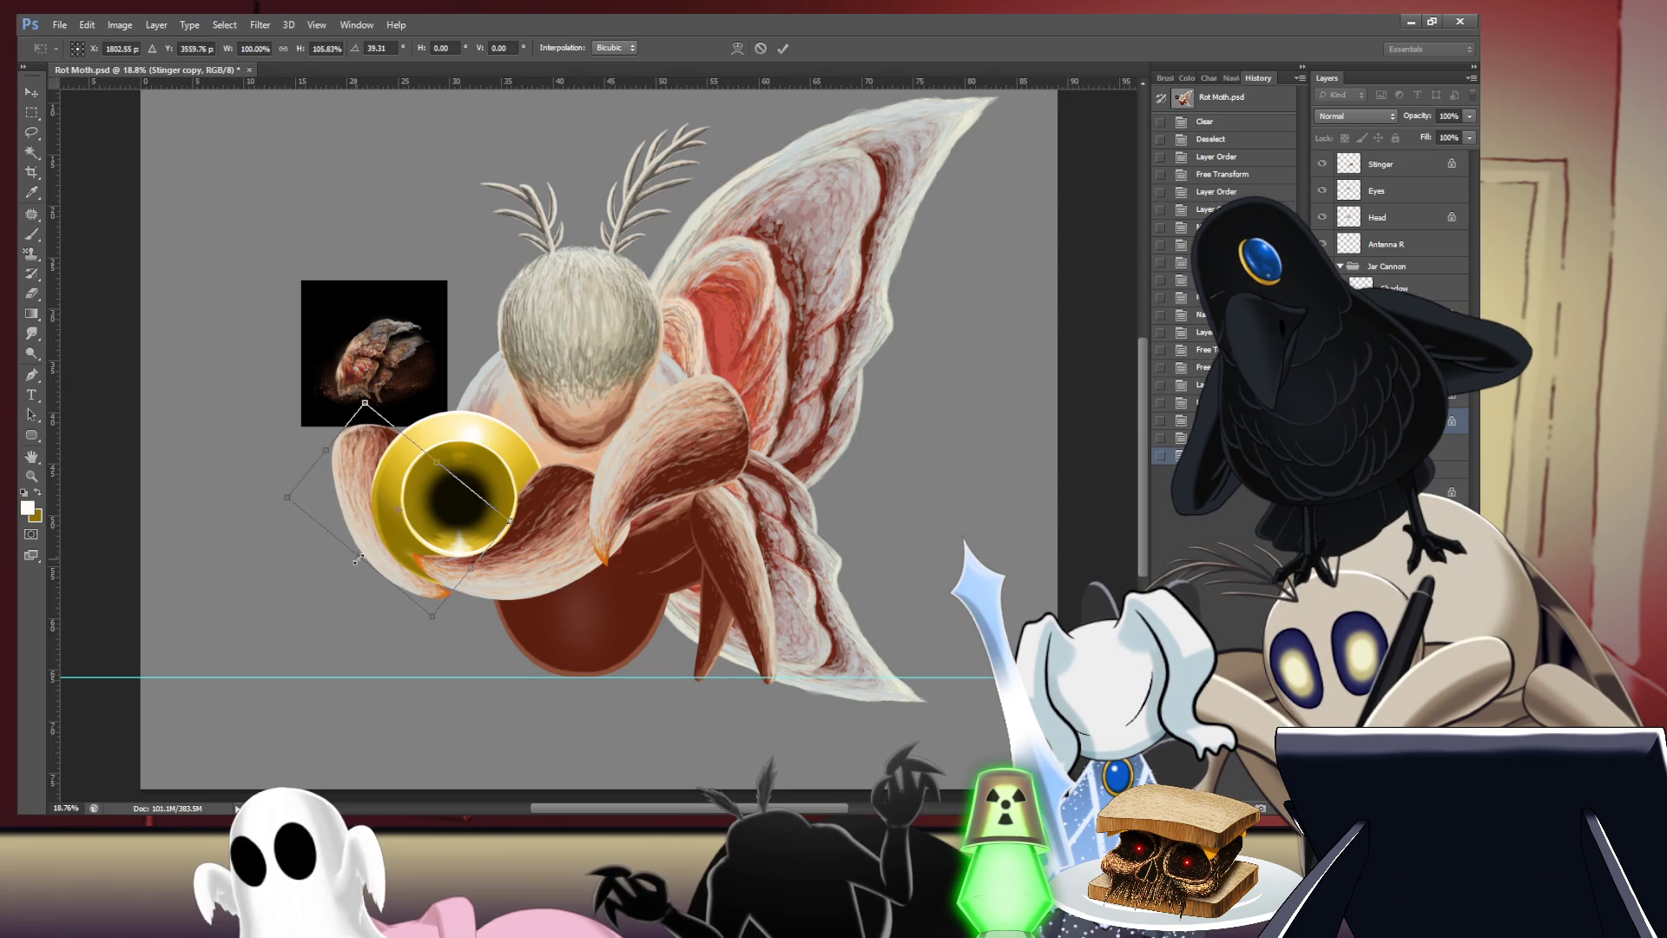
pyautogui.moveTo(458, 417); pyautogui.dragTo(450, 410)
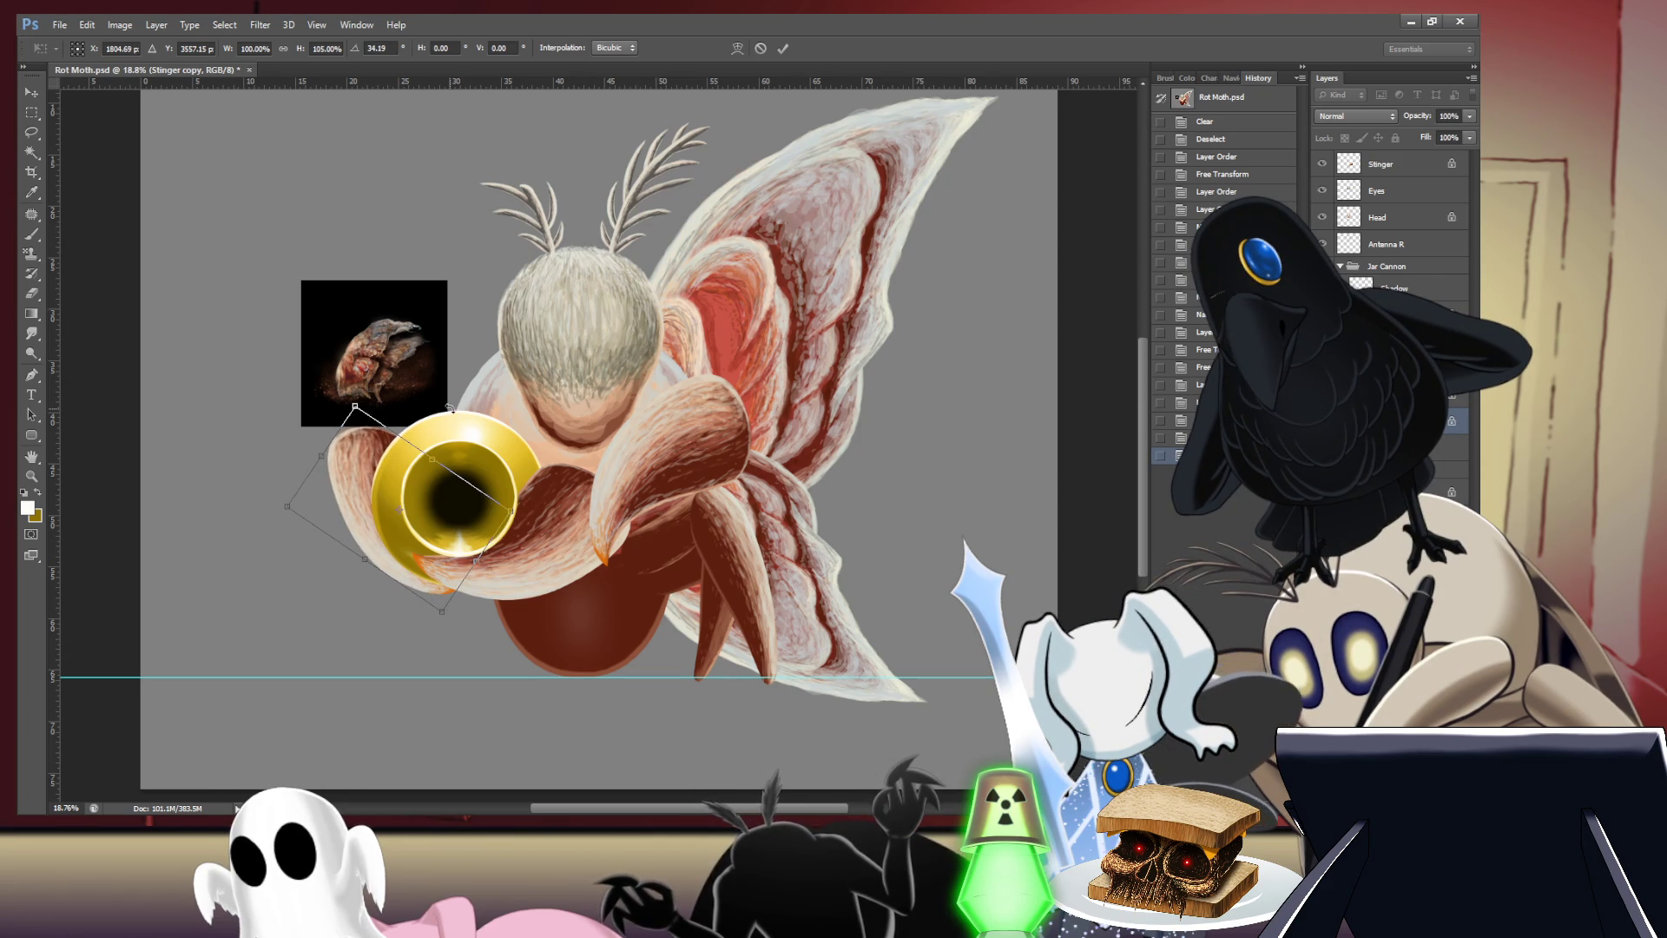
pyautogui.press('Return')
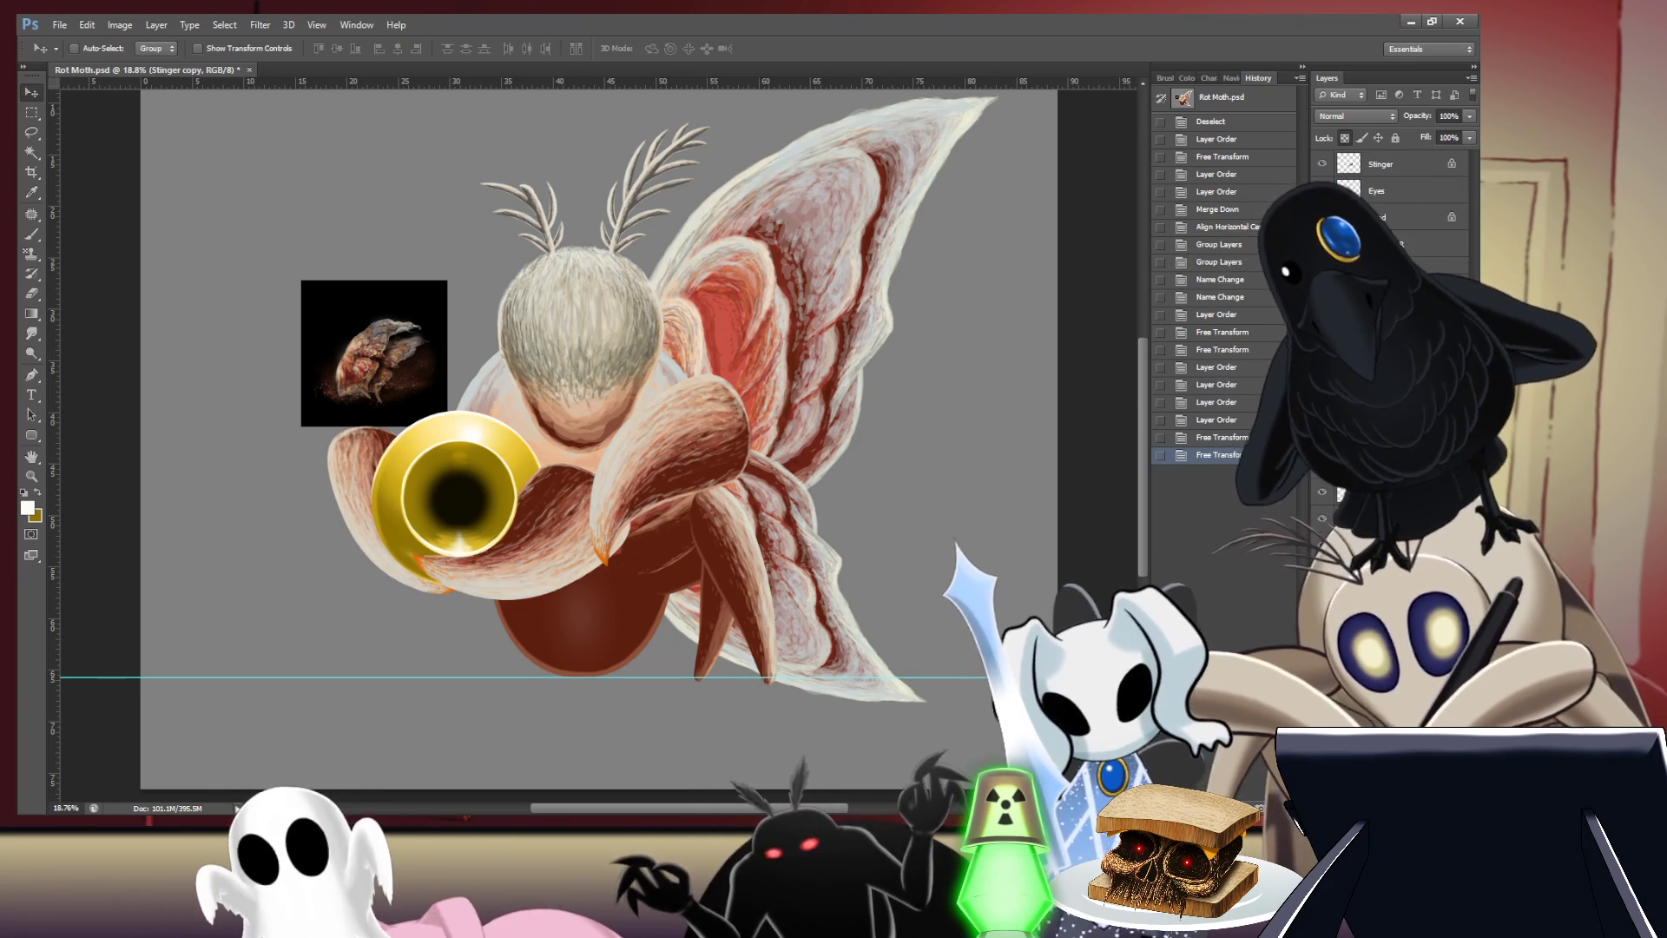
pyautogui.click(1389, 265)
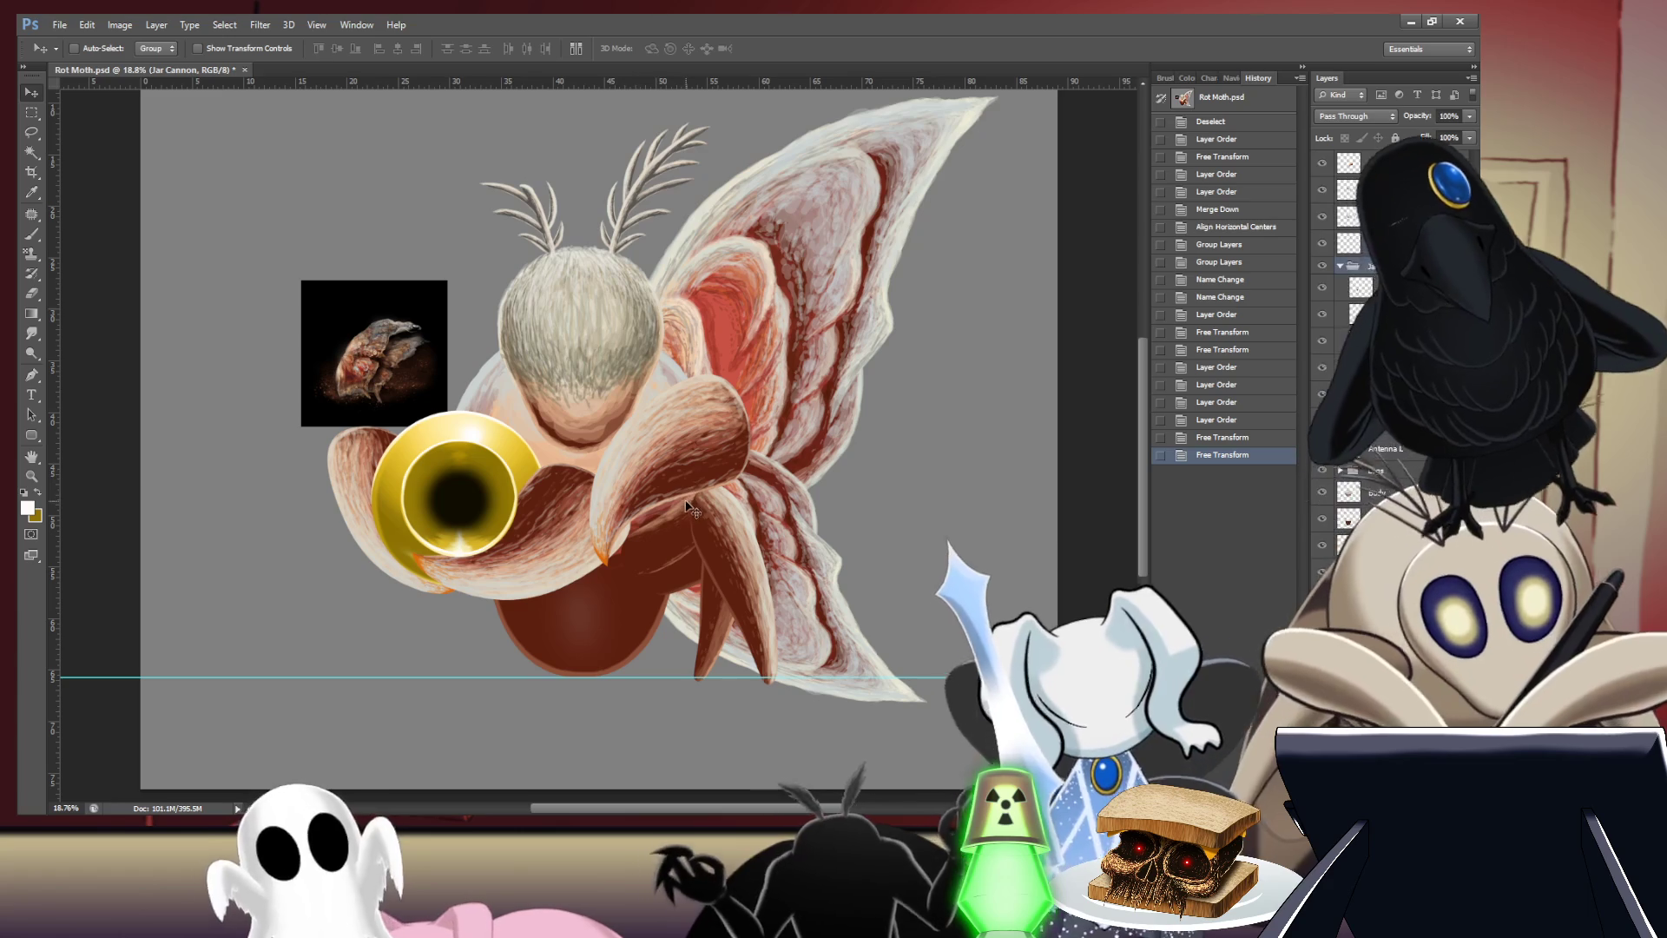
# - Shift the Jar Cannon group into place and rotate it about 22° clockwise
pyautogui.moveTo(515, 509); pyautogui.dragTo(555, 512)
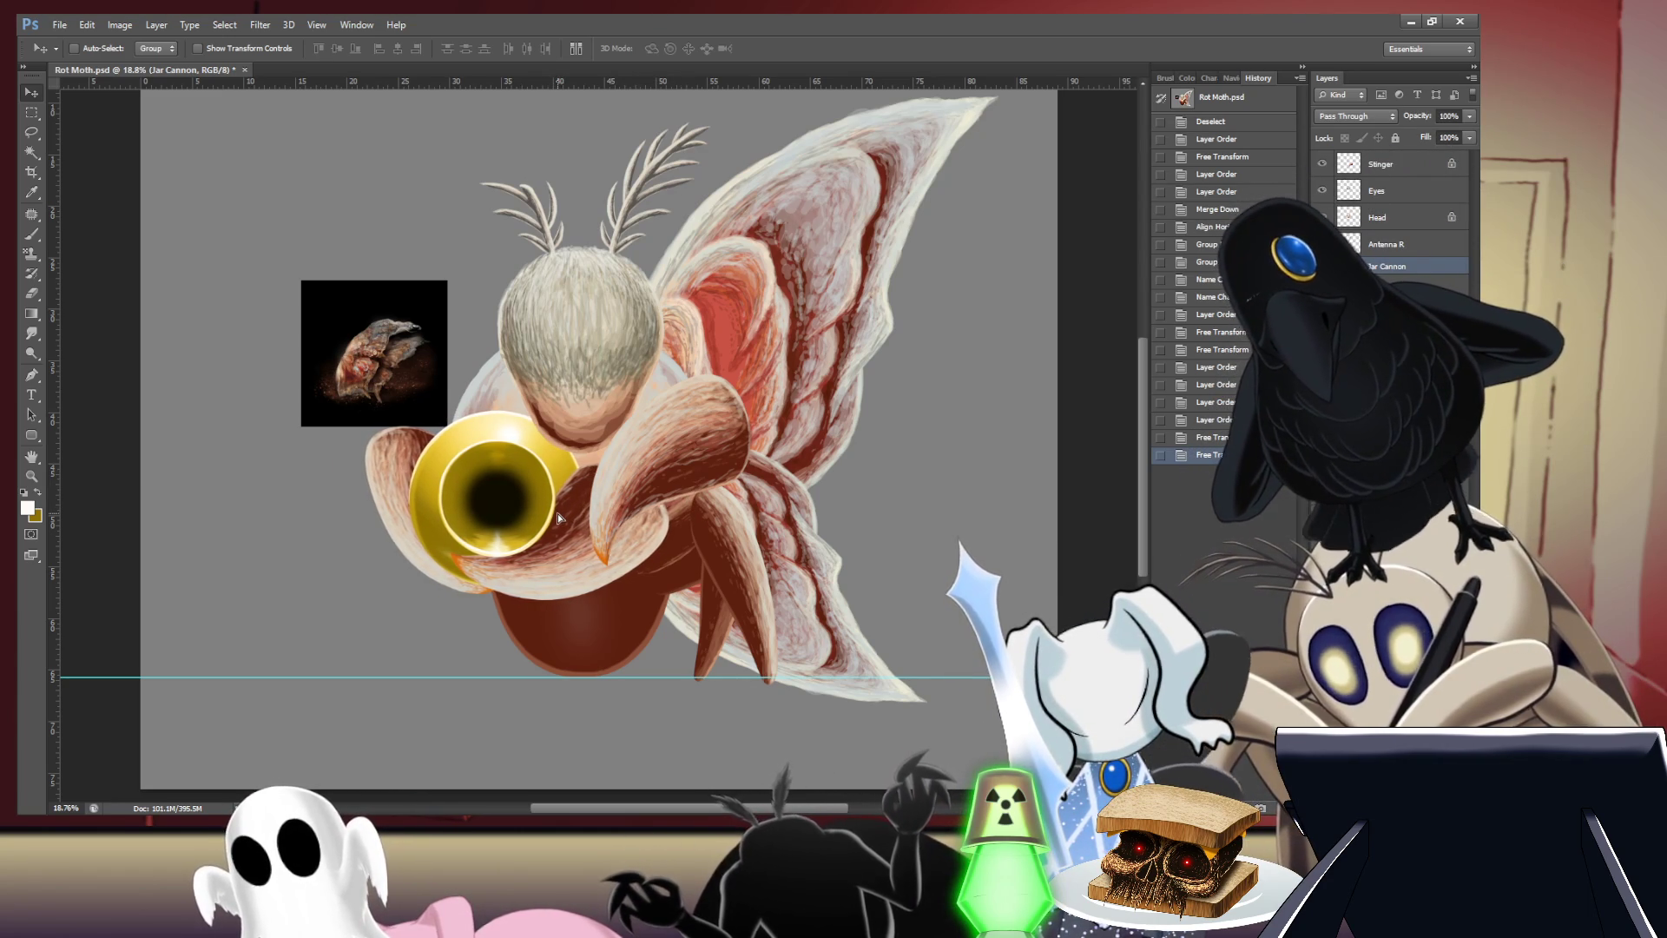
pyautogui.moveTo(557, 513); pyautogui.dragTo(545, 513)
pyautogui.hotkey('ctrl', 't')
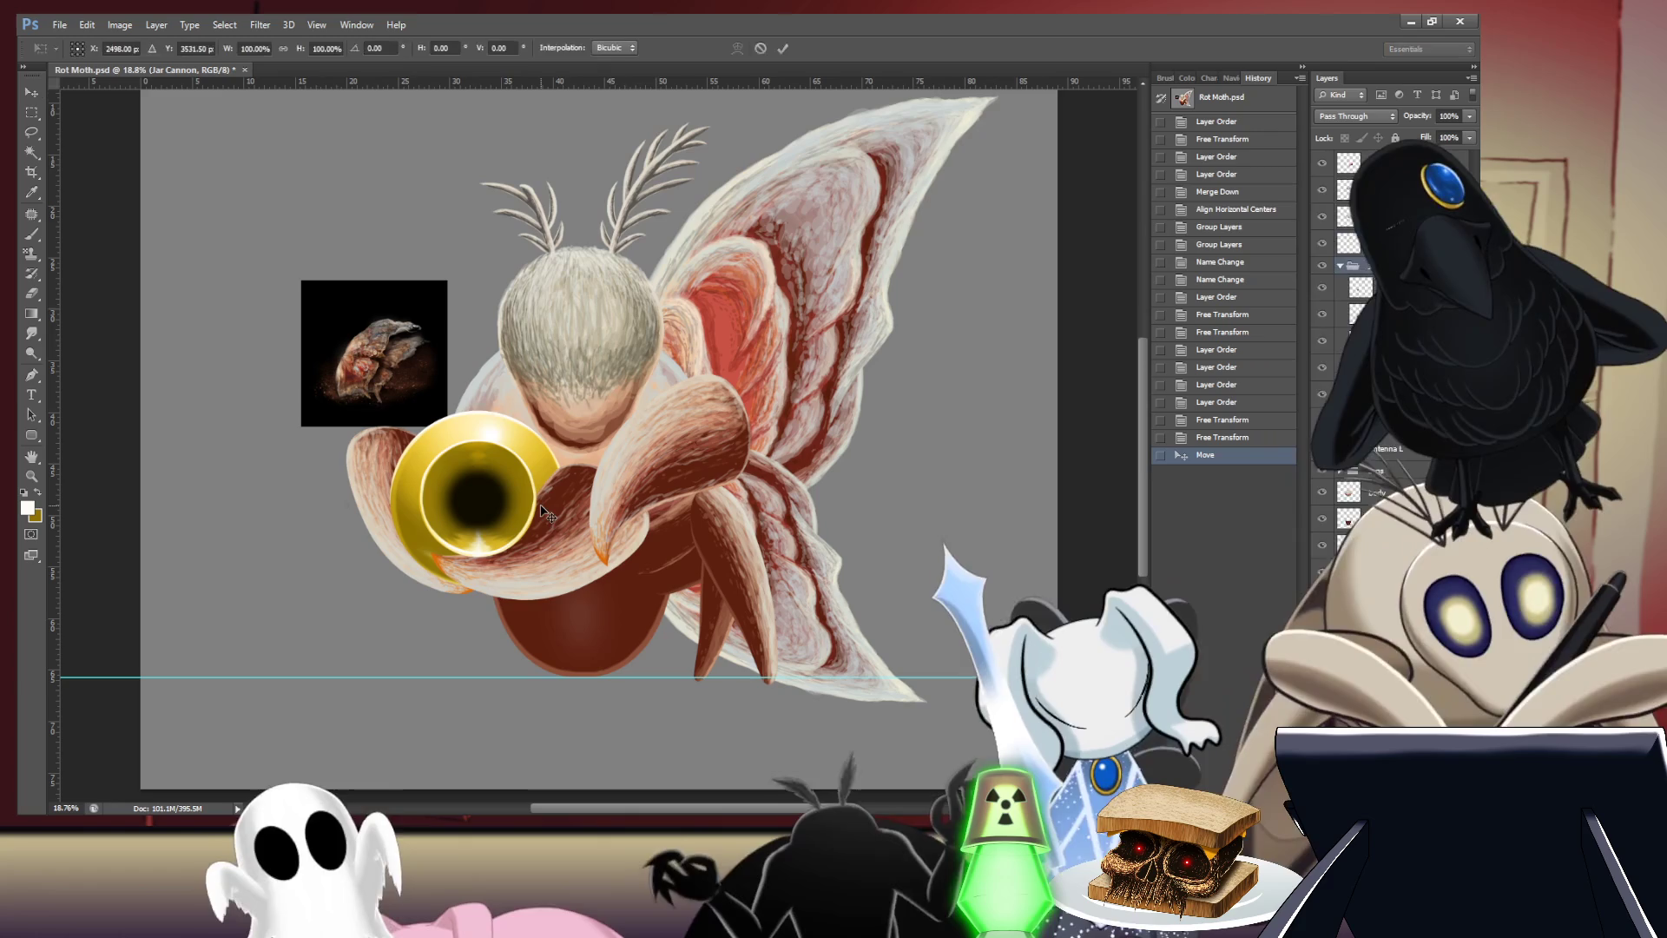
pyautogui.moveTo(651, 411); pyautogui.dragTo(653, 477)
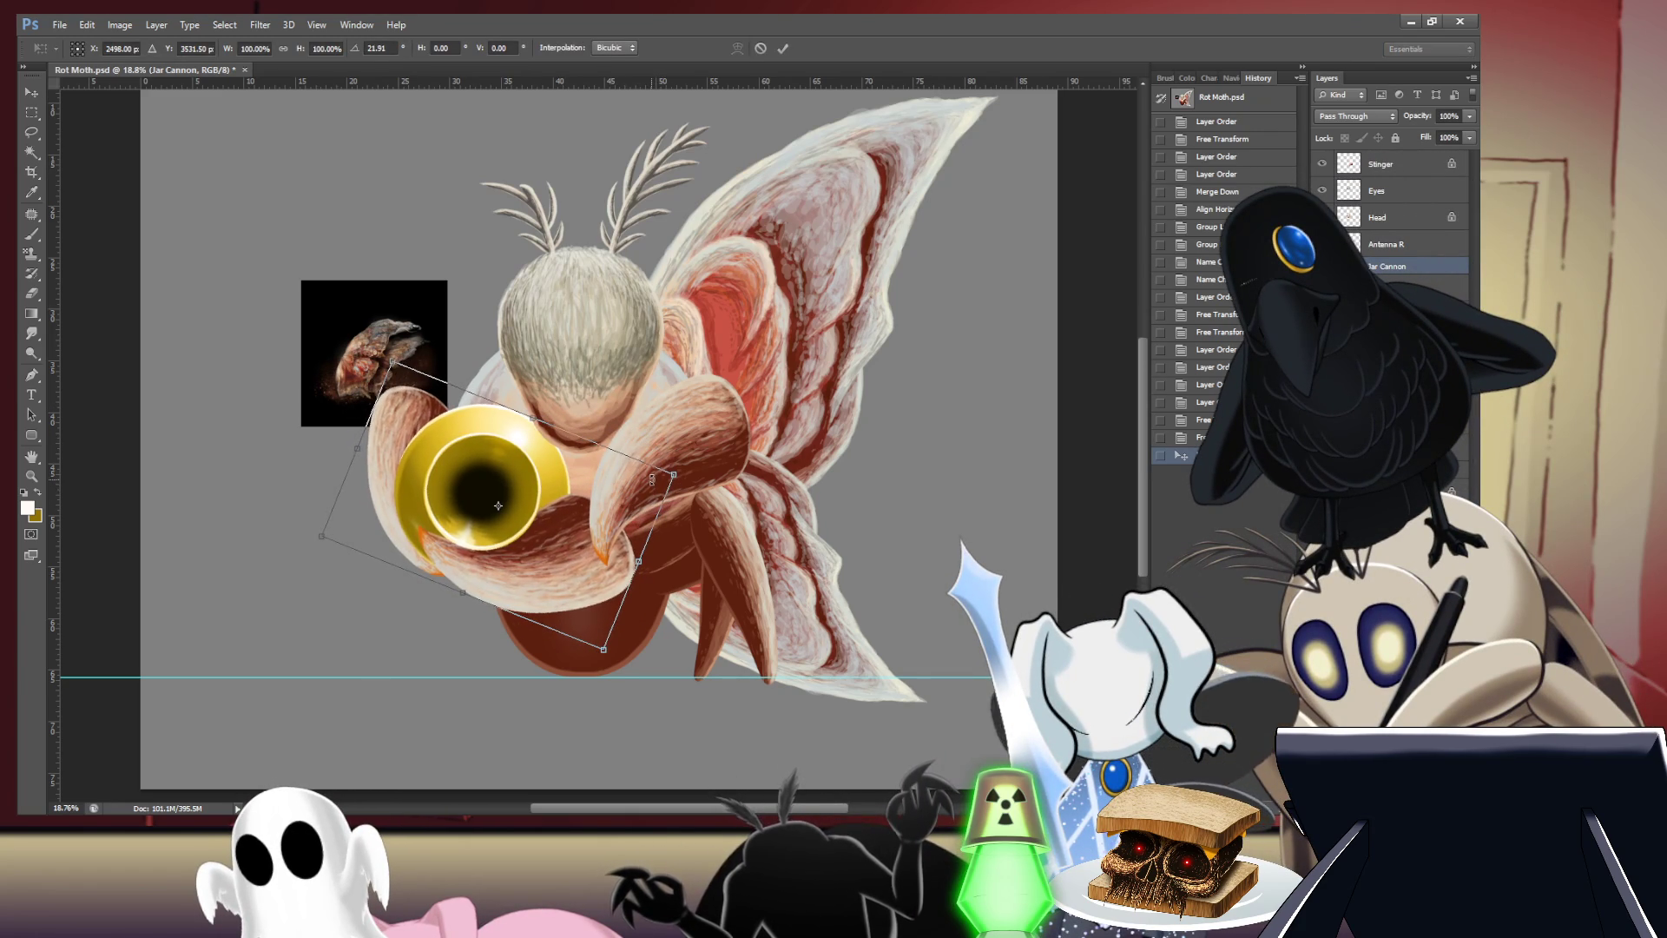
pyautogui.moveTo(652, 481); pyautogui.dragTo(652, 479)
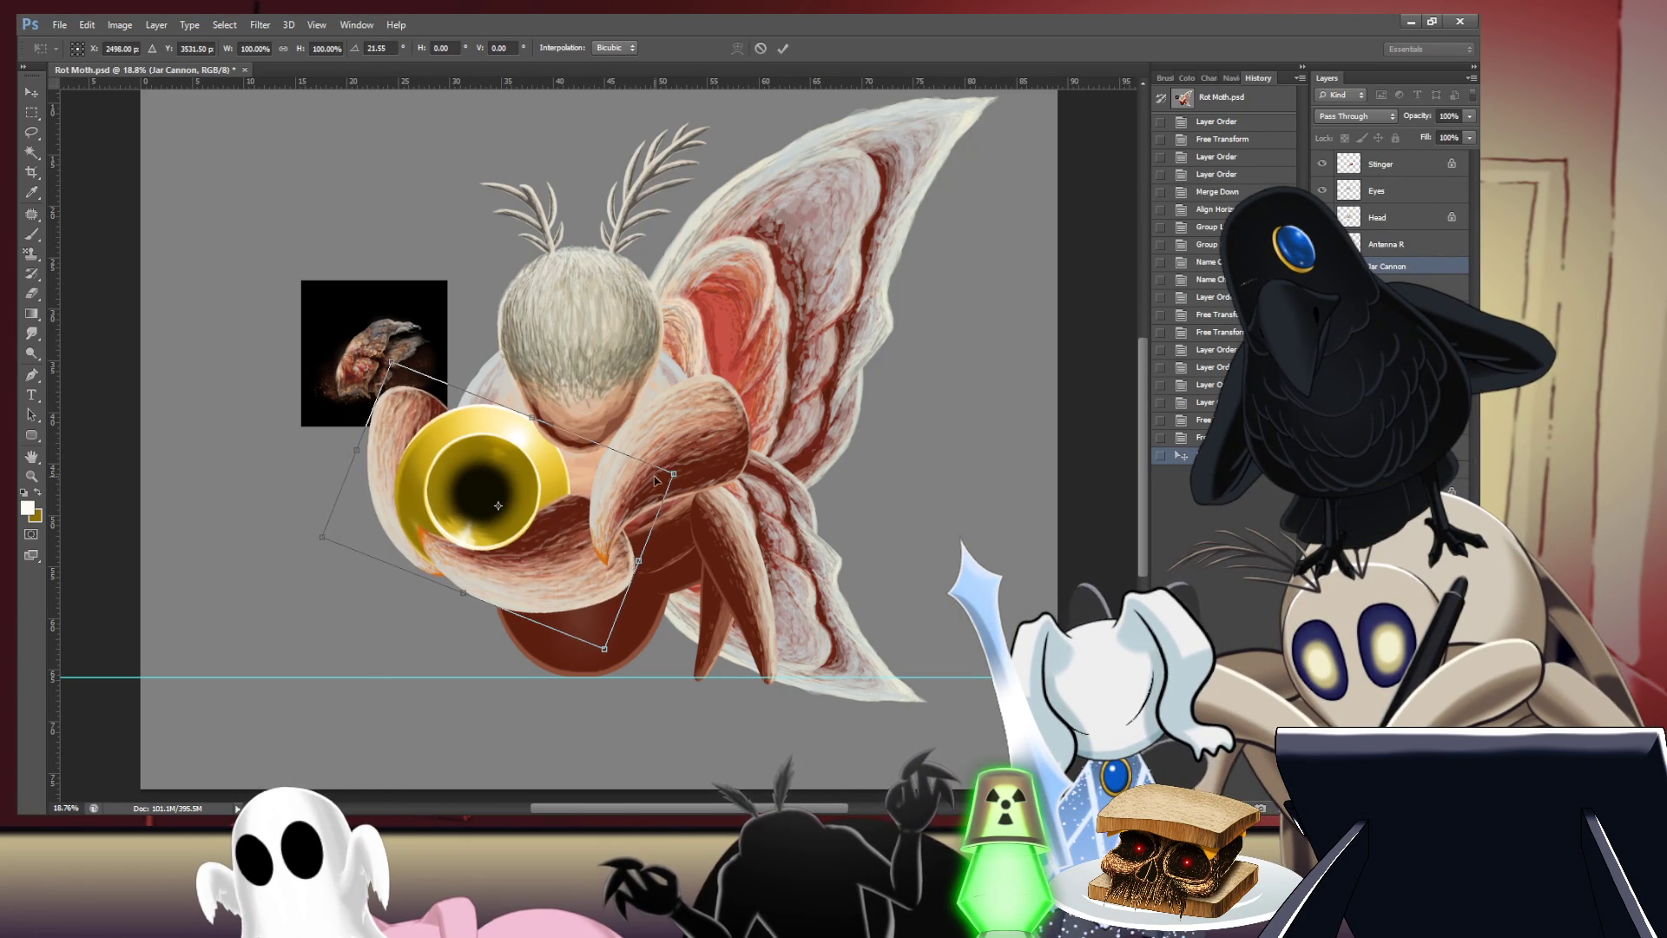
pyautogui.press('Return')
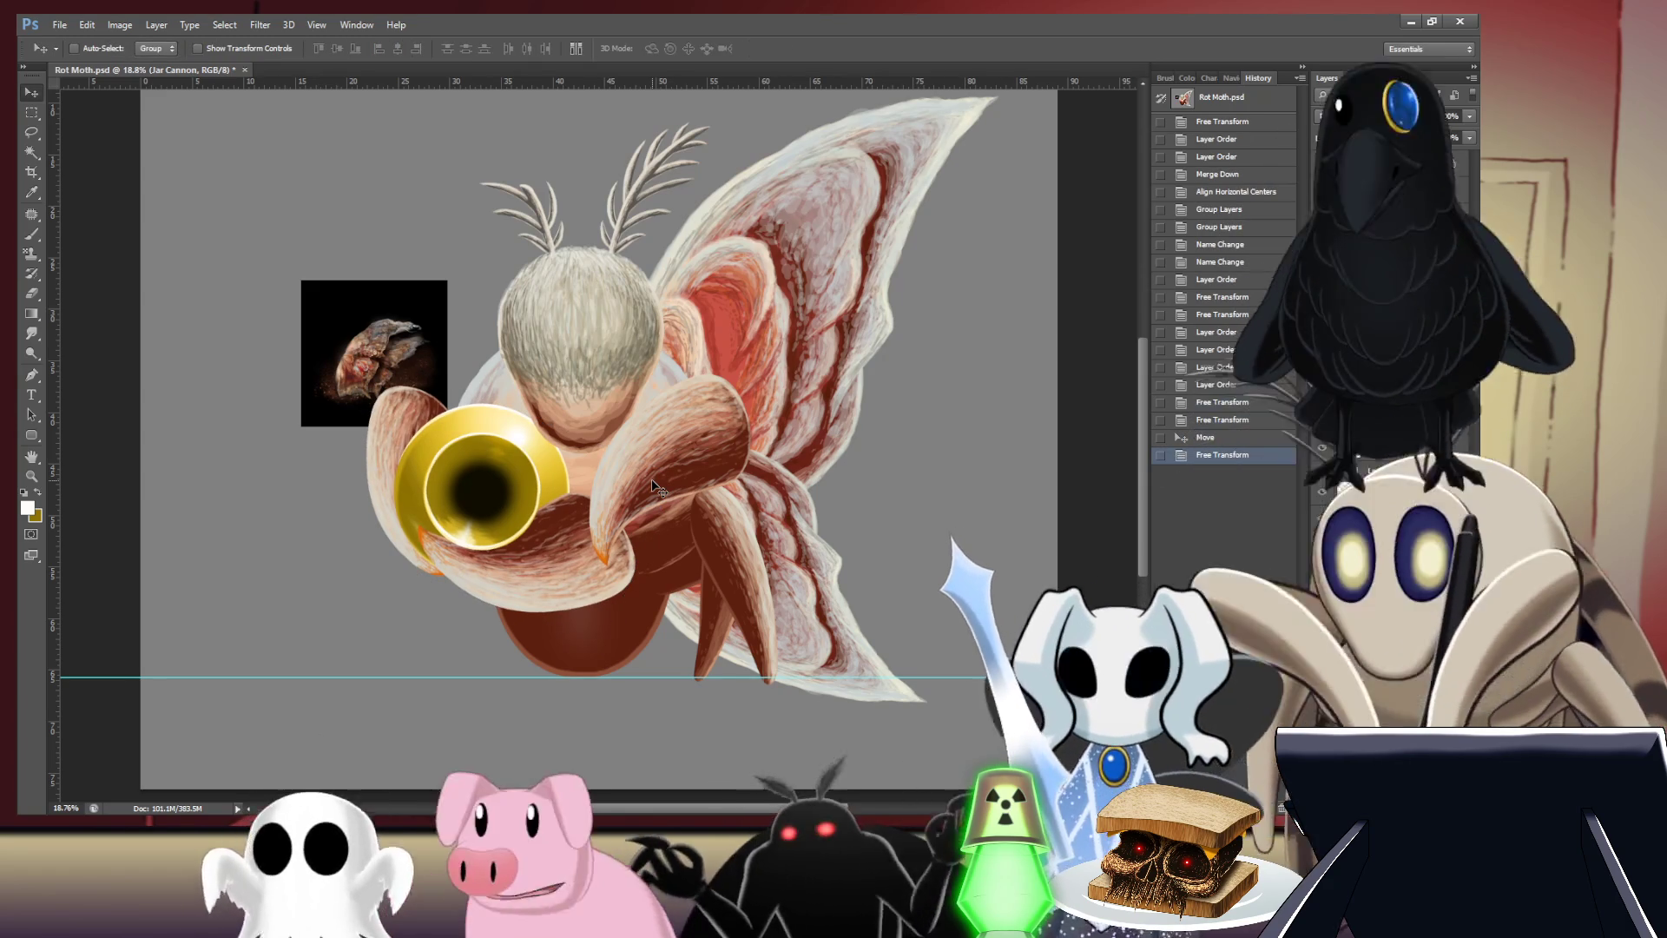
# - Nudge the Jar Cannon slightly left with the Move tool
pyautogui.press('b')
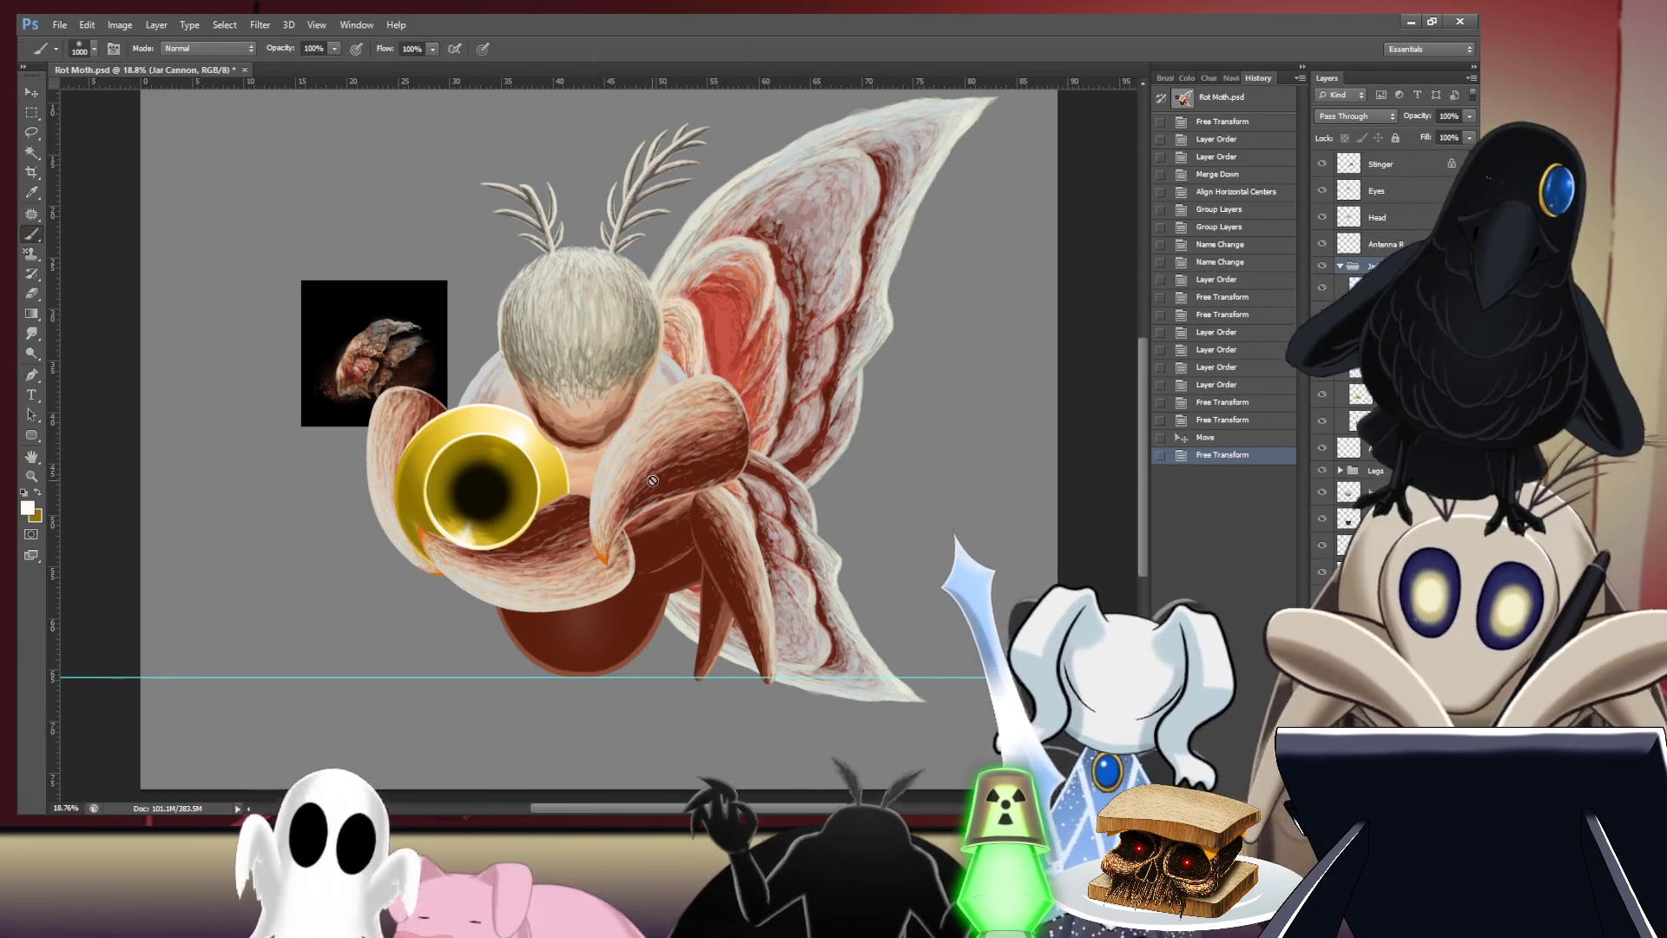
pyautogui.press('v')
pyautogui.hotkey('shift', 'Left')
pyautogui.hotkey('shift', 'Left')
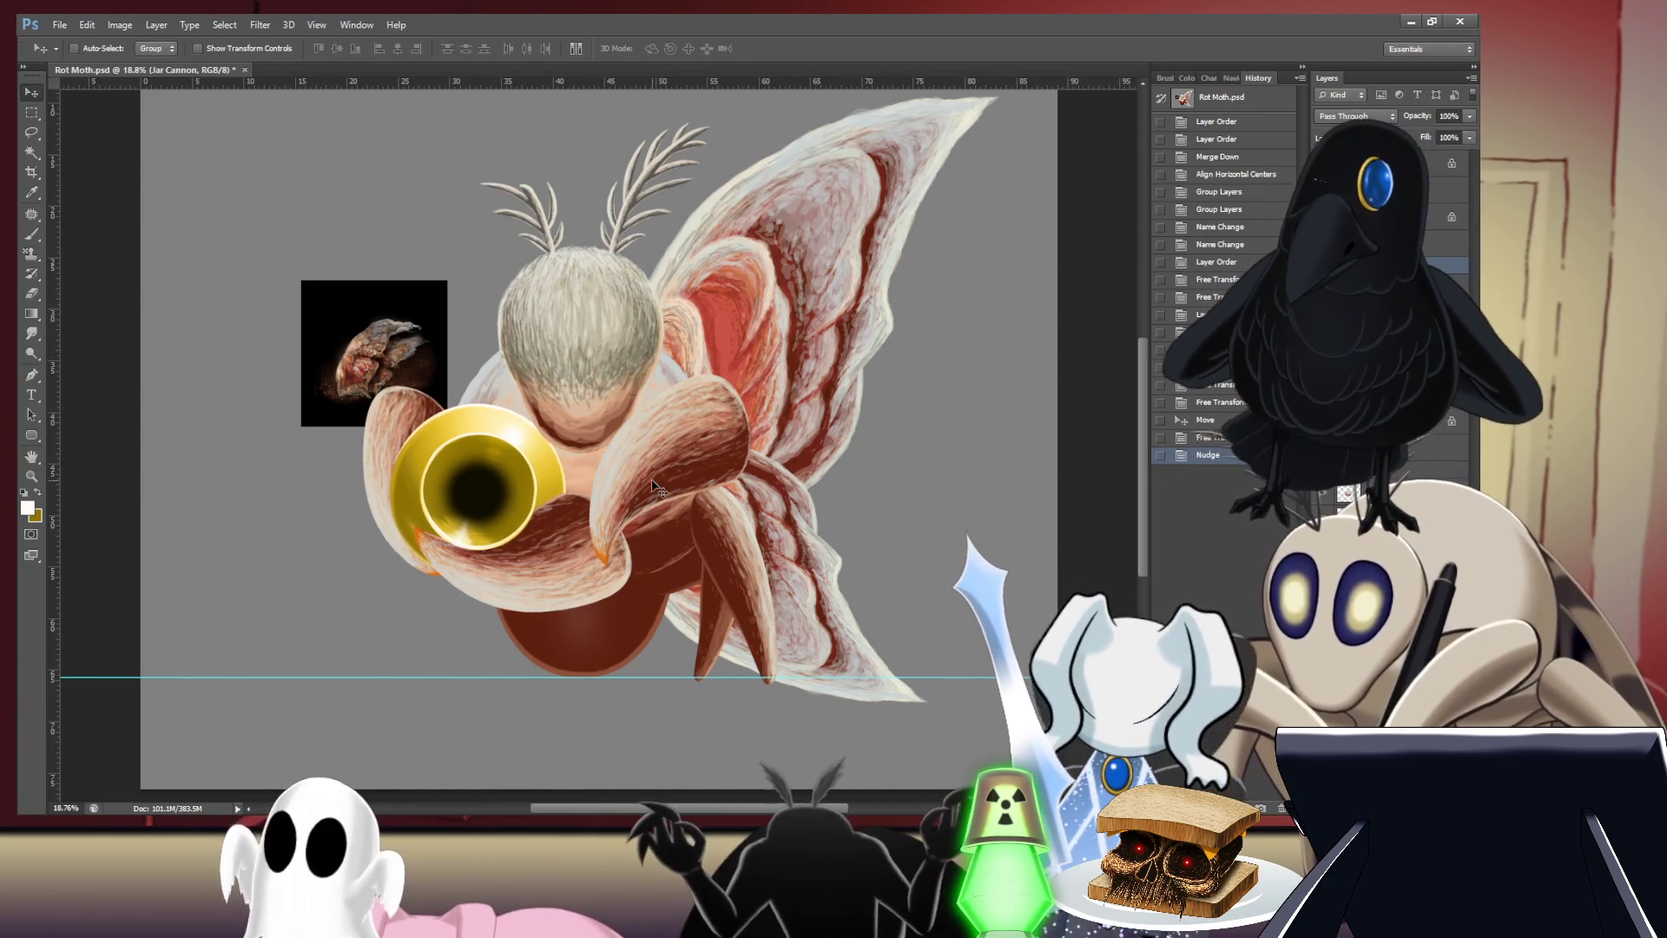
pyautogui.hotkey('shift', 'Left')
pyautogui.hotkey('shift', 'Left')
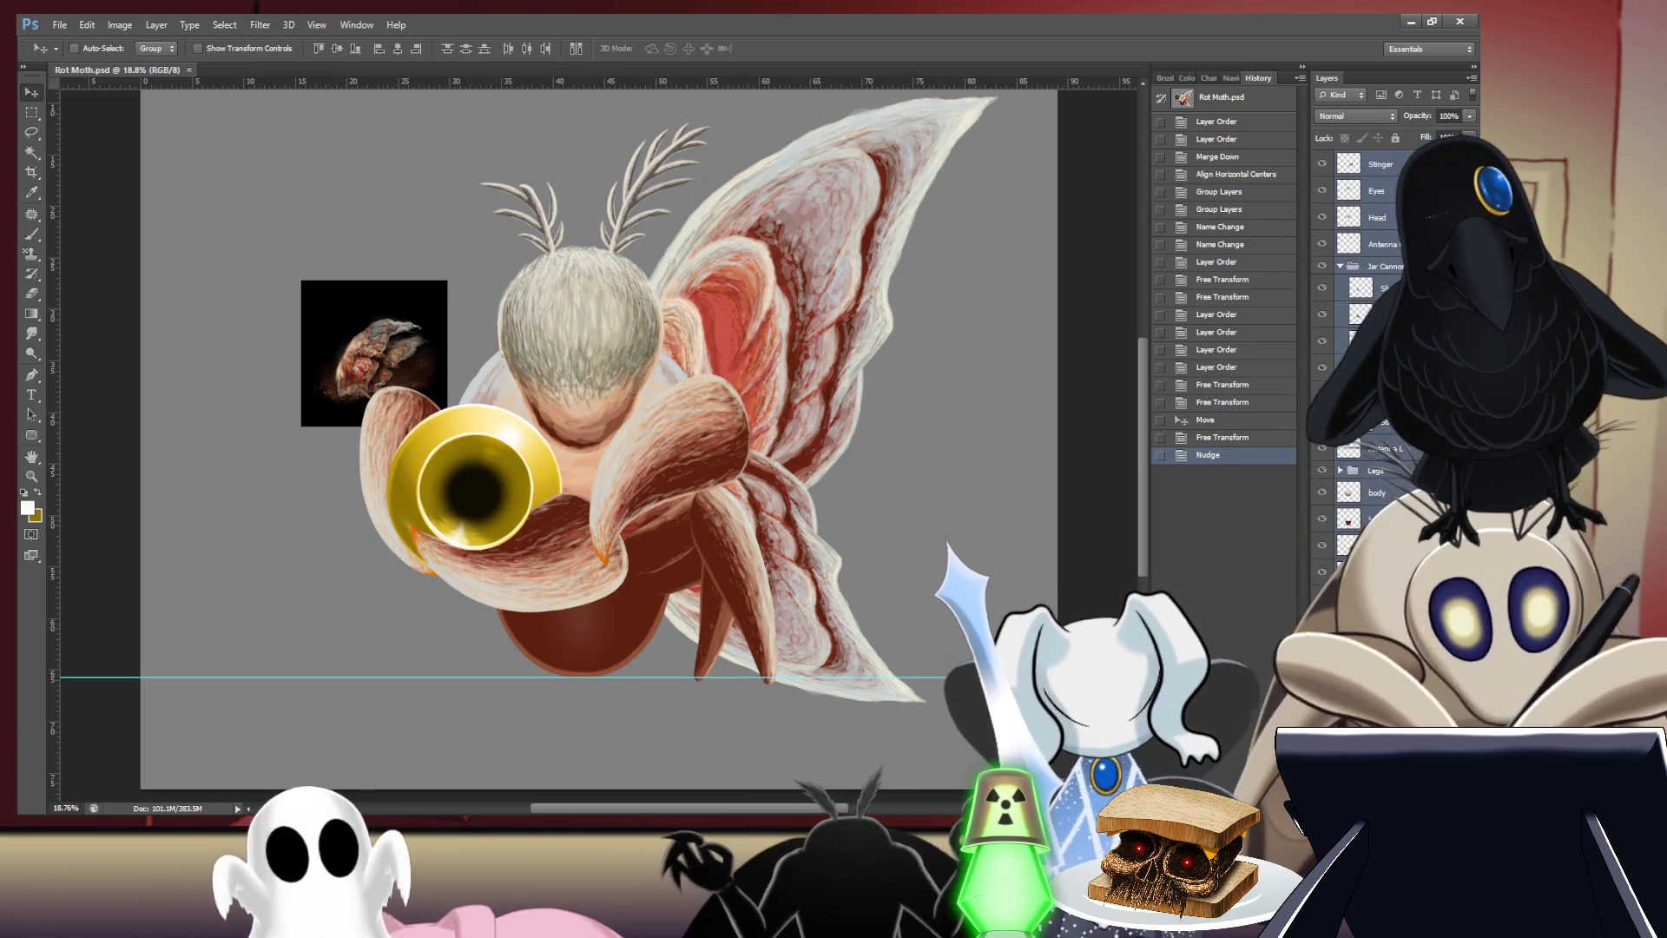
# - Group the selected moth layers with Ctrl+G, creating Group 1
pyautogui.hotkey('ctrl', 'g')
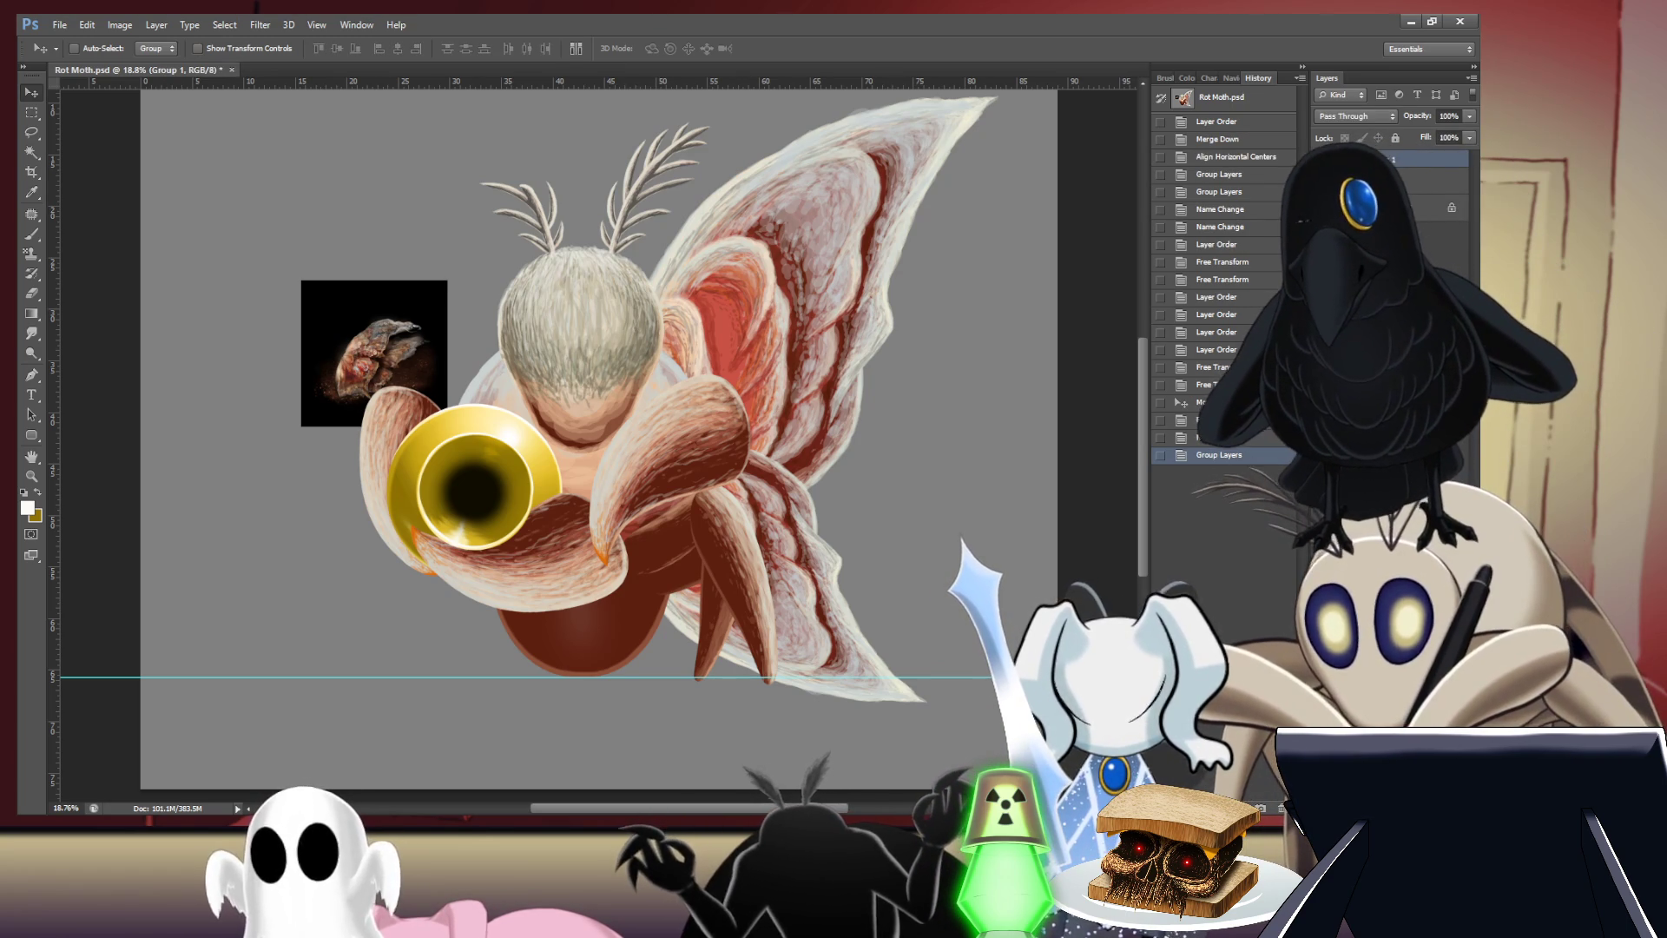
# - Hide Group 1, turn on the grey sketch layer, re-show Group 1 and zoom out
pyautogui.click(1322, 159)
pyautogui.click(1321, 180)
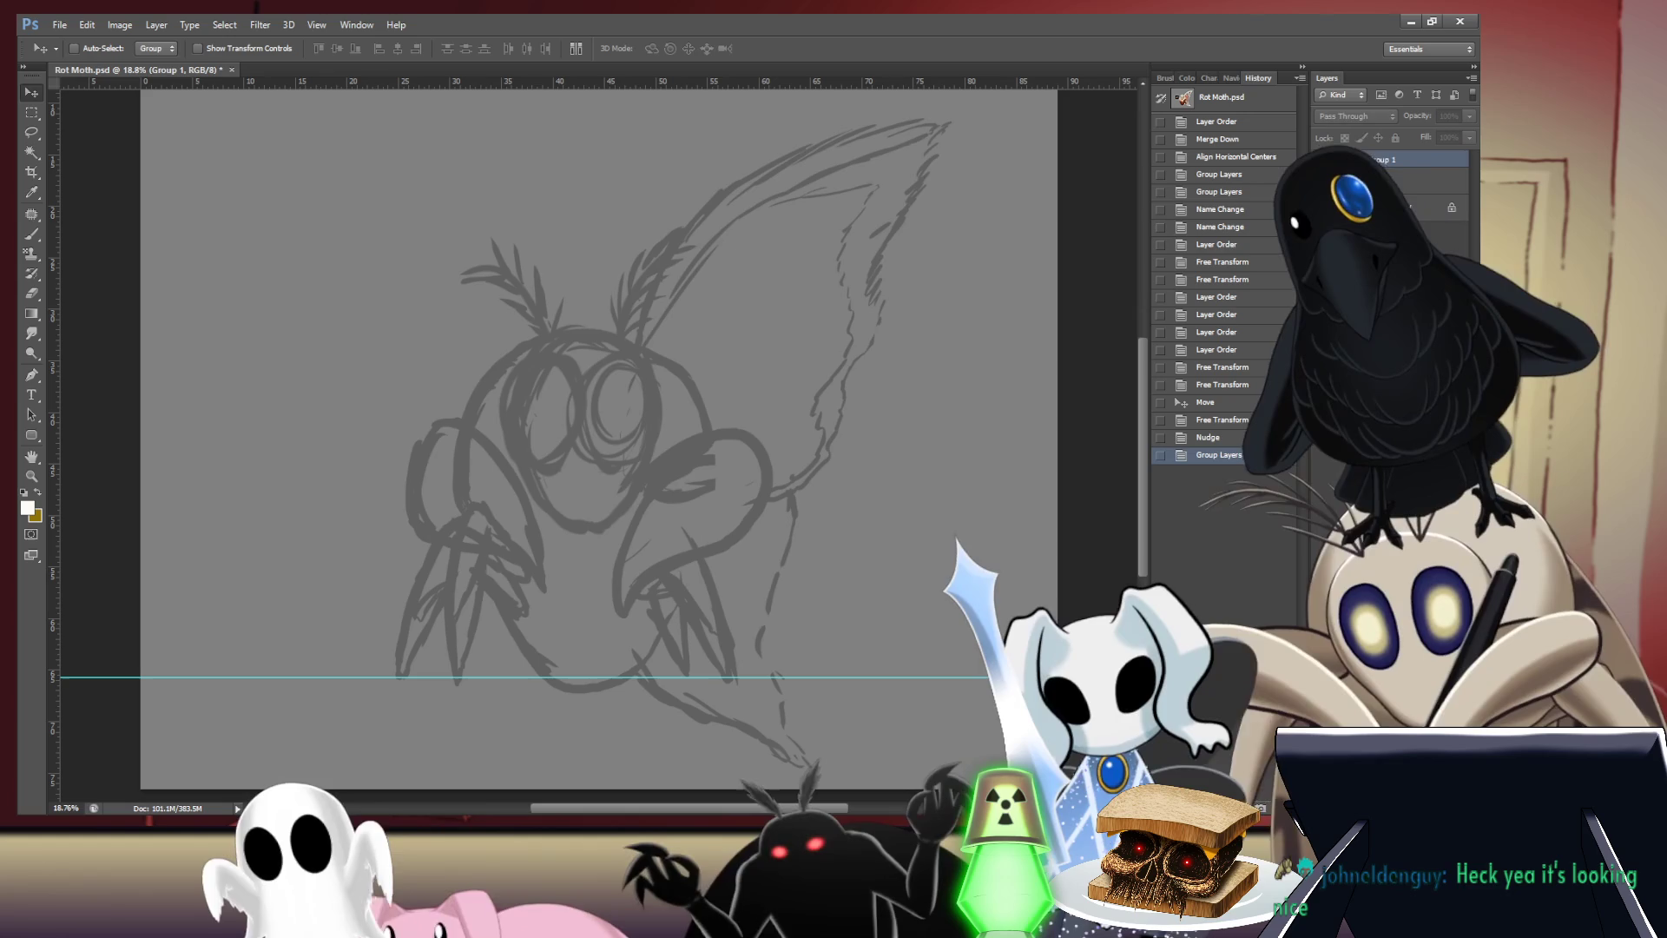
pyautogui.click(1322, 159)
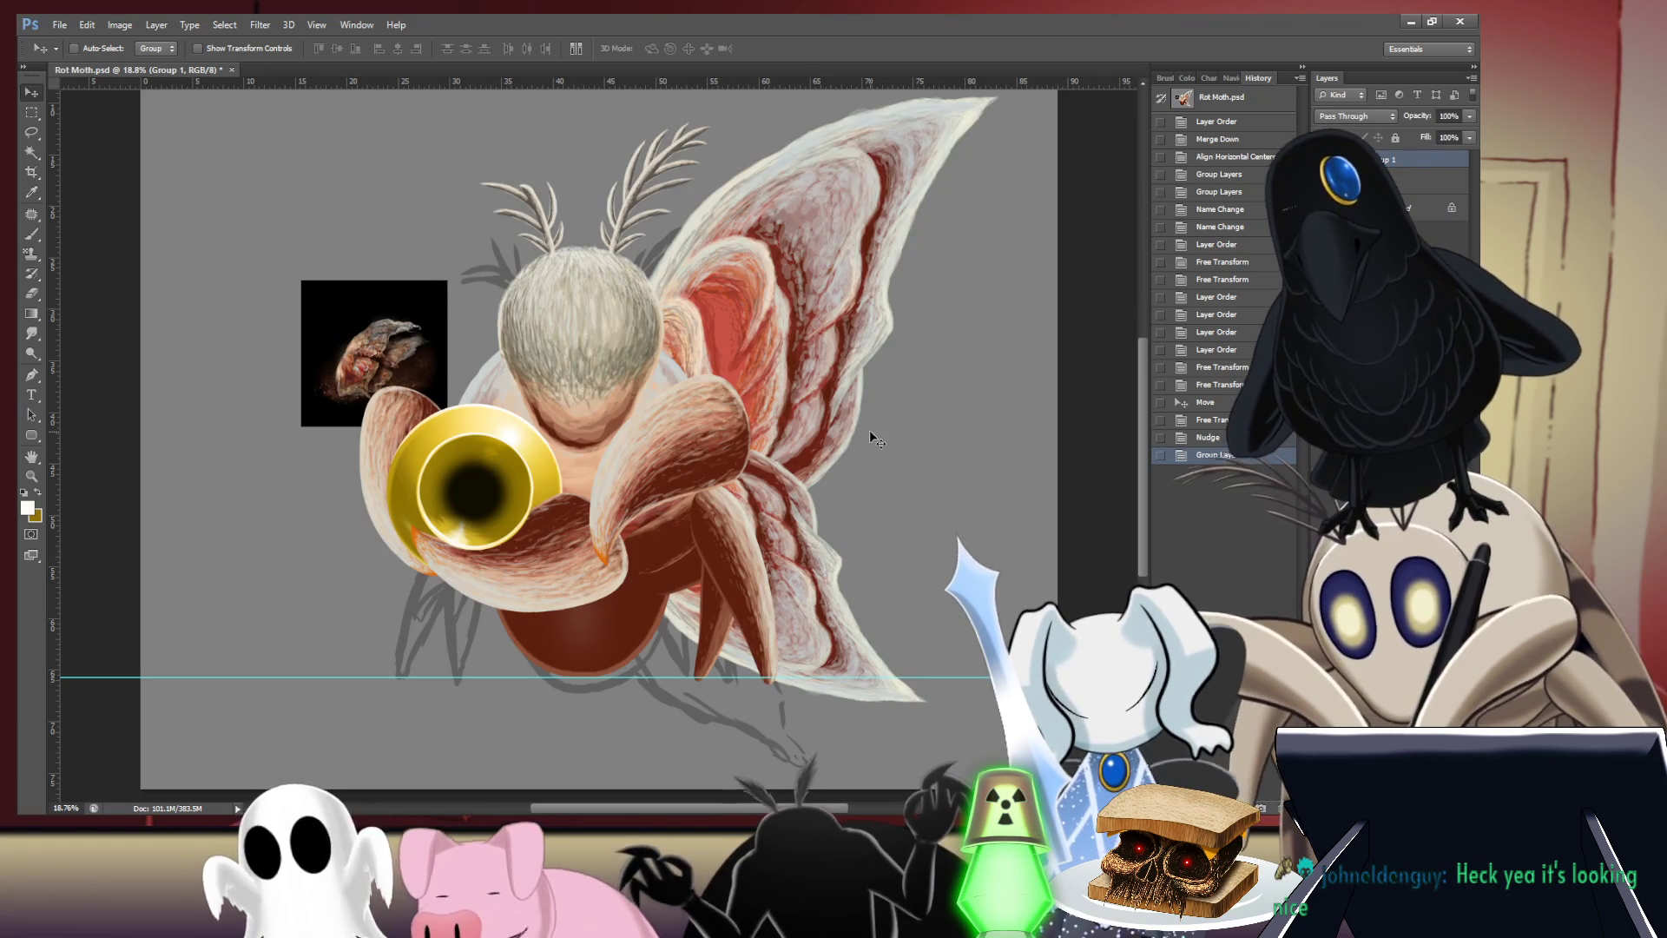
pyautogui.hotkey('ctrl', '-')
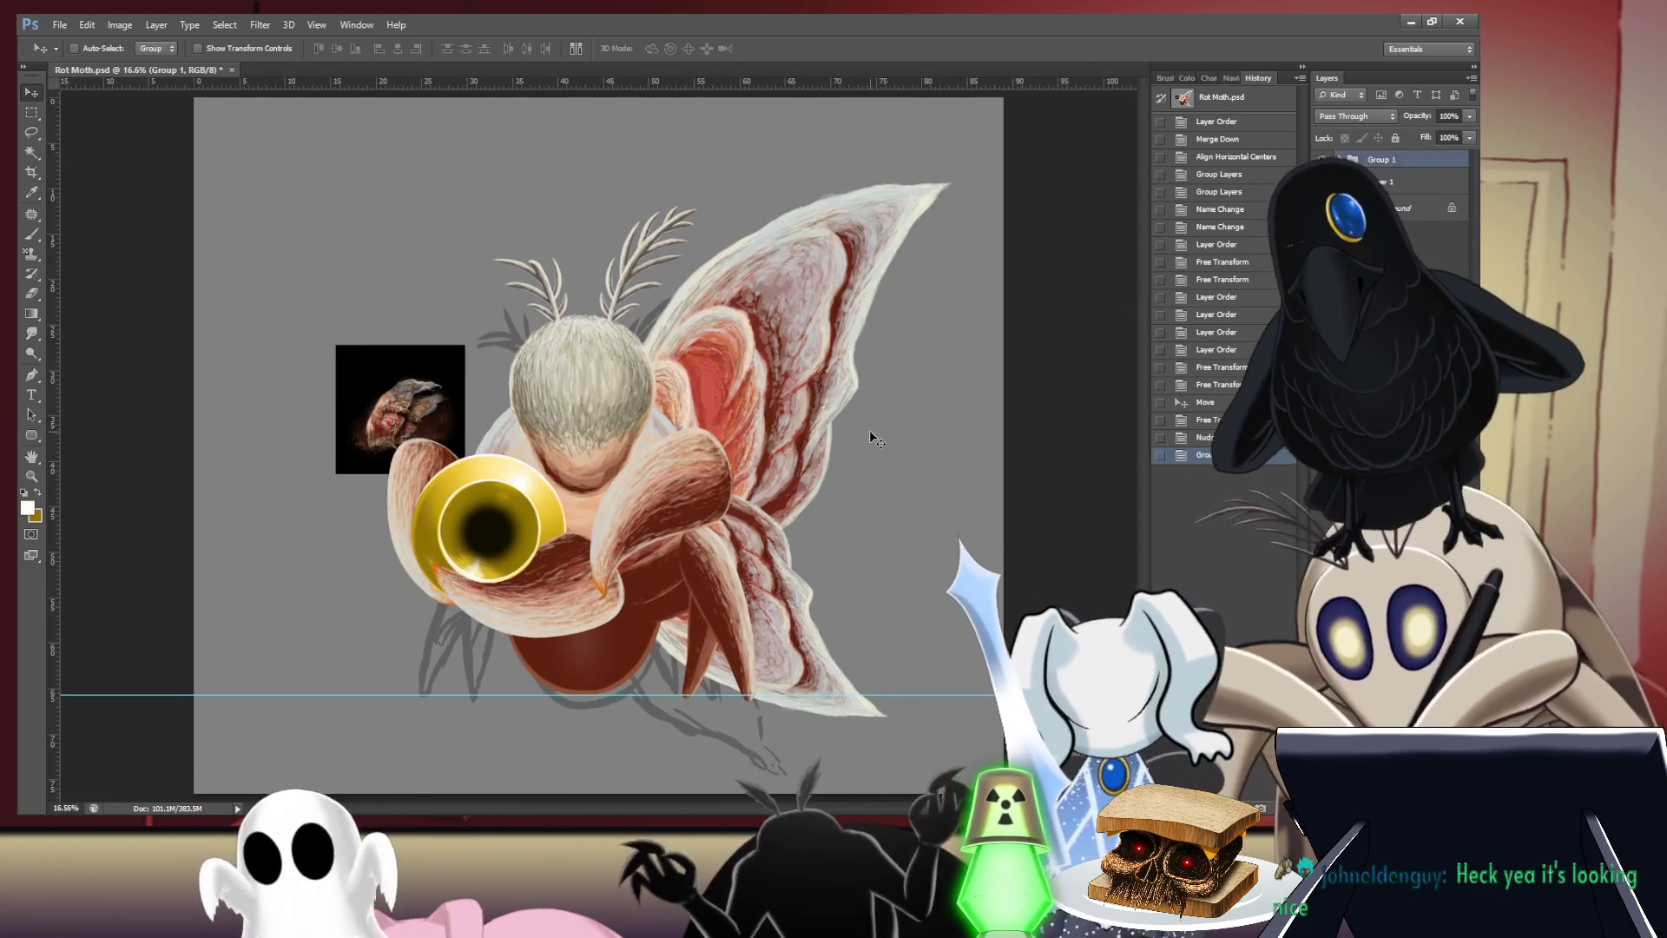